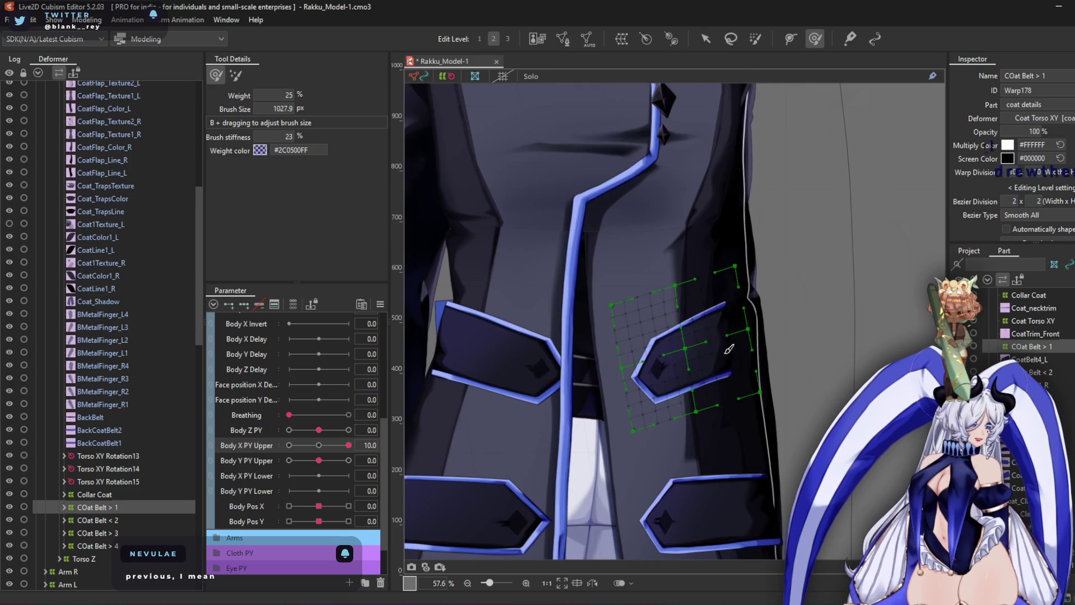
# Shrink the deform brush and sculpt the COat Belt > 1 warp, pushing it left at Body X PY Upper -10
pyautogui.moveTo(572, 374); pyautogui.dragTo(641, 420)
pyautogui.moveTo(626, 364); pyautogui.dragTo(619, 355)
pyautogui.moveTo(349, 445); pyautogui.dragTo(289, 445)
pyautogui.moveTo(585, 368)
pyautogui.mouseDown()
pyautogui.moveTo(605, 398)
pyautogui.moveTo(557, 409)
pyautogui.moveTo(547, 320)
pyautogui.moveTo(522, 350)
pyautogui.mouseUp()
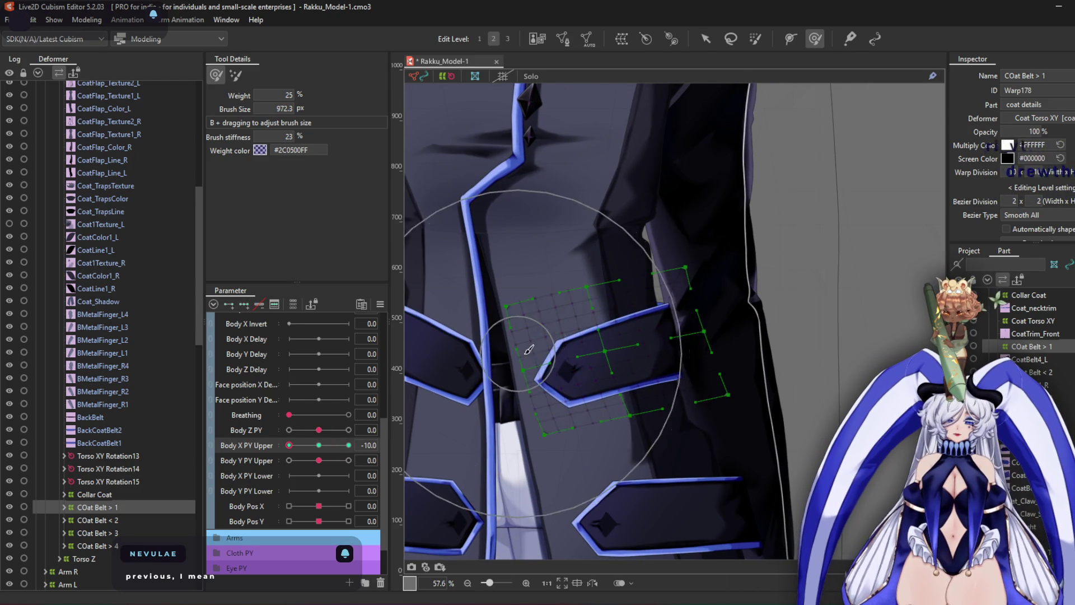
pyautogui.scroll(3, 723, 291)
pyautogui.moveTo(598, 199)
pyautogui.mouseDown()
pyautogui.moveTo(691, 342)
pyautogui.moveTo(740, 495)
pyautogui.moveTo(541, 400)
pyautogui.mouseUp()
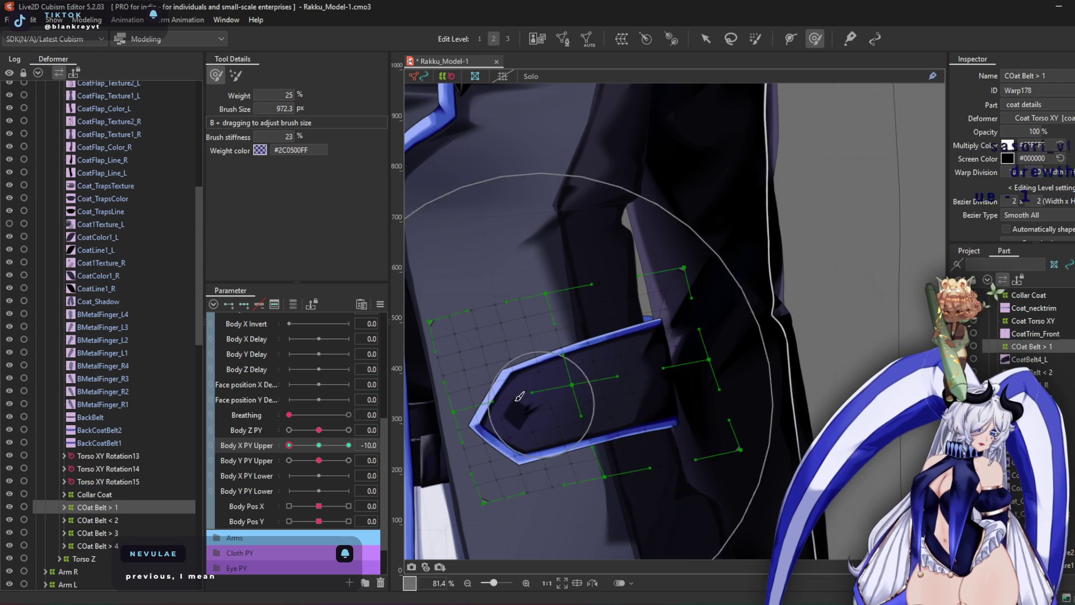
# Check the +10 pose, reset Body X PY Upper to 0, zoom out, and select COat Belt < 2
pyautogui.click(348, 445)
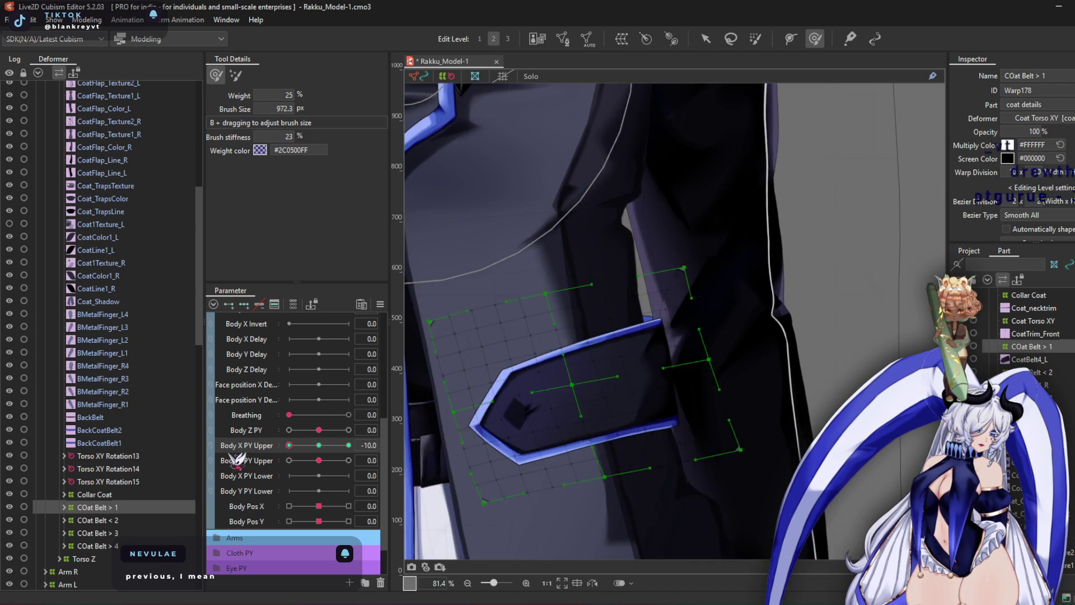
pyautogui.click(336, 445)
pyautogui.hotkey('ctrl', '-')
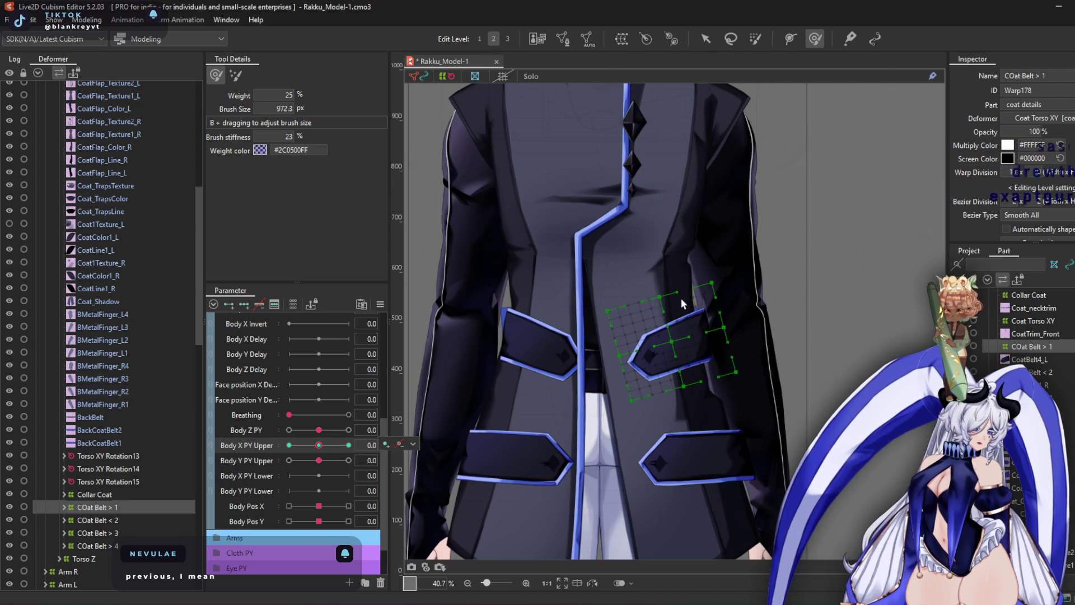
pyautogui.click(109, 520)
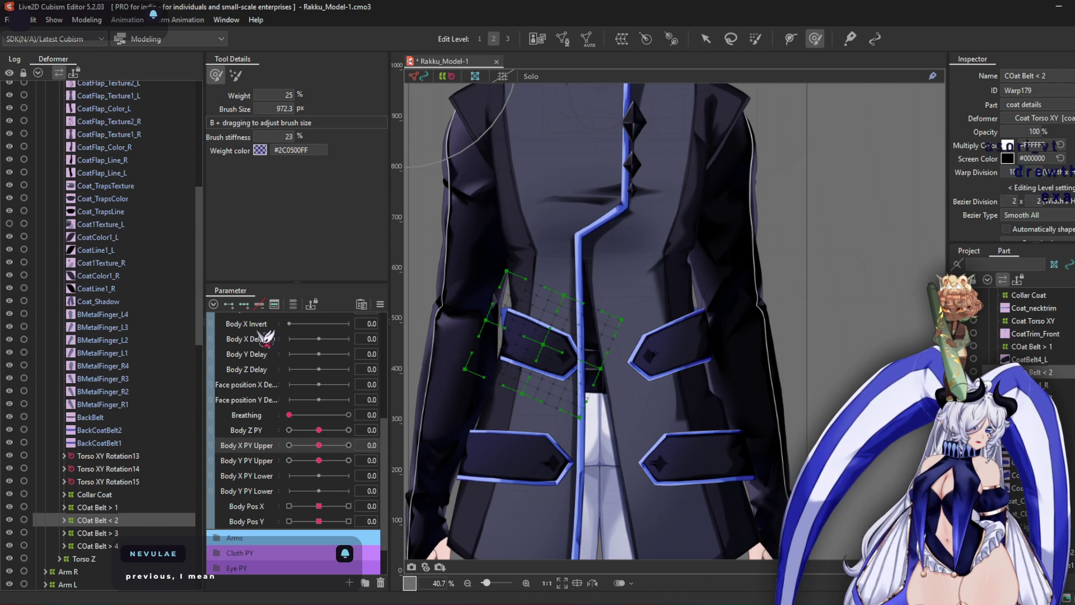
# Preview the second belt at Body X PY Upper 10, then reset it to 0
pyautogui.click(342, 445)
pyautogui.hotkey('ctrl', '+')
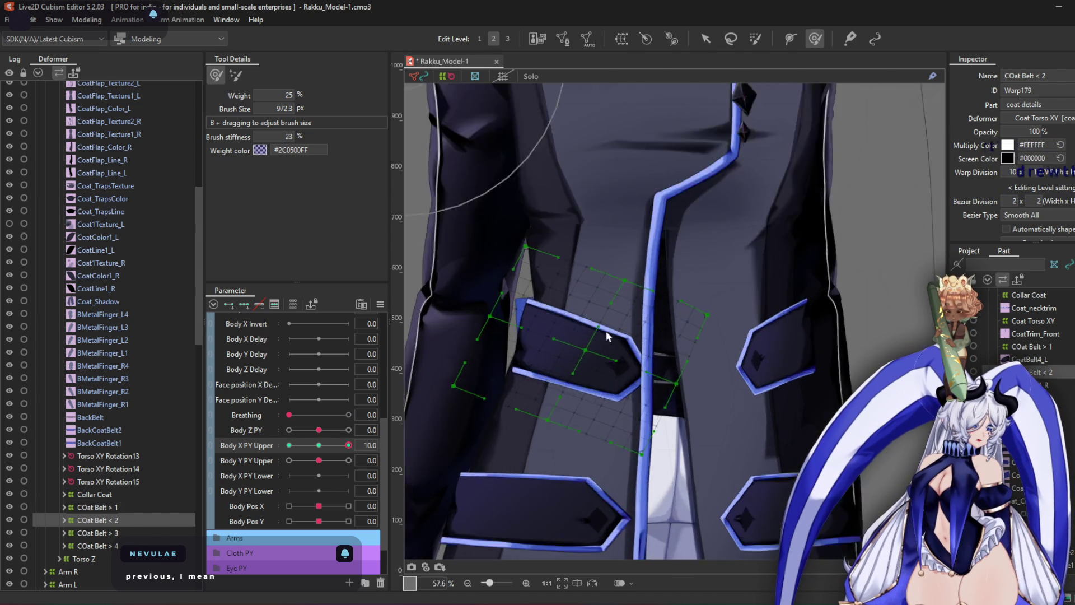
pyautogui.click(319, 445)
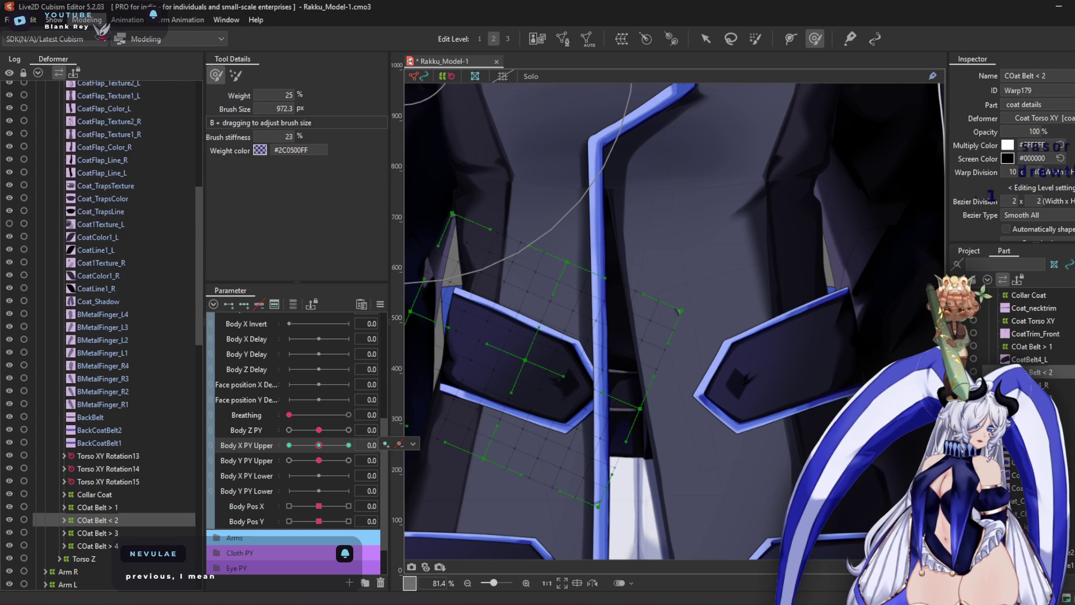
# Use Modeling > Edit Form to move the COat Belt < 2 warp grid up and left
pyautogui.click(90, 20)
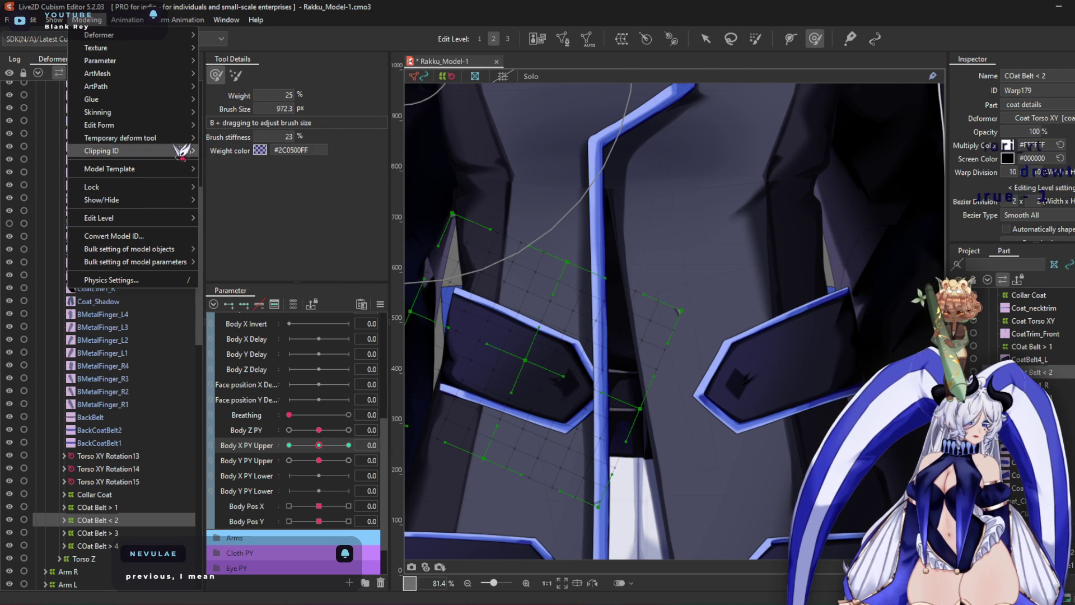
pyautogui.moveTo(168, 129)
pyautogui.click(277, 246)
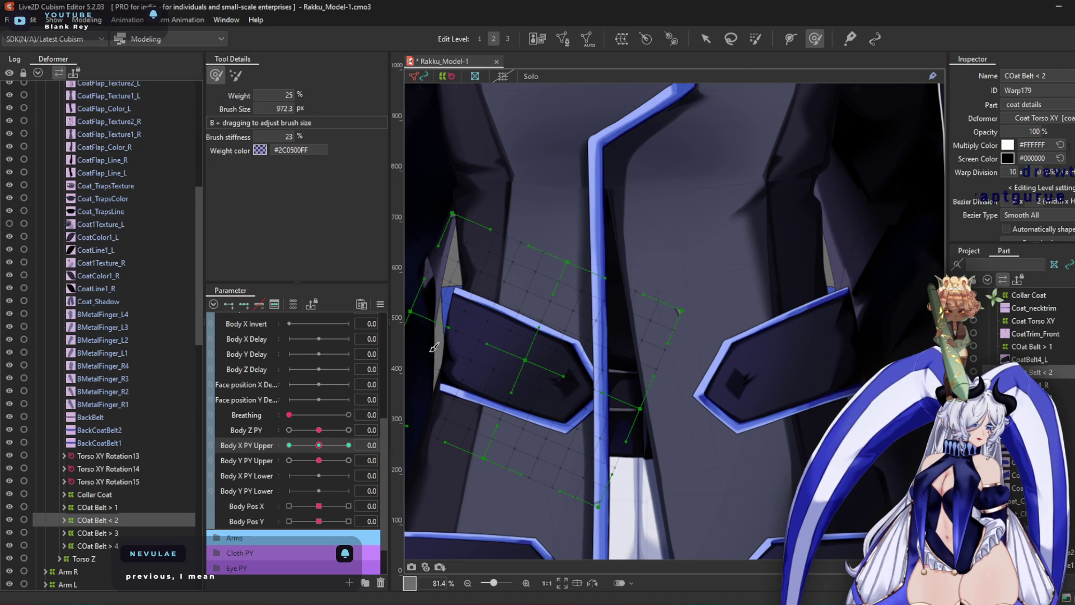
pyautogui.moveTo(455, 239); pyautogui.dragTo(436, 220)
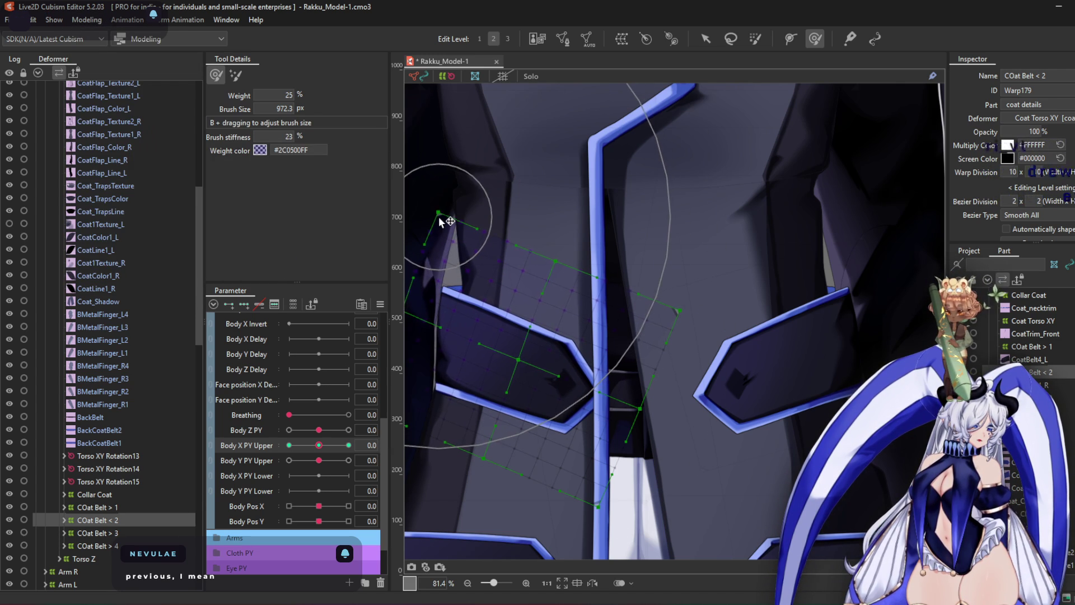
pyautogui.scroll(-5, 469, 280)
pyautogui.scroll(5, 615, 327)
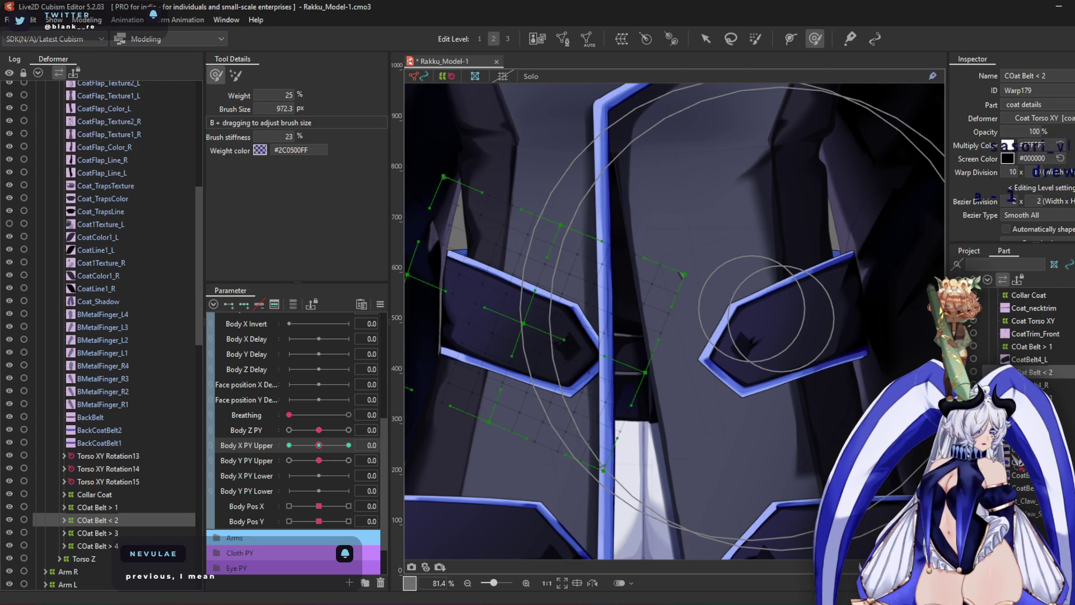
# Inspect CoatTrim_Front, Coat Torso XY and Collar Coat, then reselect COat Belt < 2
pyautogui.click(1036, 333)
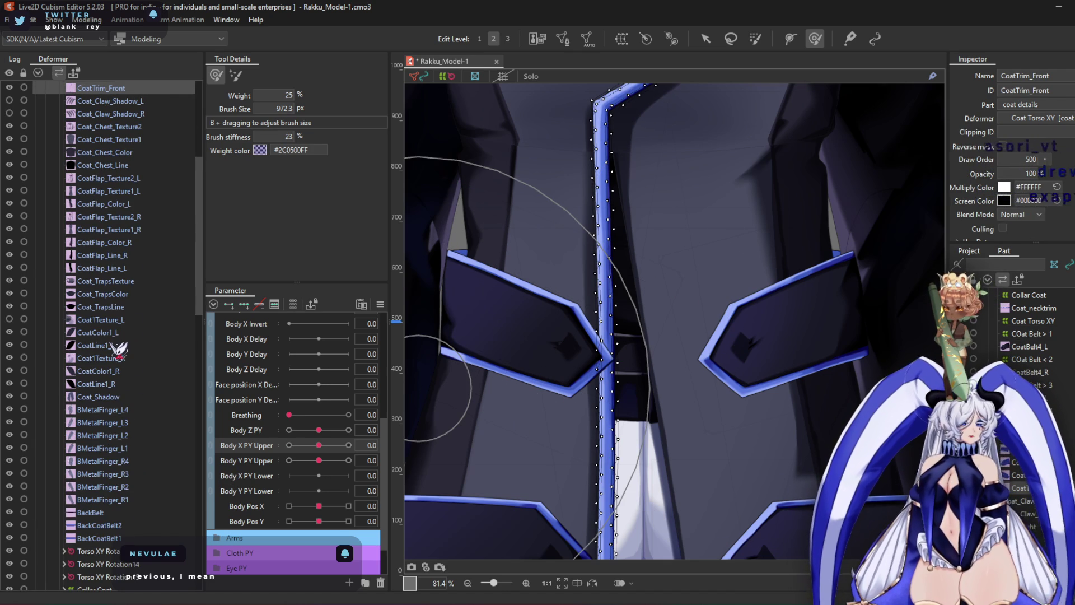
pyautogui.scroll(6, 118, 350)
pyautogui.click(105, 320)
pyautogui.scroll(-10, 120, 381)
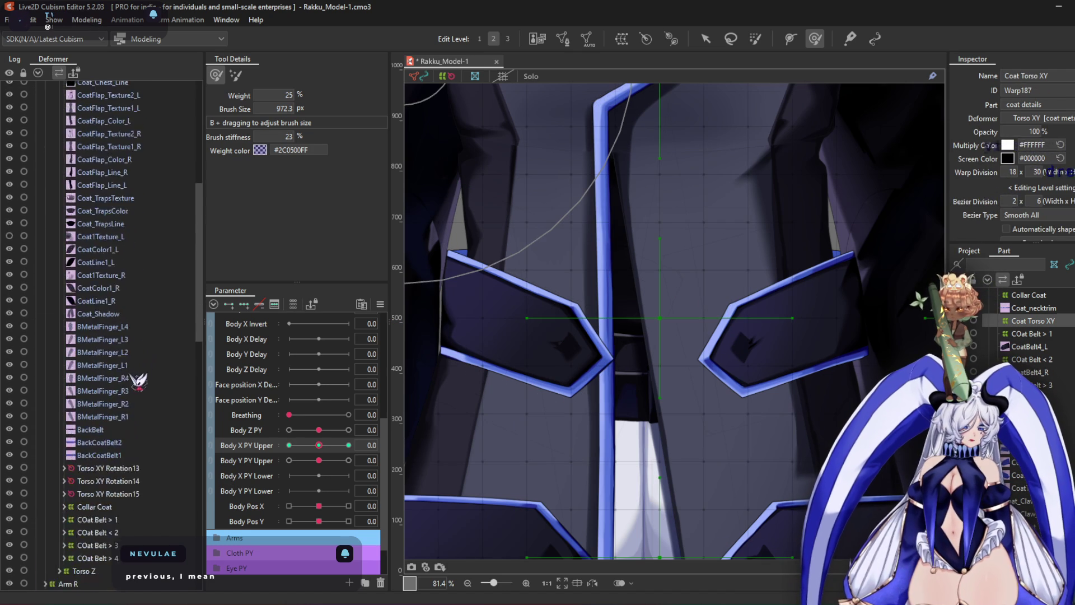
pyautogui.click(125, 413)
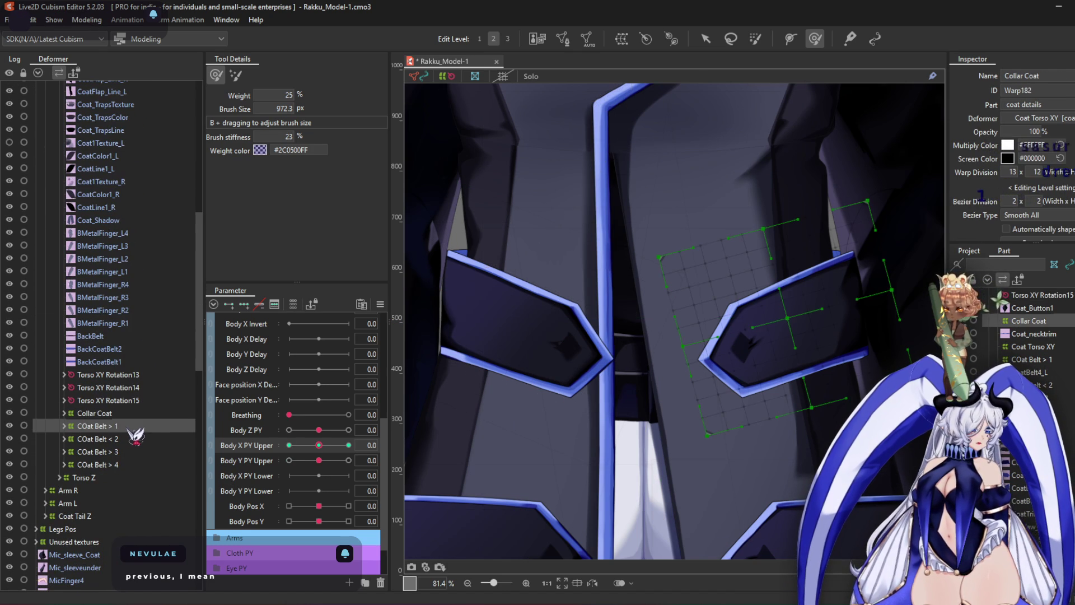
pyautogui.click(95, 439)
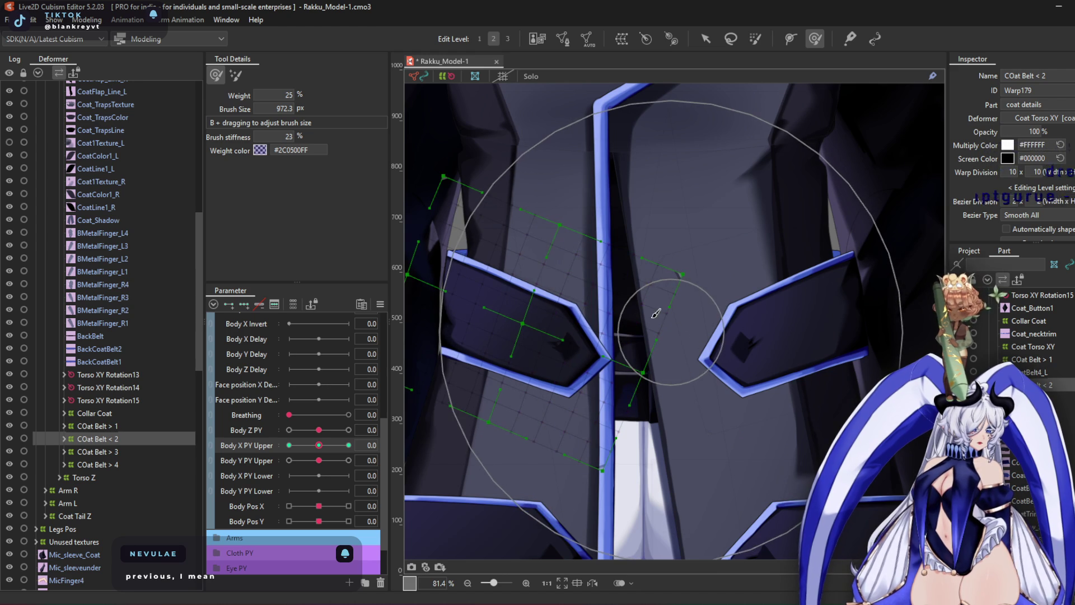
# At Body X PY Upper 10, brush-deform the COat Belt < 2 grid left and reshape the lapel area
pyautogui.click(348, 445)
pyautogui.moveTo(554, 235)
pyautogui.mouseDown()
pyautogui.moveTo(536, 181)
pyautogui.moveTo(481, 182)
pyautogui.moveTo(576, 348)
pyautogui.moveTo(559, 439)
pyautogui.moveTo(576, 409)
pyautogui.moveTo(786, 339)
pyautogui.mouseUp()
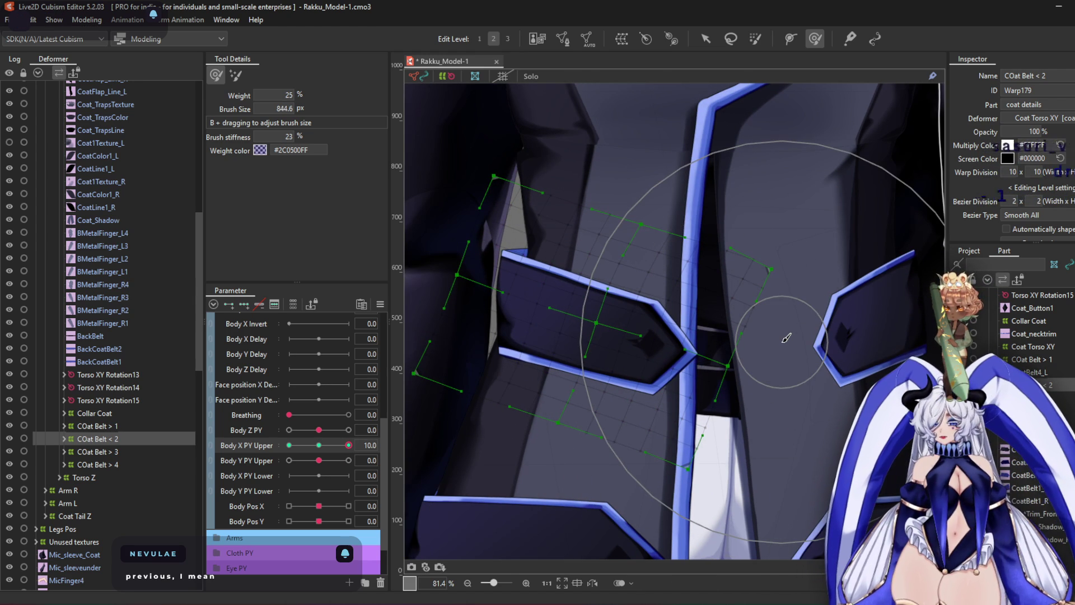
pyautogui.moveTo(786, 338)
pyautogui.mouseDown()
pyautogui.moveTo(599, 336)
pyautogui.moveTo(493, 289)
pyautogui.moveTo(618, 241)
pyautogui.moveTo(509, 415)
pyautogui.moveTo(473, 415)
pyautogui.moveTo(784, 246)
pyautogui.moveTo(739, 260)
pyautogui.moveTo(761, 366)
pyautogui.mouseUp()
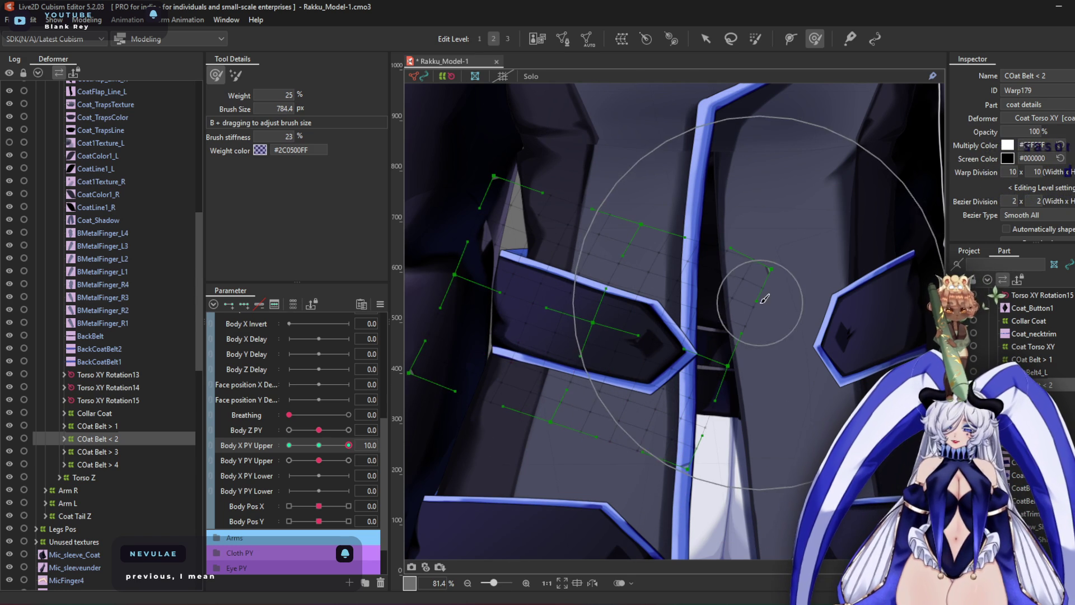
pyautogui.moveTo(660, 240); pyautogui.dragTo(700, 246)
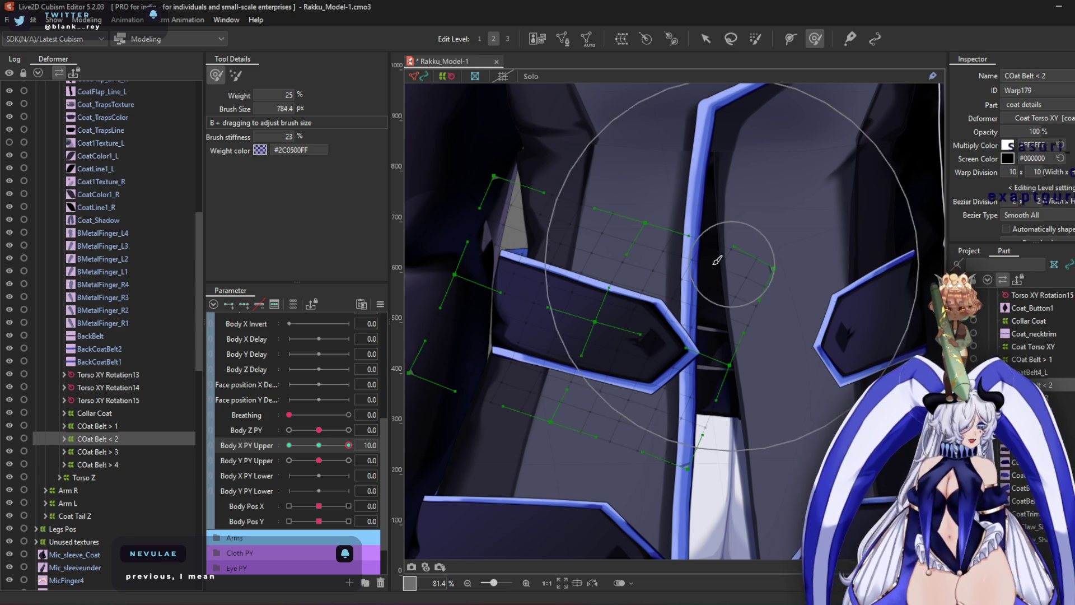
pyautogui.moveTo(818, 318); pyautogui.dragTo(831, 310)
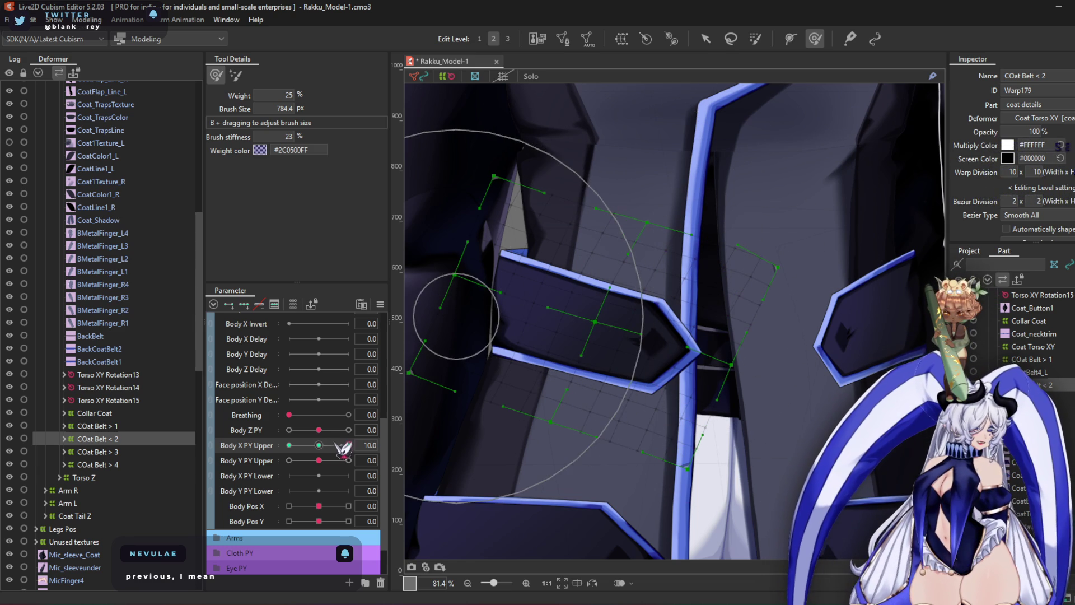
# Push the left belt left at -10, preview in-between, reset to 0, and select COat Belt > 3
pyautogui.moveTo(349, 446); pyautogui.dragTo(289, 445)
pyautogui.moveTo(660, 361)
pyautogui.mouseDown()
pyautogui.moveTo(655, 374)
pyautogui.moveTo(650, 354)
pyautogui.mouseUp()
pyautogui.moveTo(543, 247)
pyautogui.mouseDown()
pyautogui.moveTo(492, 223)
pyautogui.moveTo(533, 456)
pyautogui.moveTo(500, 481)
pyautogui.moveTo(604, 347)
pyautogui.mouseUp()
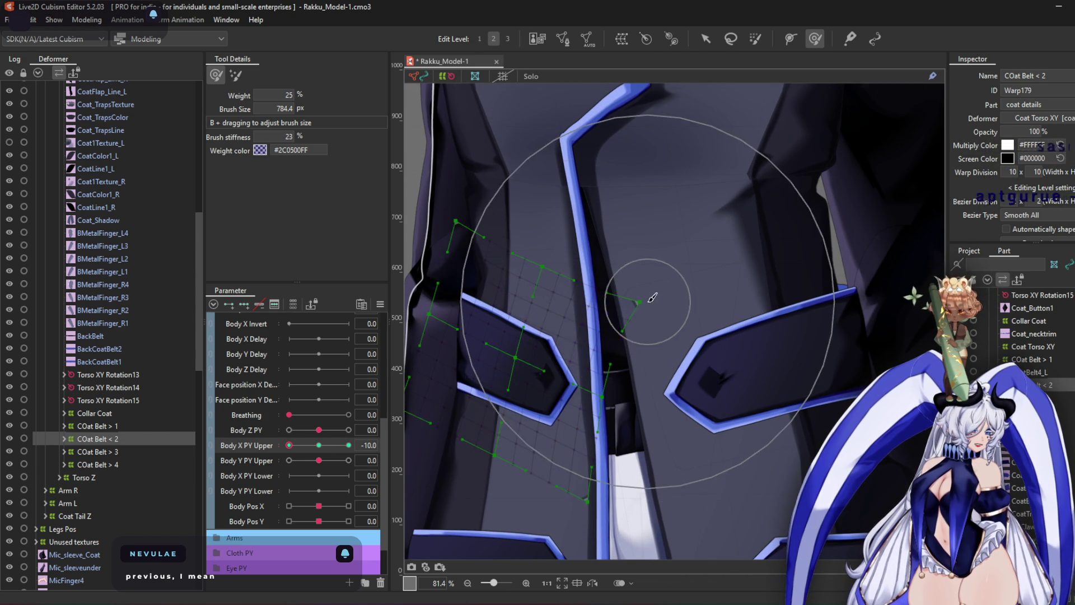
pyautogui.moveTo(288, 445); pyautogui.dragTo(392, 457)
pyautogui.click(325, 445)
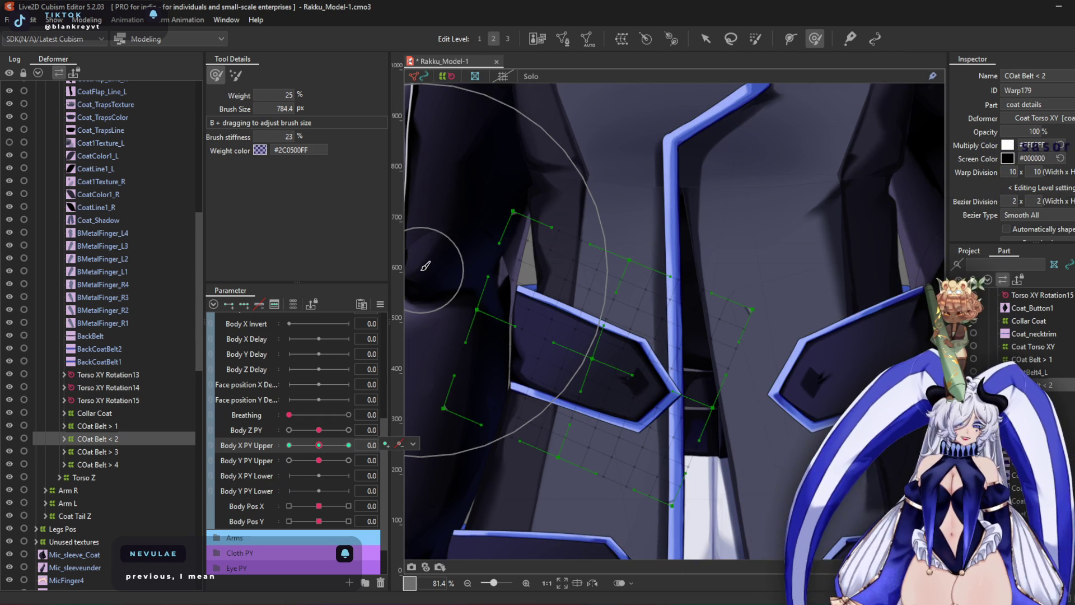
pyautogui.click(97, 451)
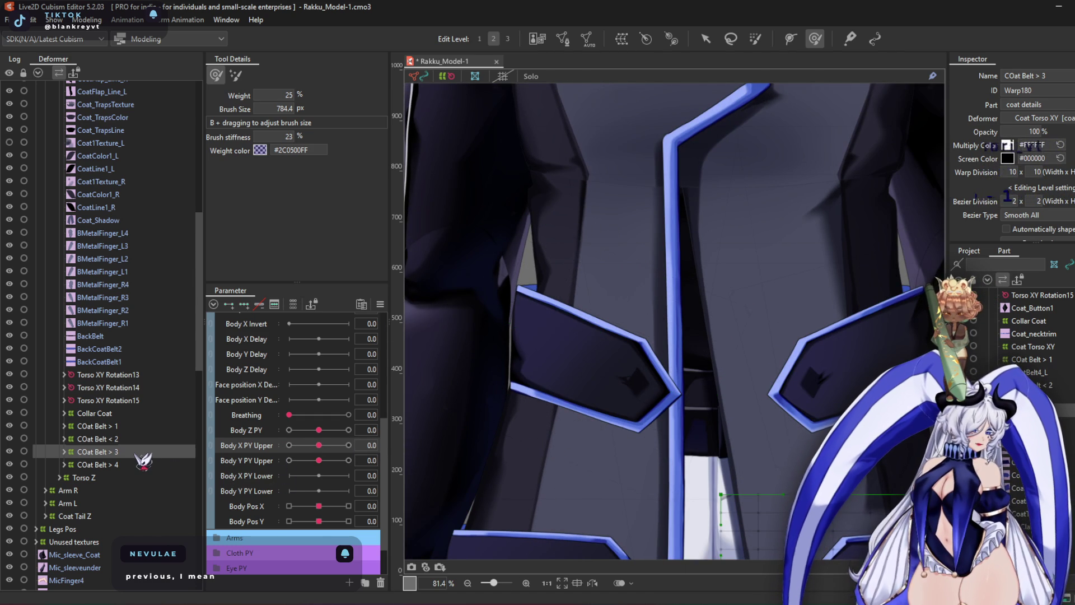
# Set Body X PY Upper to 10 and sculpt the COat Belt > 3 warp
pyautogui.scroll(-3, 594, 305)
pyautogui.keyDown('shift'); pyautogui.hscroll(3, 538, 247); pyautogui.keyUp('shift')
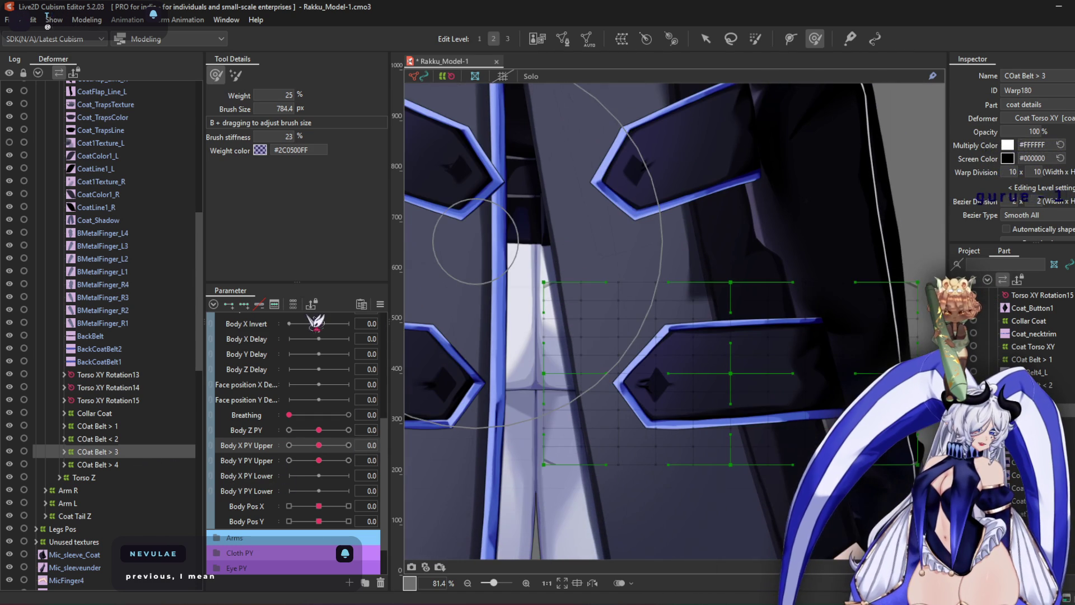
pyautogui.moveTo(319, 445); pyautogui.dragTo(349, 446)
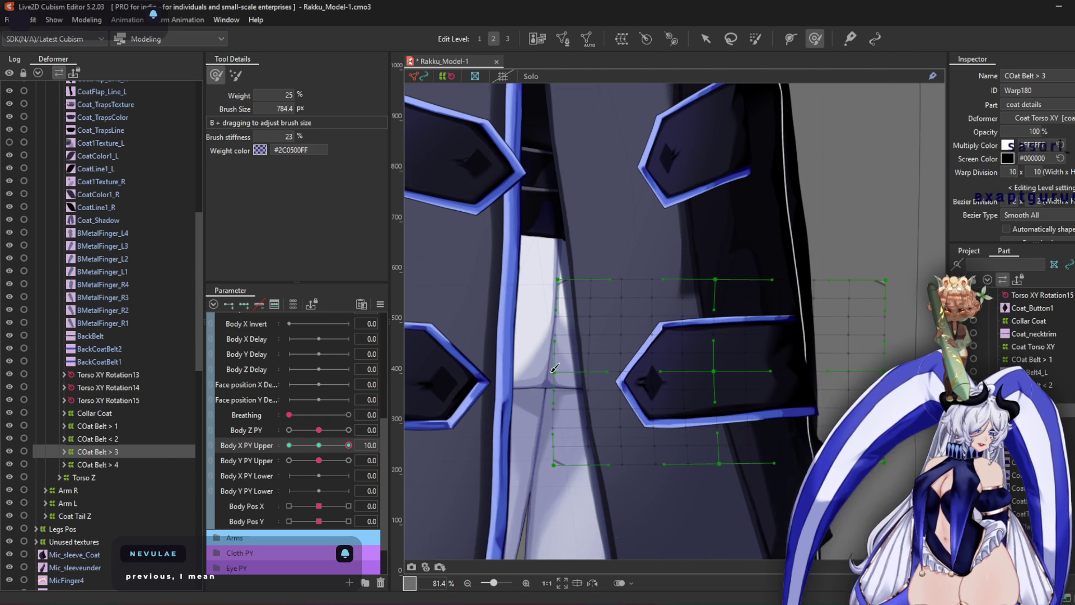
pyautogui.moveTo(571, 388)
pyautogui.mouseDown()
pyautogui.moveTo(727, 385)
pyautogui.moveTo(883, 221)
pyautogui.mouseUp()
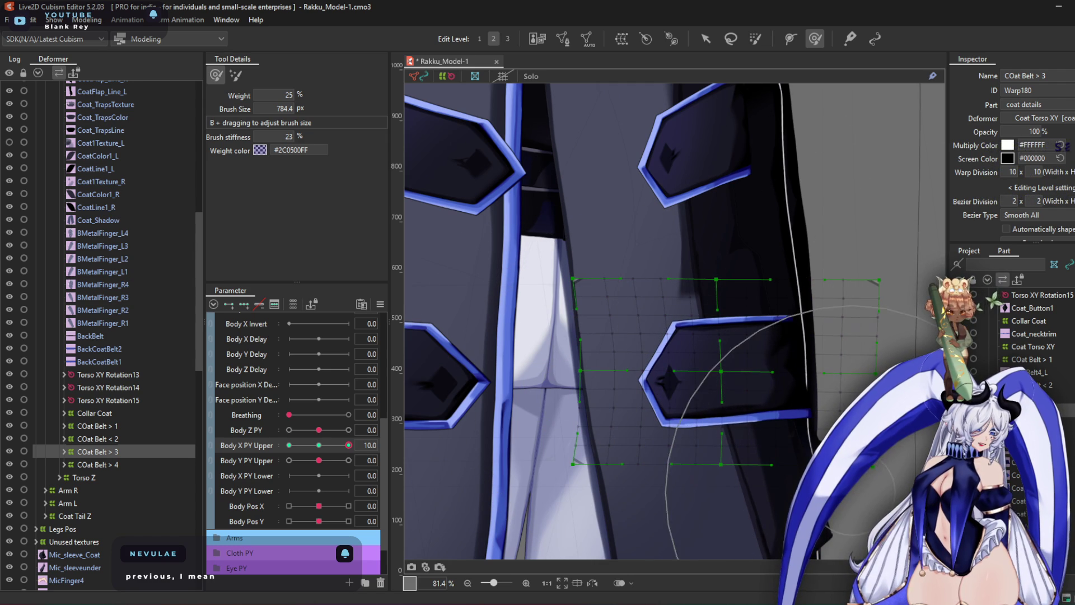
# Sculpt the third belt at -10, compare across the pose range, and select COat Belt > 4
pyautogui.moveTo(347, 446); pyautogui.dragTo(289, 446)
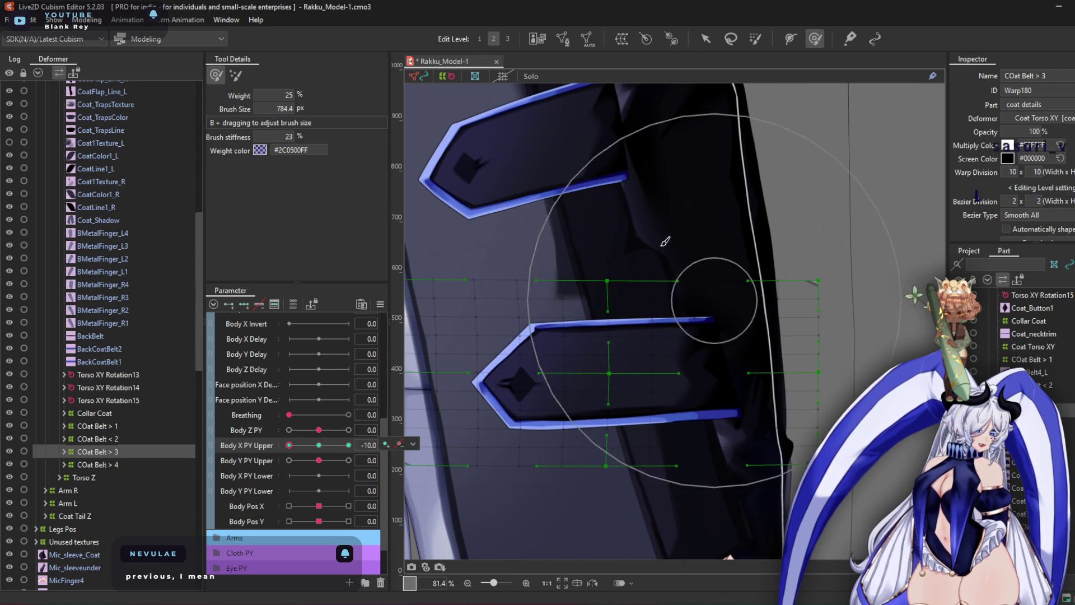
pyautogui.moveTo(689, 367)
pyautogui.mouseDown()
pyautogui.moveTo(549, 353)
pyautogui.moveTo(774, 239)
pyautogui.moveTo(796, 284)
pyautogui.mouseUp()
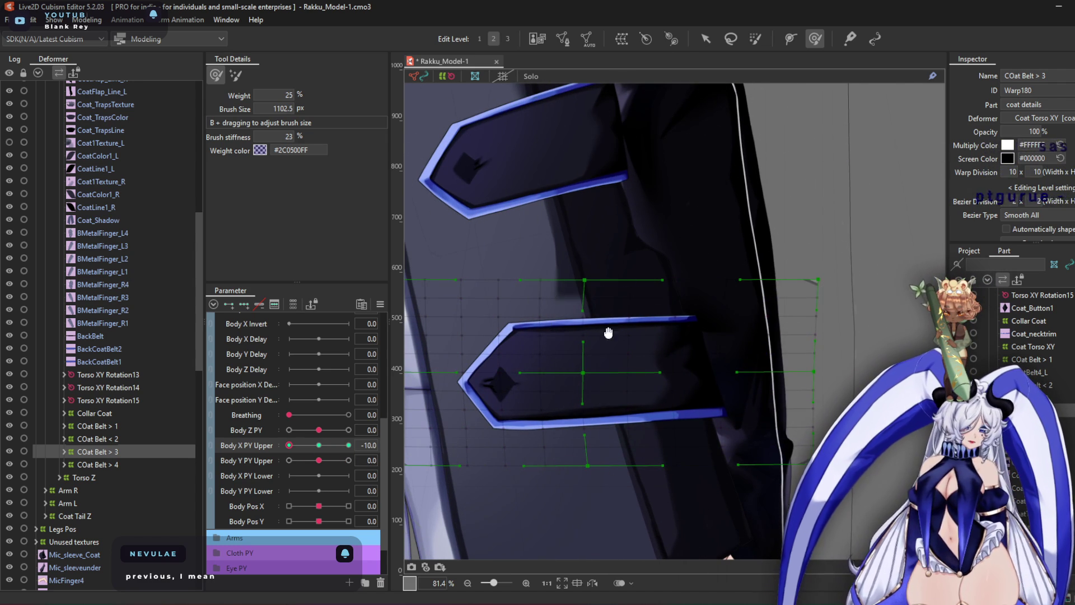
pyautogui.moveTo(588, 342); pyautogui.dragTo(720, 385)
pyautogui.moveTo(297, 448)
pyautogui.mouseDown()
pyautogui.moveTo(389, 456)
pyautogui.moveTo(233, 446)
pyautogui.moveTo(358, 445)
pyautogui.mouseUp()
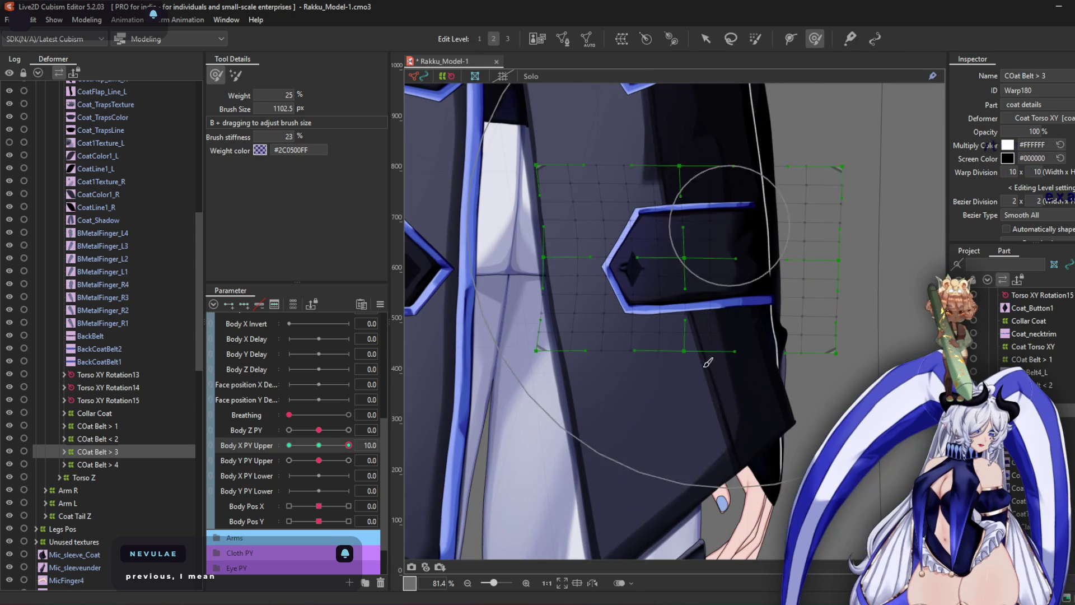
pyautogui.moveTo(545, 250); pyautogui.dragTo(758, 375, button='middle')
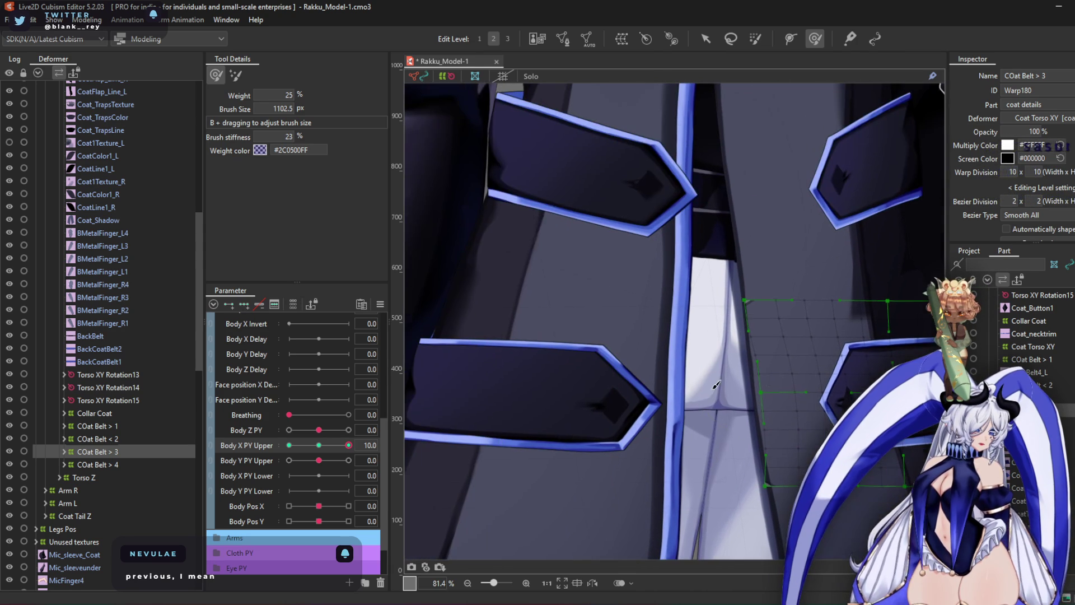
pyautogui.click(104, 465)
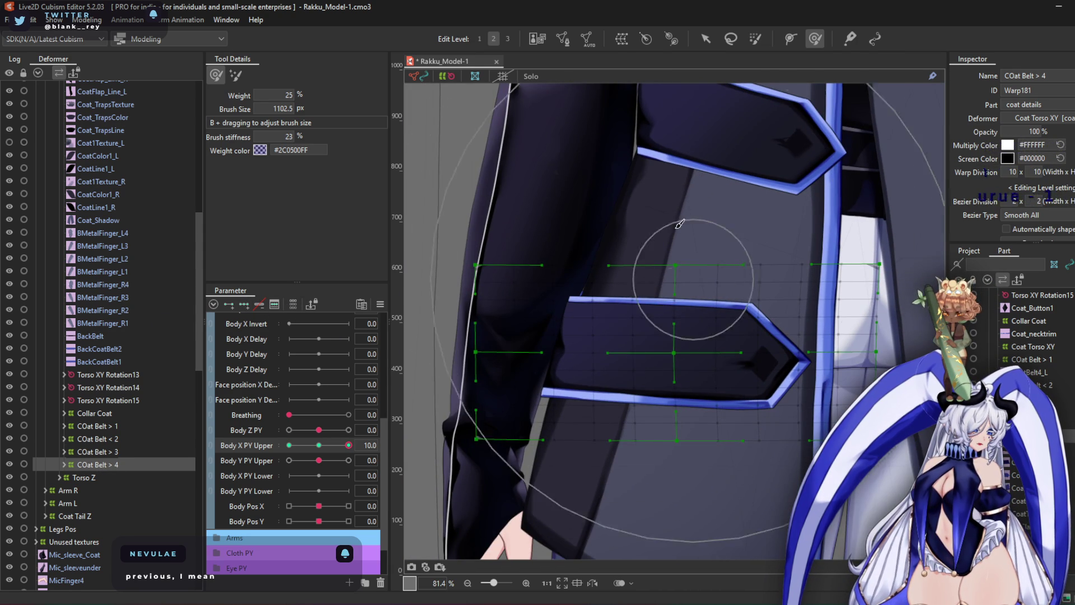
# At Body X PY Upper -10, push the COat Belt > 4 mesh left and its top edge slightly right
pyautogui.moveTo(711, 225); pyautogui.dragTo(594, 150, button='middle')
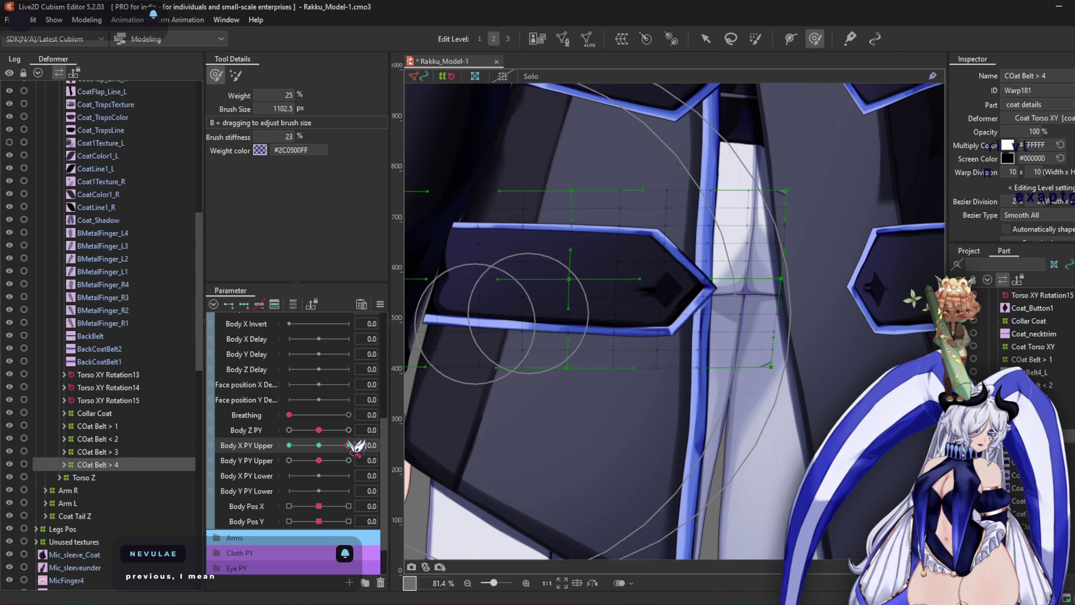
pyautogui.moveTo(348, 445); pyautogui.dragTo(289, 446)
pyautogui.moveTo(594, 280); pyautogui.dragTo(794, 294, button='middle')
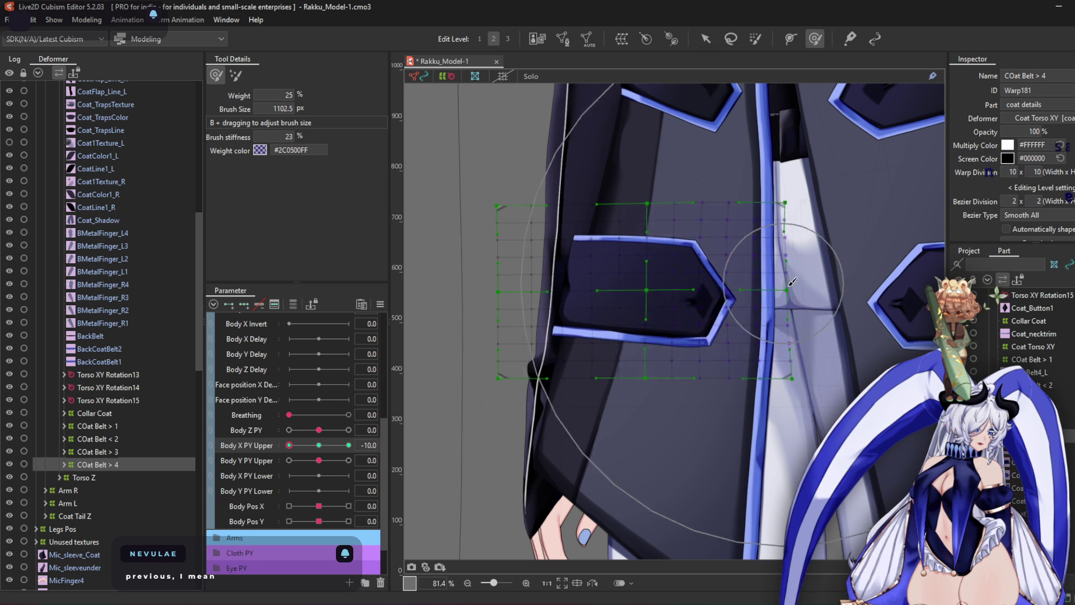
pyautogui.moveTo(795, 292)
pyautogui.mouseDown()
pyautogui.moveTo(778, 312)
pyautogui.moveTo(600, 240)
pyautogui.moveTo(540, 264)
pyautogui.moveTo(530, 336)
pyautogui.moveTo(633, 258)
pyautogui.moveTo(789, 288)
pyautogui.moveTo(784, 263)
pyautogui.moveTo(902, 306)
pyautogui.mouseUp()
pyautogui.moveTo(728, 211); pyautogui.dragTo(759, 209)
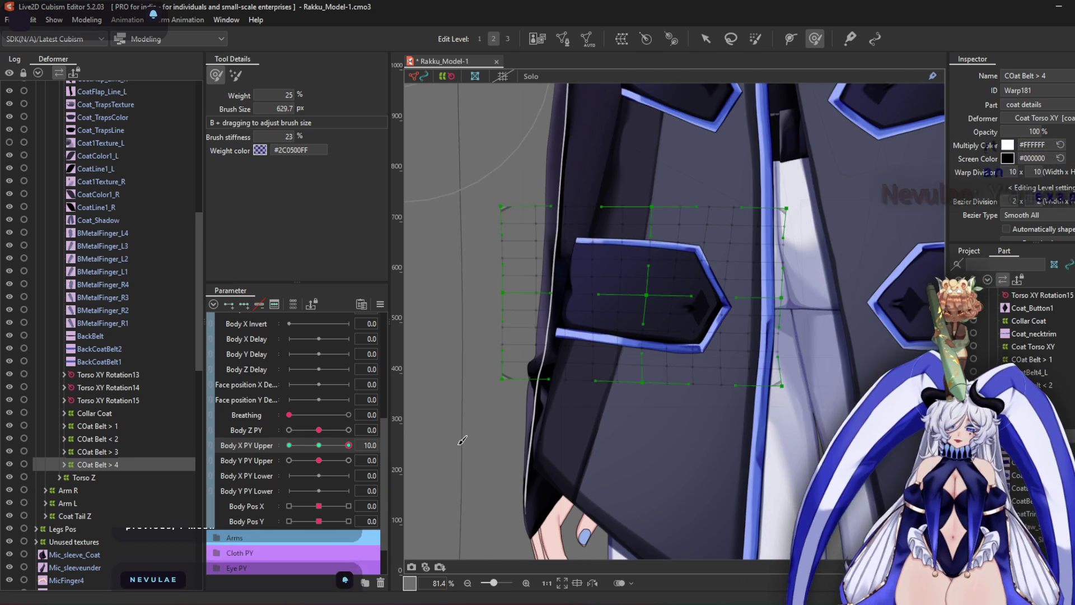
# Swing Body X PY Upper between 0, +10 and -10 to check the fourth belt's poses
pyautogui.click(319, 445)
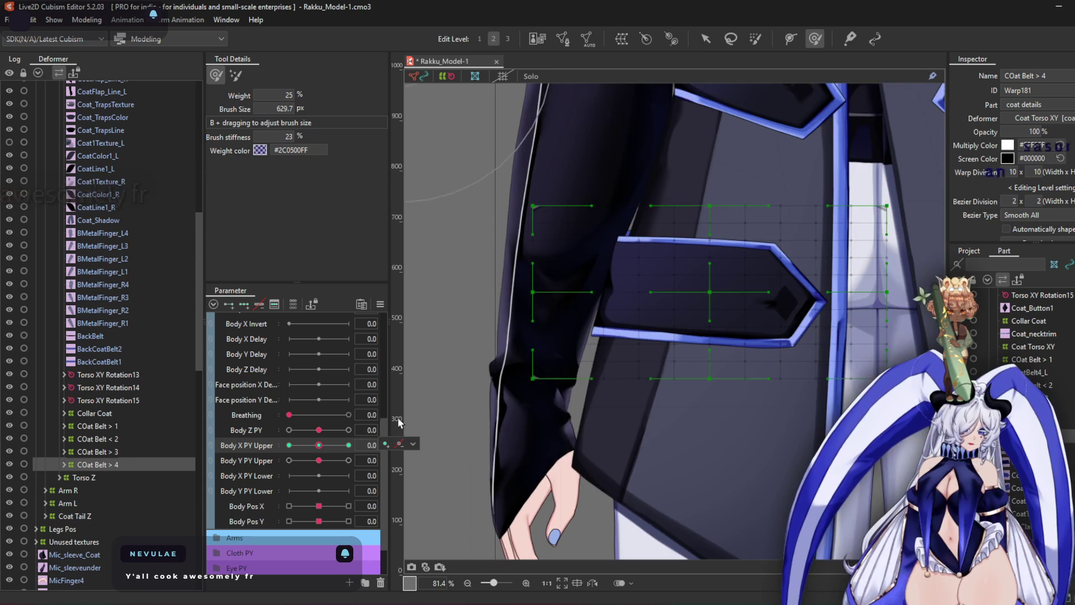
pyautogui.scroll(-3, 516, 347)
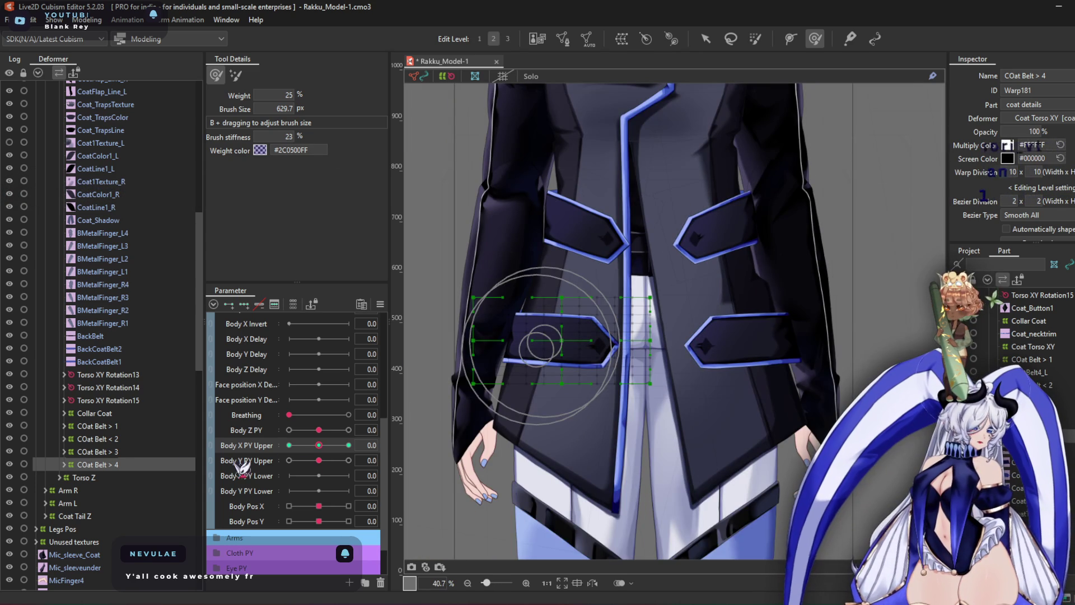
pyautogui.moveTo(317, 450)
pyautogui.mouseDown()
pyautogui.moveTo(413, 440)
pyautogui.moveTo(235, 463)
pyautogui.moveTo(396, 445)
pyautogui.mouseUp()
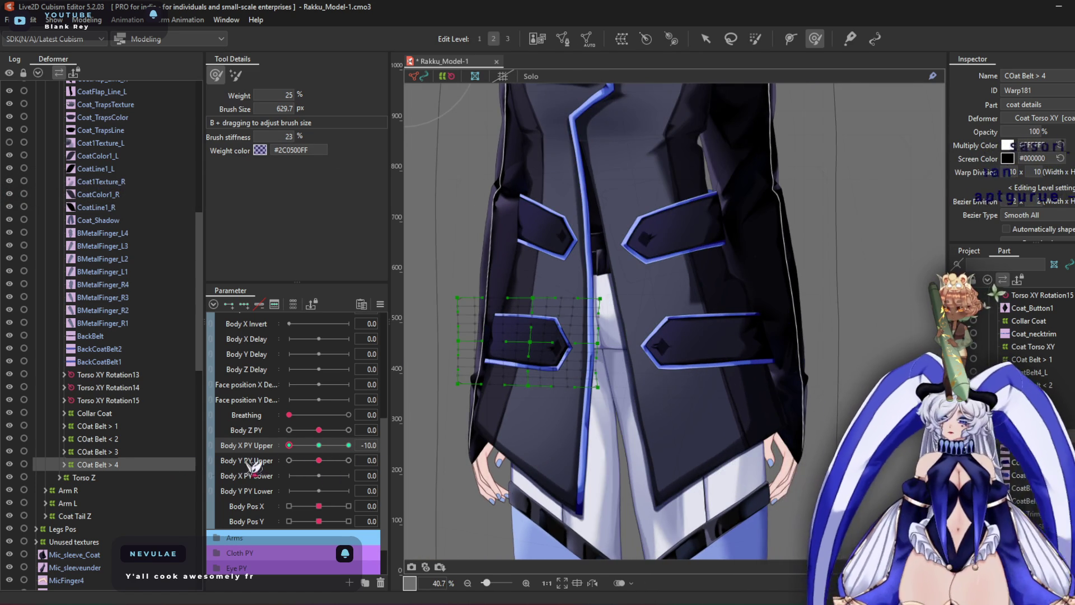
pyautogui.click(289, 445)
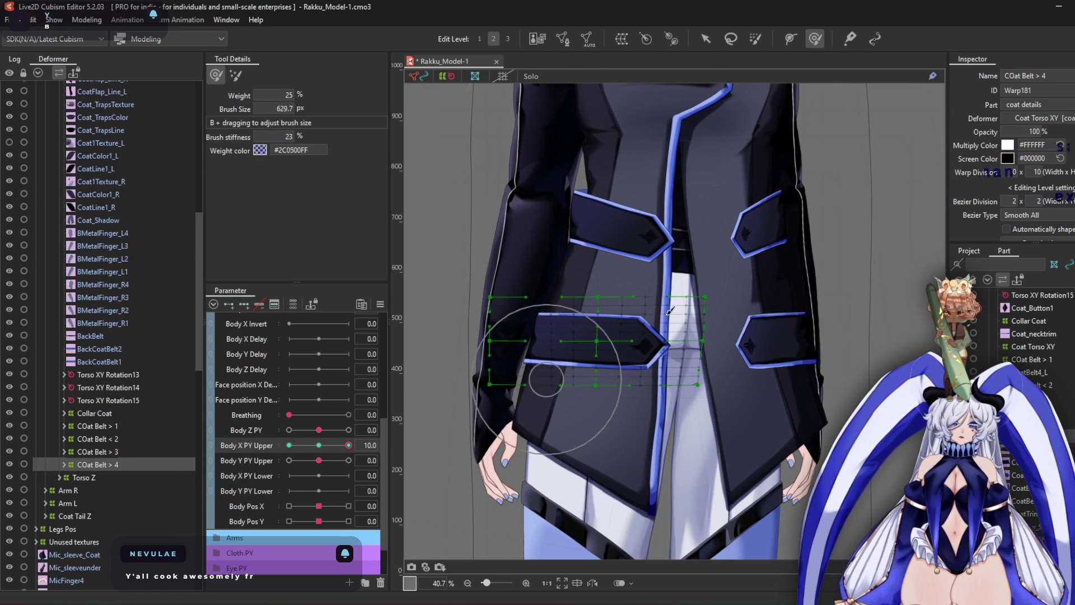
pyautogui.scroll(3, 660, 289)
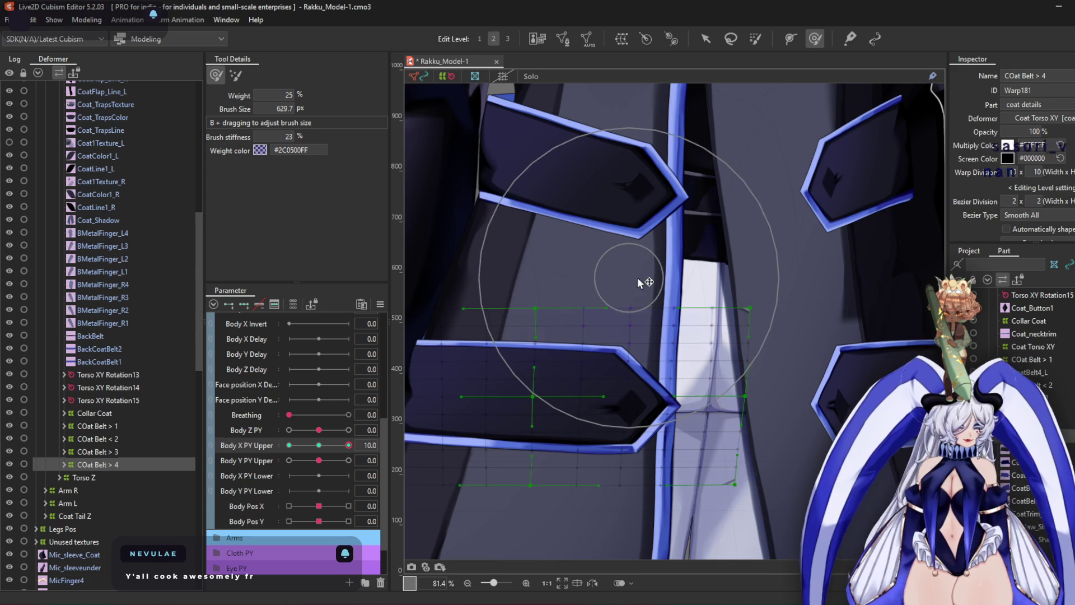
pyautogui.scroll(-3, 708, 356)
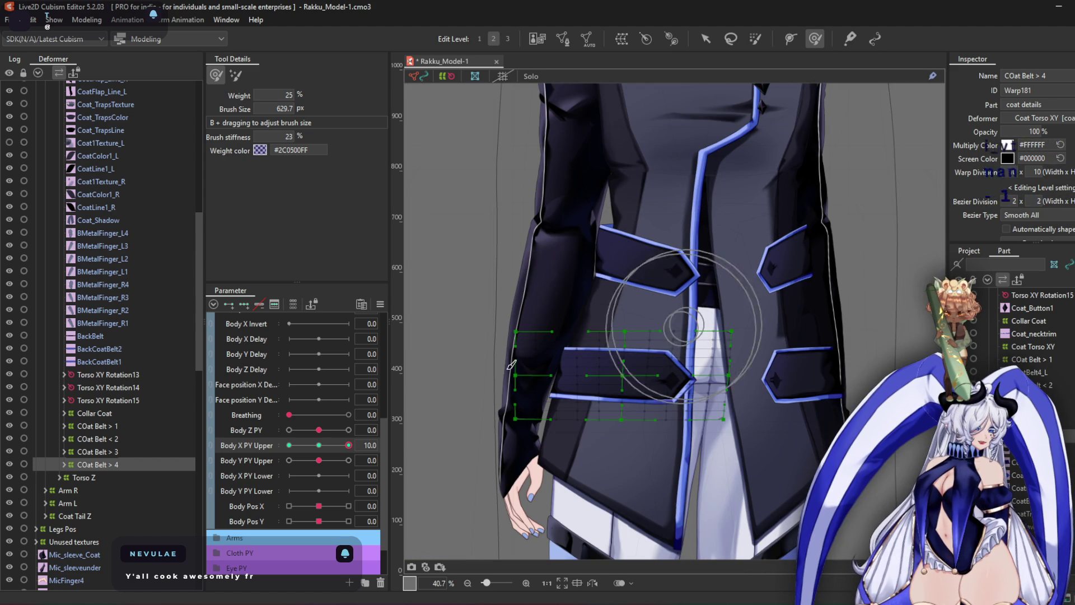
pyautogui.moveTo(348, 446); pyautogui.dragTo(251, 457)
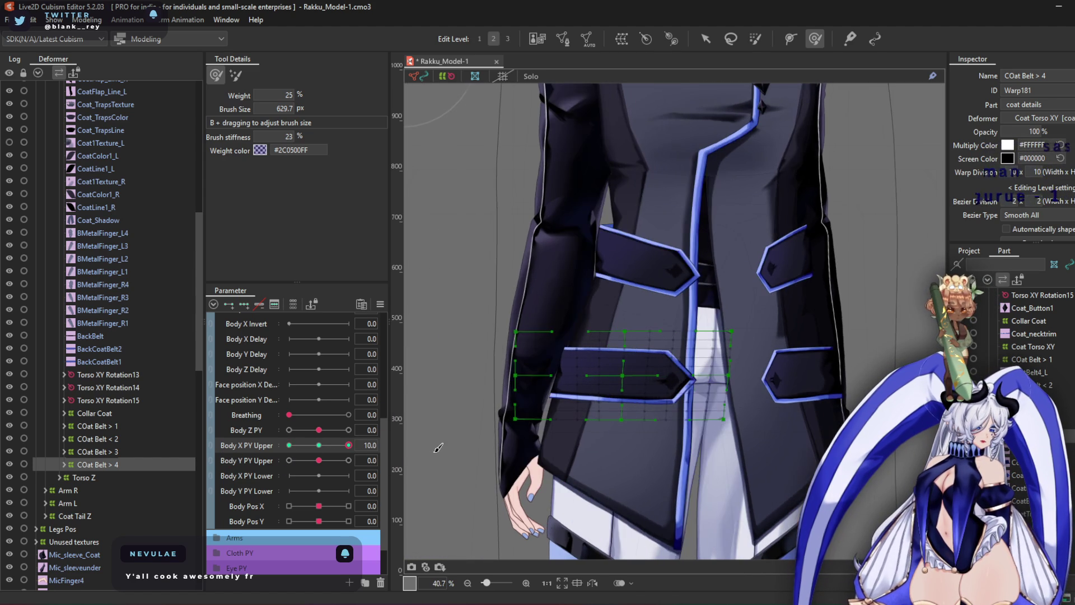
pyautogui.moveTo(348, 445); pyautogui.dragTo(232, 478)
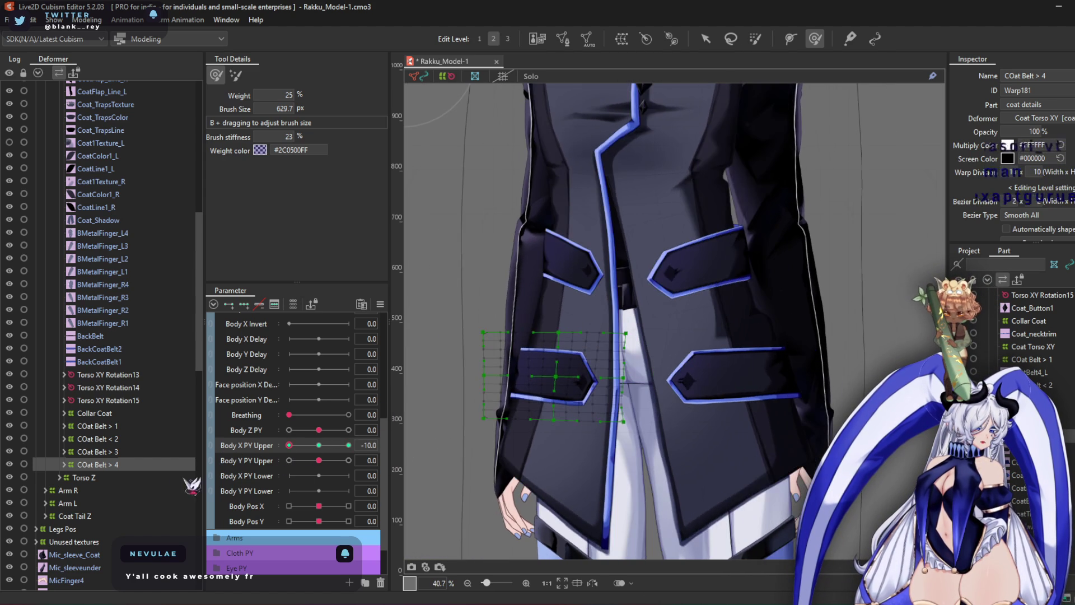
pyautogui.scroll(3, 682, 151)
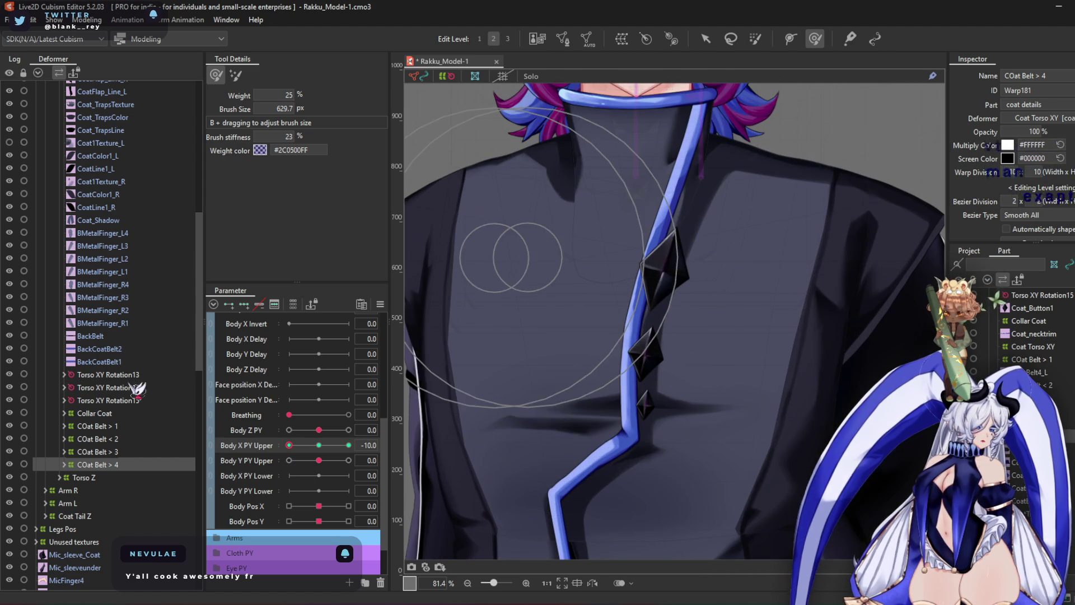
# Select Torso XY Rotation15 and Rotation13, switch to the Arrow tool, and scroll up to Coat Torso XY's children
pyautogui.click(122, 401)
pyautogui.click(124, 376)
pyautogui.click(127, 401)
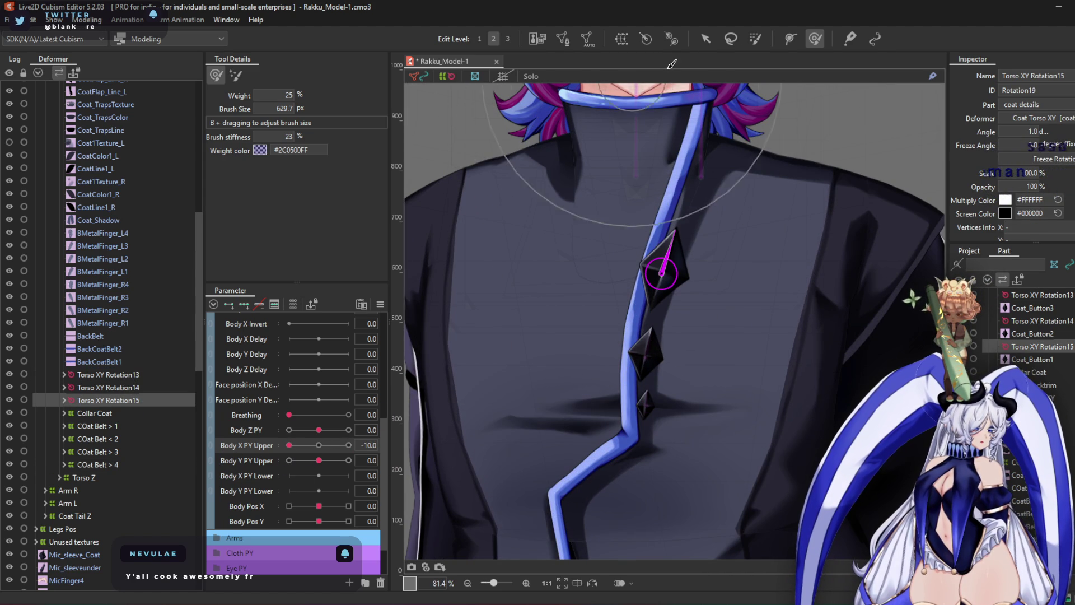
pyautogui.click(706, 39)
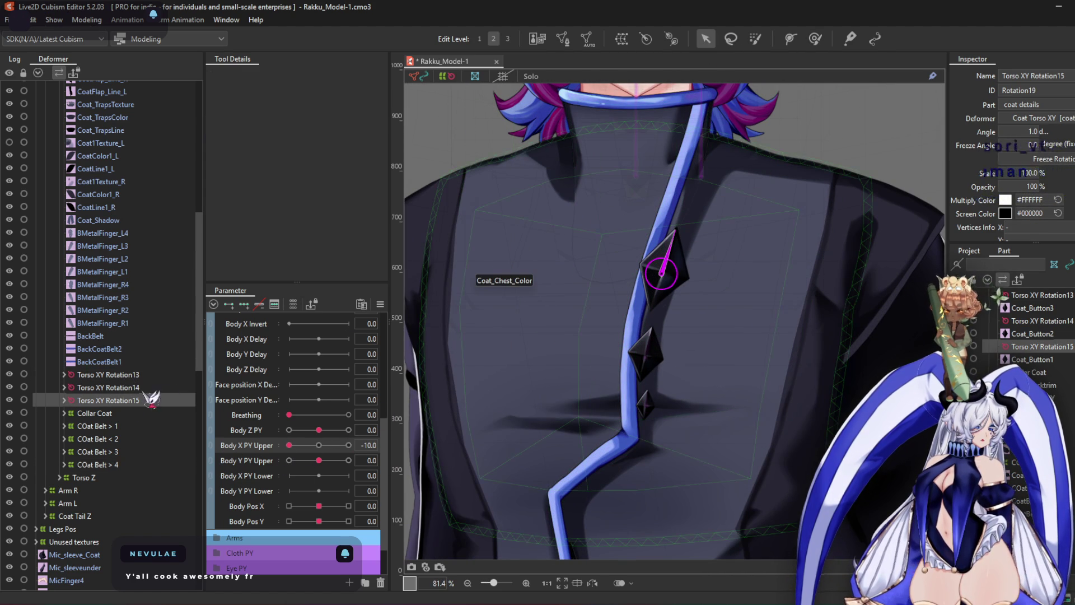
pyautogui.scroll(3, 125, 367)
pyautogui.scroll(2, 114, 376)
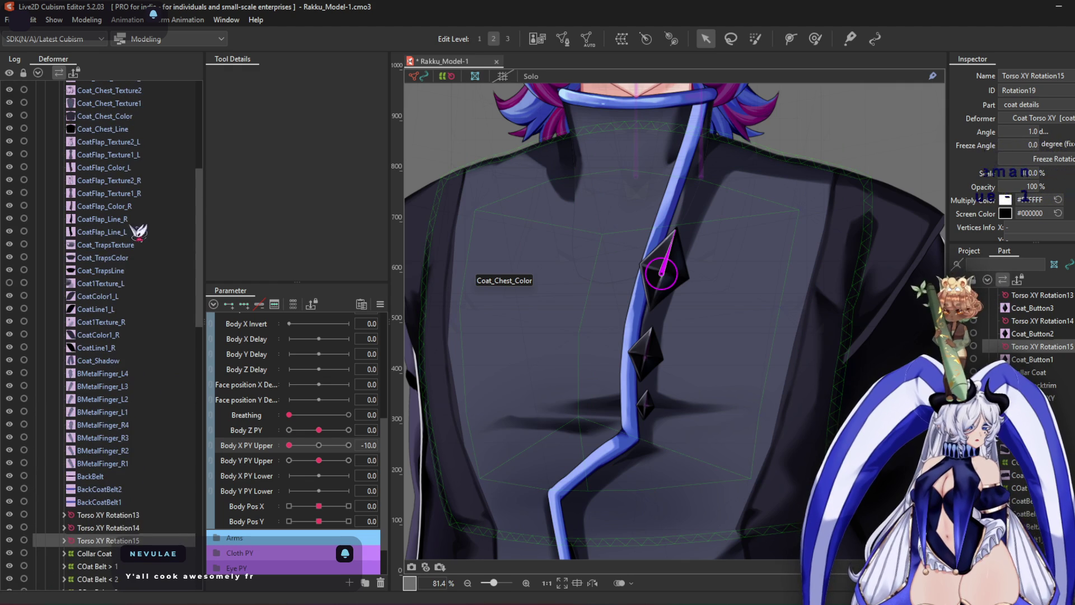
pyautogui.scroll(3, 140, 147)
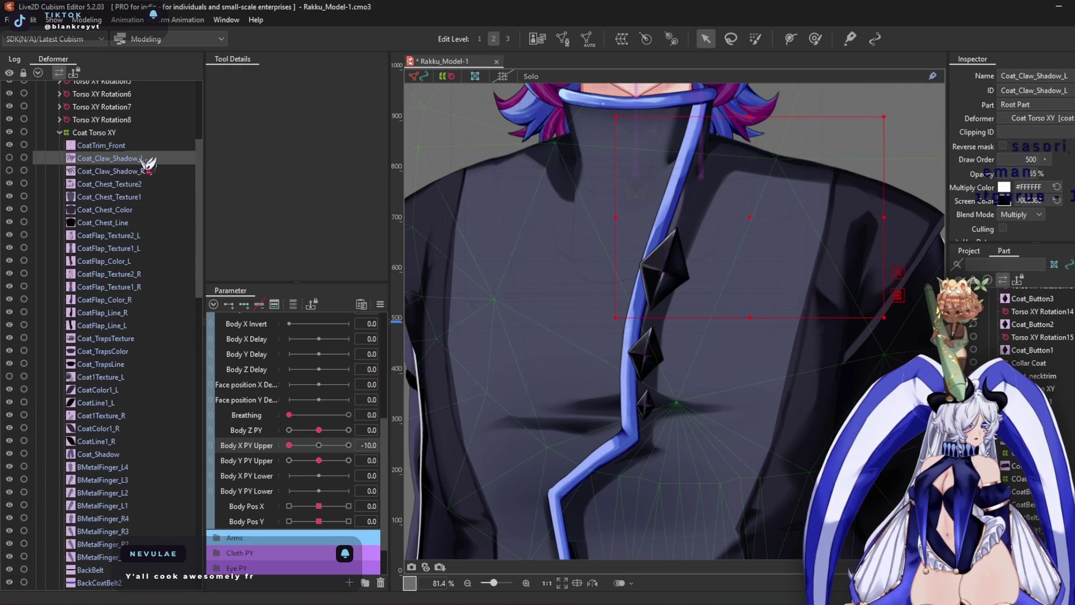
# Select CoatTrim_Front, enlarge the deform brush to about 757 px, and bend the trim and diamonds
pyautogui.click(129, 147)
pyautogui.click(815, 39)
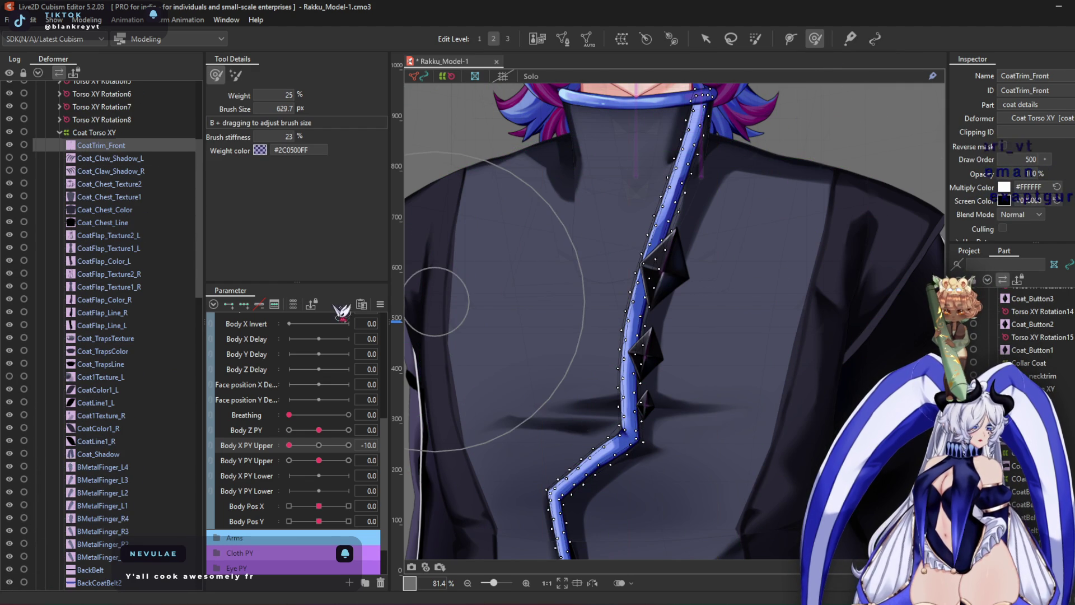
pyautogui.moveTo(689, 247); pyautogui.dragTo(701, 326)
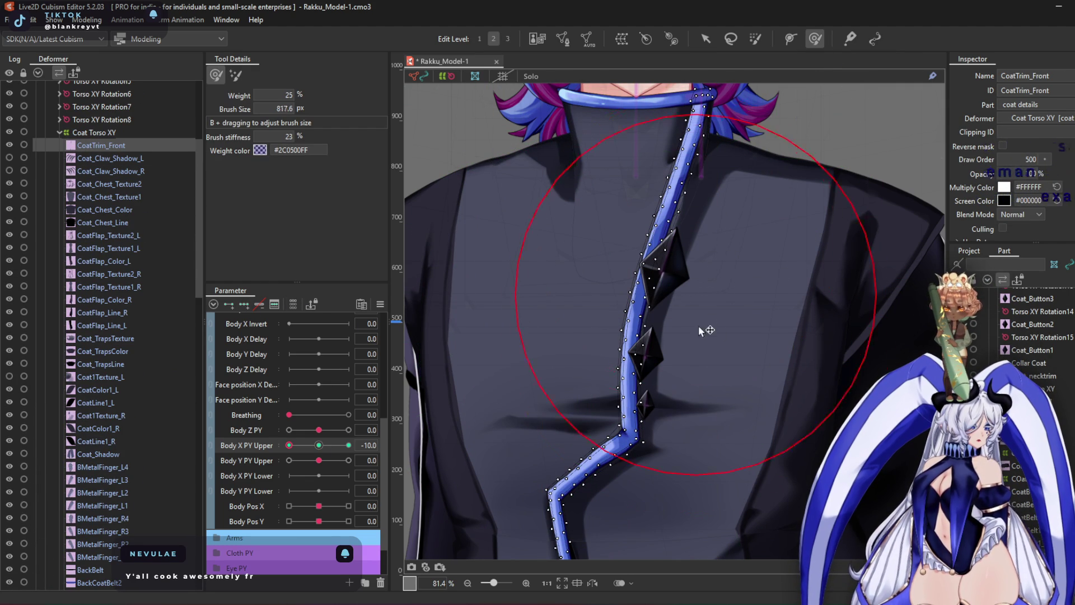
pyautogui.moveTo(680, 286)
pyautogui.mouseDown()
pyautogui.moveTo(700, 297)
pyautogui.moveTo(644, 345)
pyautogui.moveTo(653, 359)
pyautogui.moveTo(627, 367)
pyautogui.mouseUp()
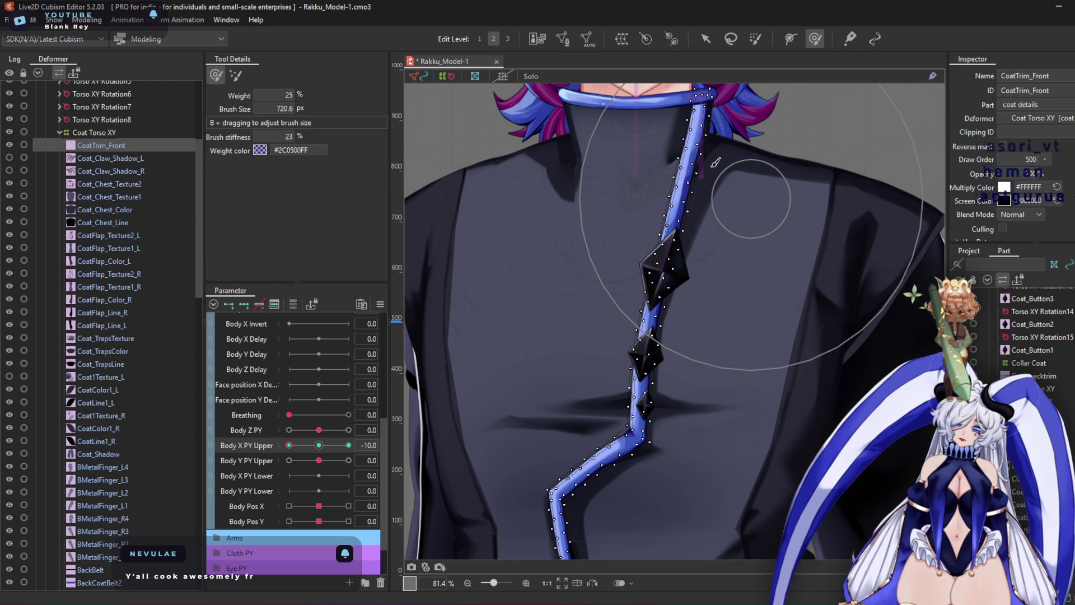
# Refine the middle and lower trim sections at -10, nudging the strip's middle right
pyautogui.moveTo(649, 292); pyautogui.dragTo(633, 157)
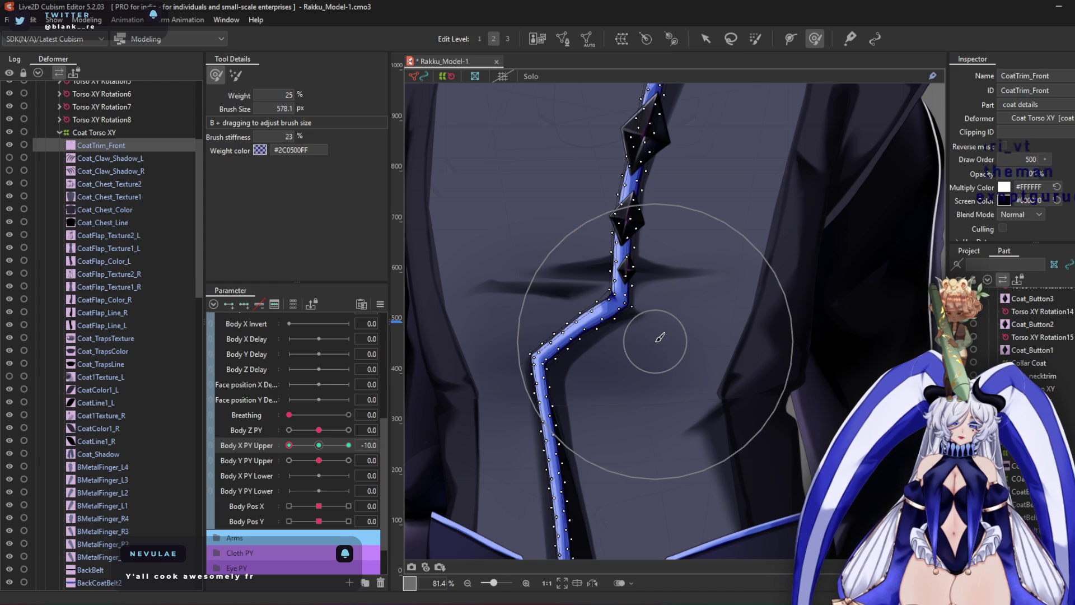
pyautogui.scroll(3, 655, 341)
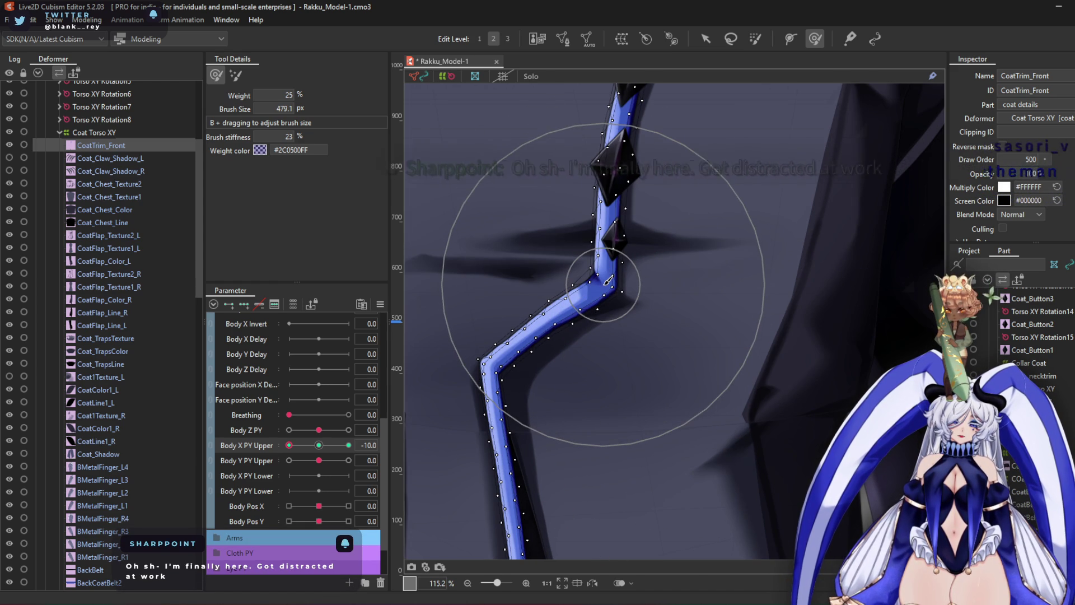
pyautogui.scroll(-3, 690, 293)
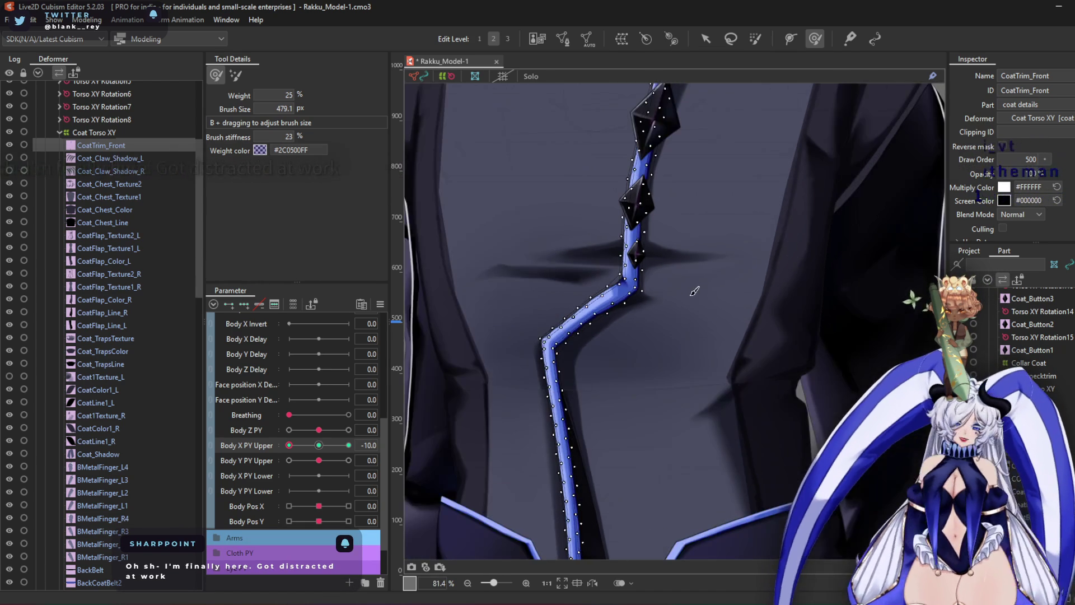
pyautogui.moveTo(711, 337); pyautogui.dragTo(704, 357)
pyautogui.scroll(3, 620, 336)
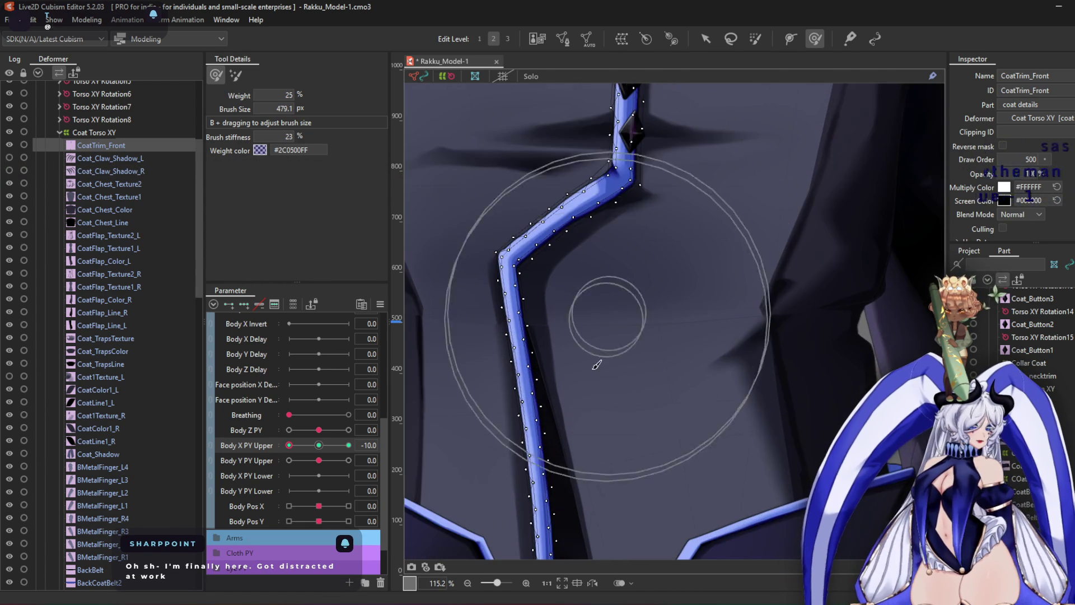
pyautogui.scroll(-1, 610, 302)
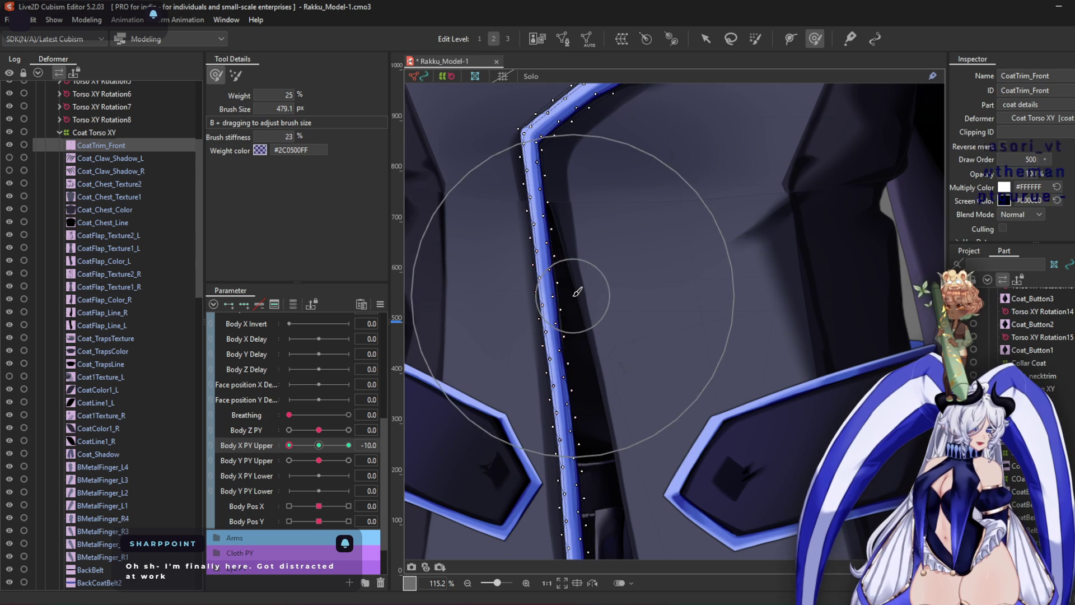
pyautogui.moveTo(552, 330); pyautogui.dragTo(564, 308)
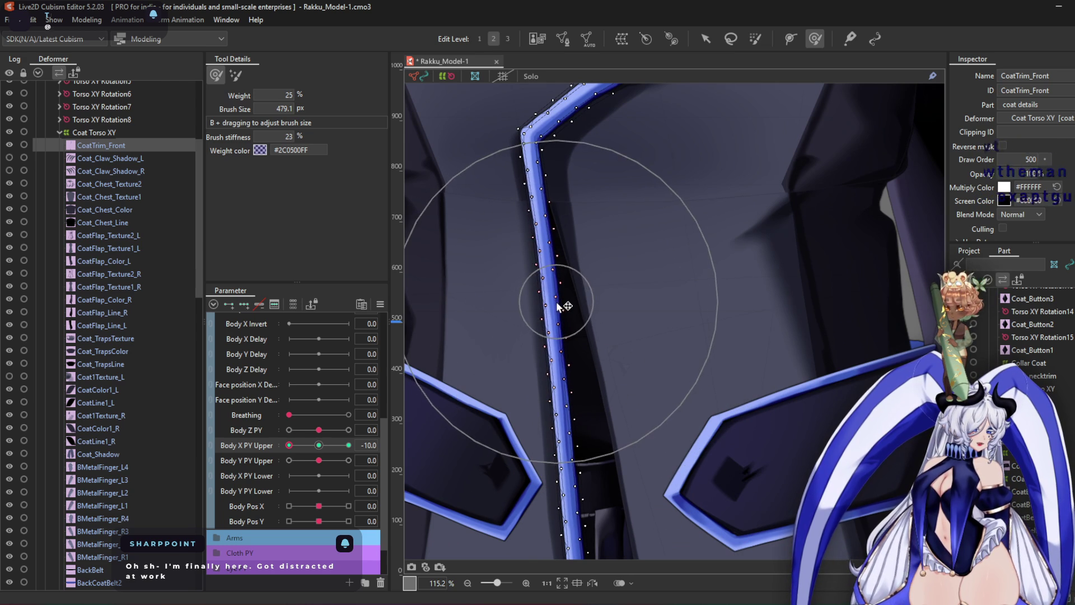
pyautogui.scroll(-3, 645, 358)
pyautogui.moveTo(643, 413)
pyautogui.mouseDown()
pyautogui.moveTo(637, 239)
pyautogui.moveTo(625, 360)
pyautogui.mouseUp()
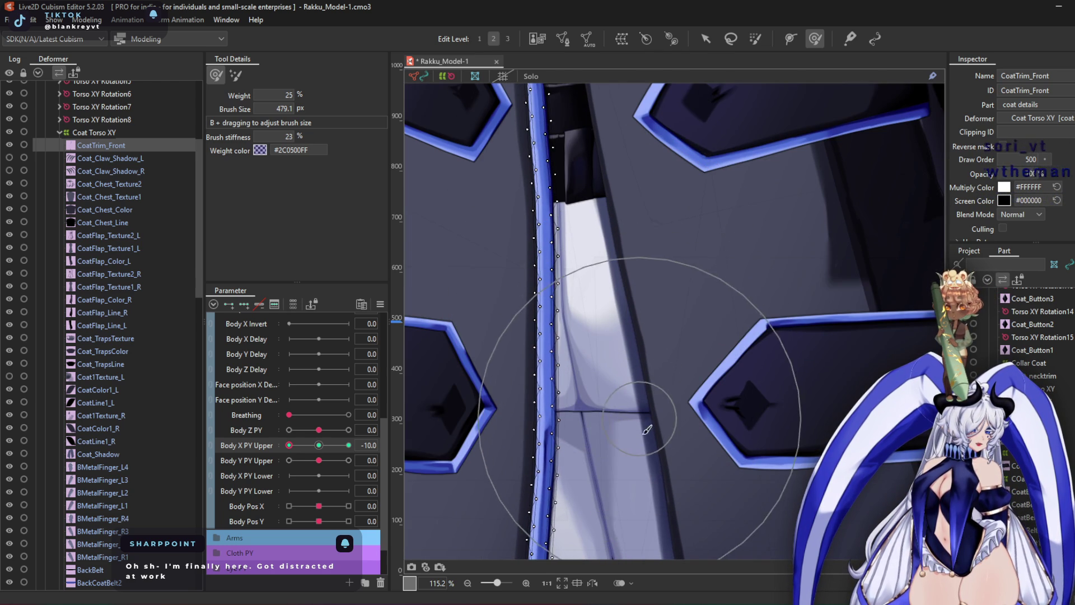
pyautogui.scroll(-2, 664, 417)
pyautogui.scroll(2, 663, 415)
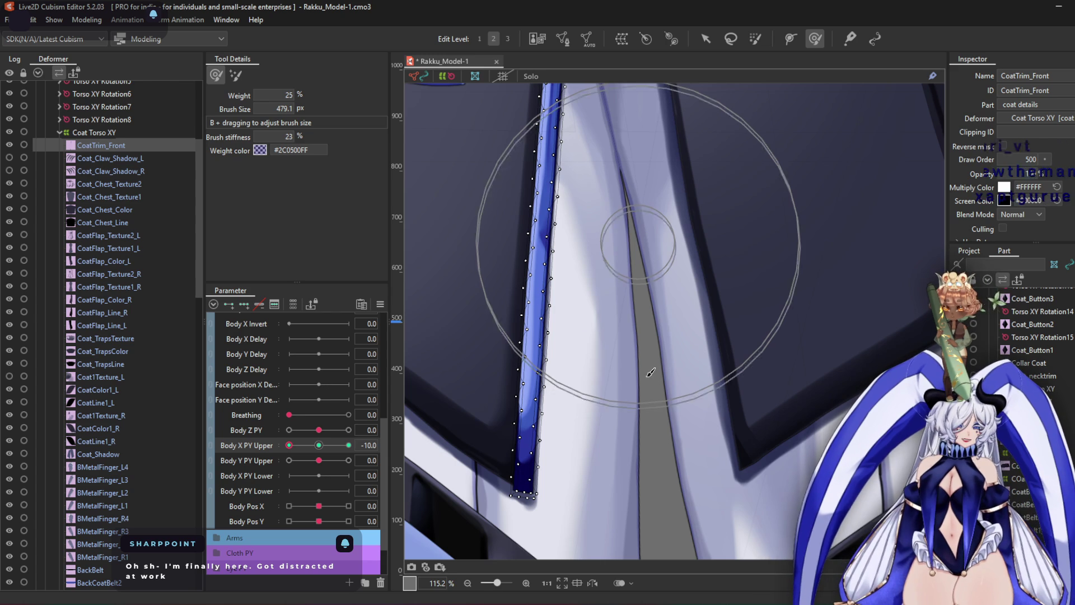
pyautogui.scroll(-4, 577, 359)
pyautogui.moveTo(576, 359)
pyautogui.mouseDown(button='middle')
pyautogui.moveTo(583, 336)
pyautogui.moveTo(586, 364)
pyautogui.mouseUp(button='middle')
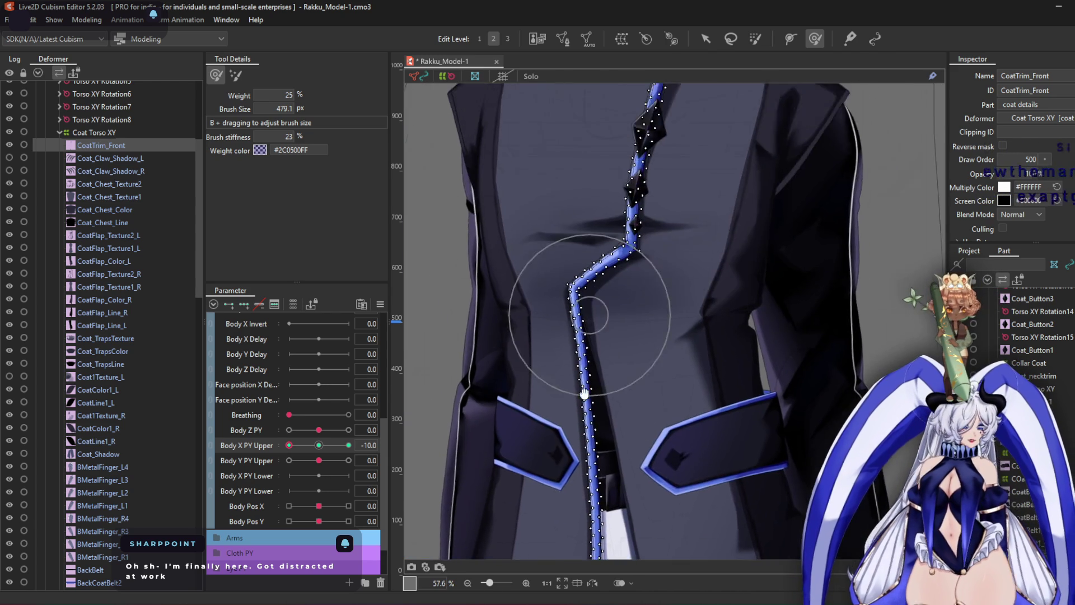
pyautogui.scroll(2, 587, 364)
pyautogui.moveTo(289, 446); pyautogui.dragTo(348, 445)
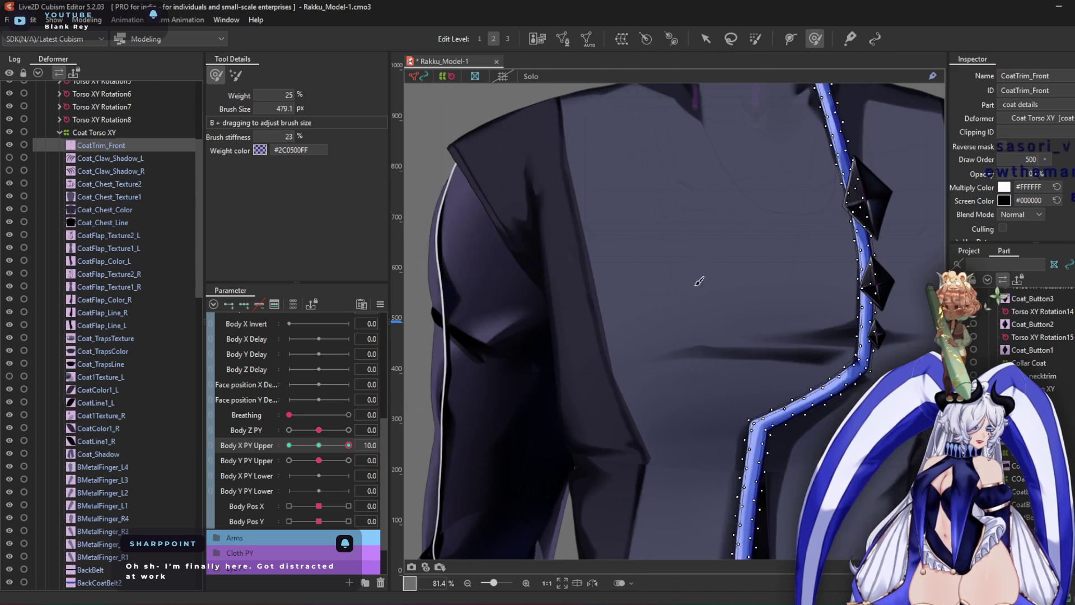
# Shrink the deform brush and push the middle of the trim strip slightly right at +10
pyautogui.moveTo(597, 317)
pyautogui.mouseDown(button='middle')
pyautogui.moveTo(684, 241)
pyautogui.moveTo(564, 228)
pyautogui.mouseUp(button='middle')
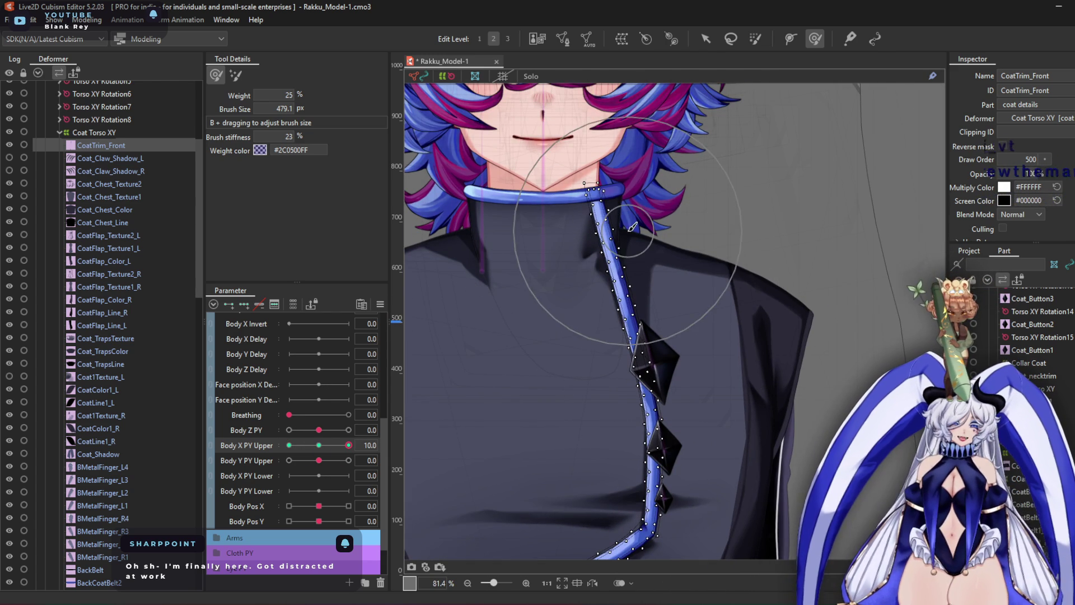
pyautogui.scroll(2, 577, 158)
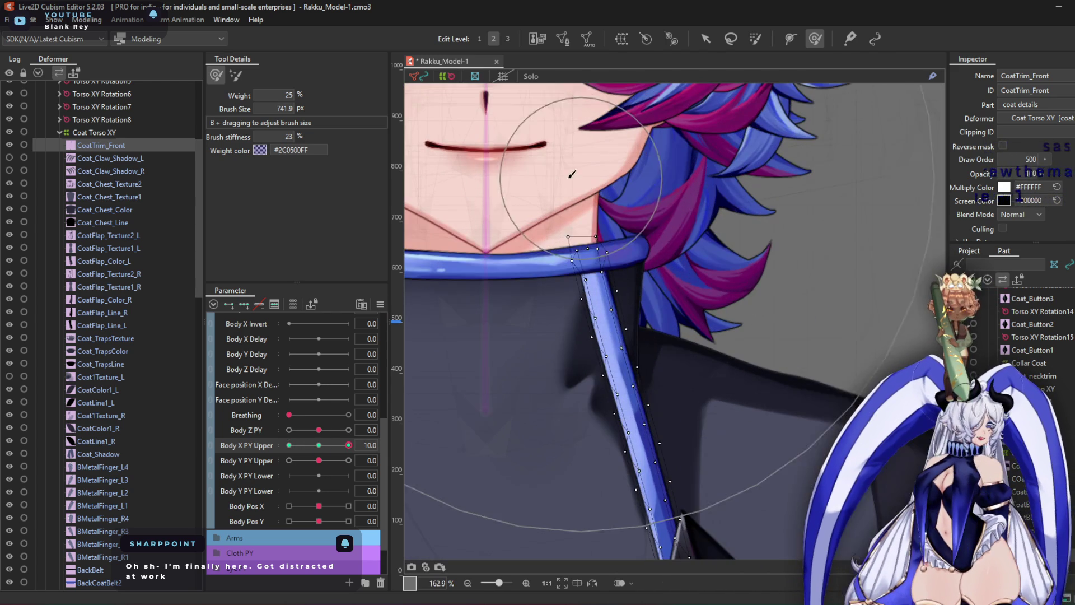
pyautogui.scroll(-2, 684, 164)
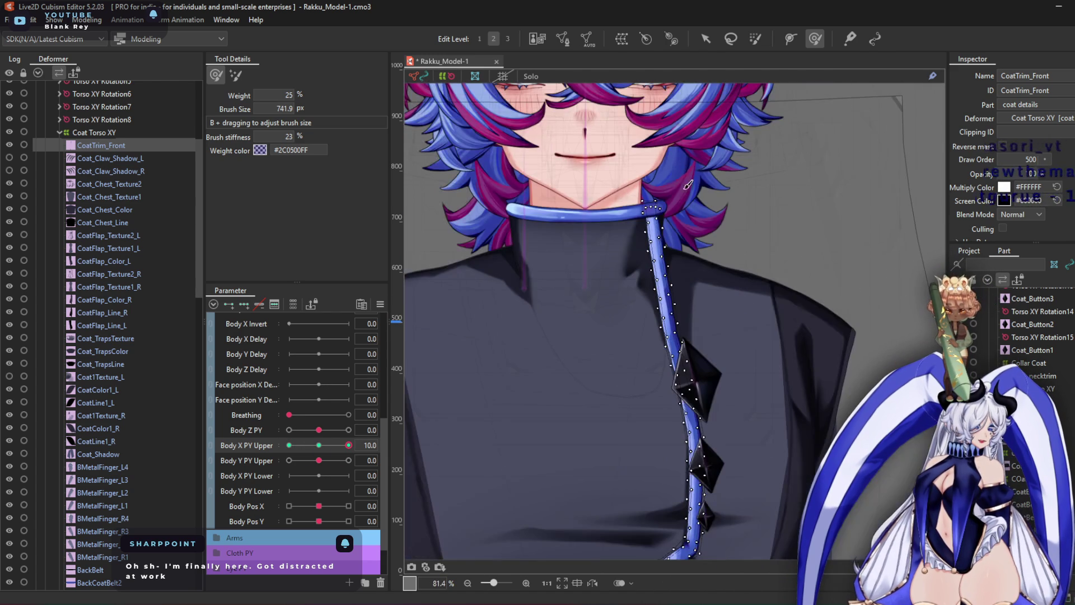
pyautogui.moveTo(799, 304)
pyautogui.mouseDown()
pyautogui.moveTo(729, 287)
pyautogui.moveTo(664, 307)
pyautogui.moveTo(633, 297)
pyautogui.mouseUp()
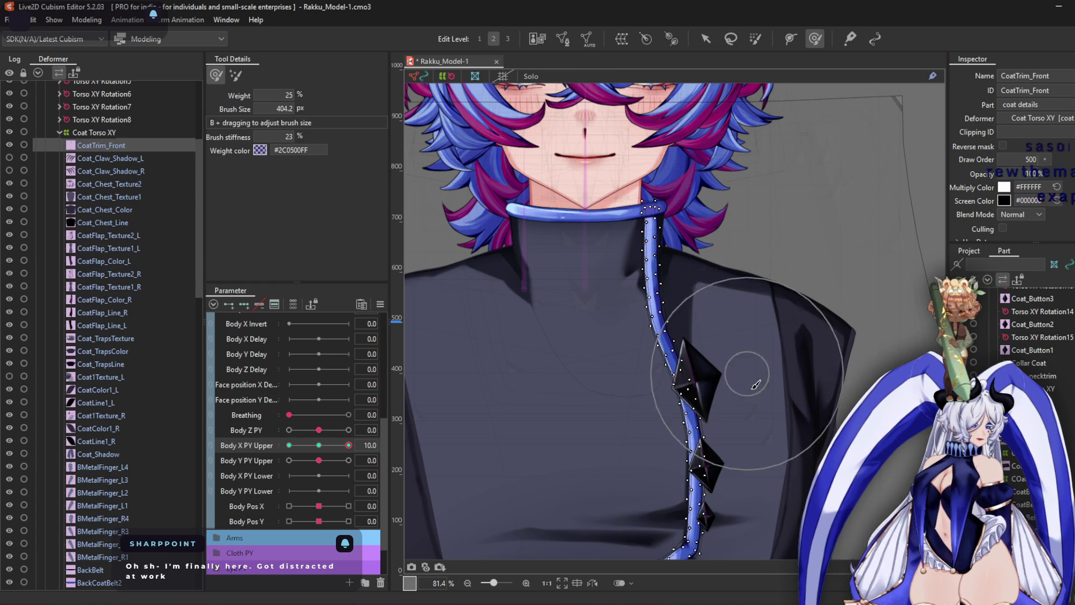
pyautogui.moveTo(756, 385); pyautogui.dragTo(714, 274, button='middle')
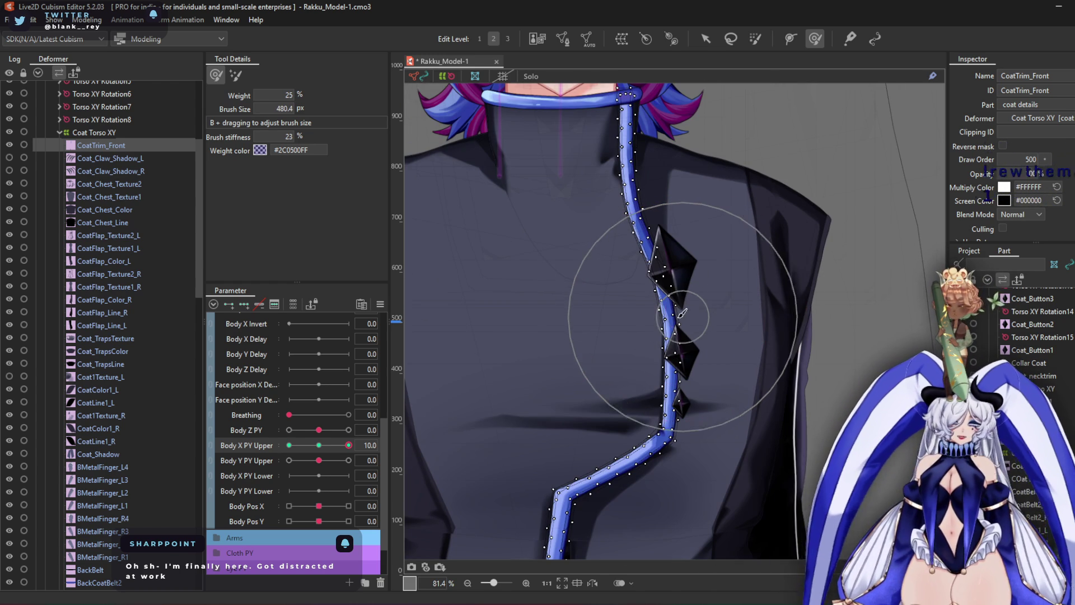
pyautogui.scroll(2, 666, 302)
pyautogui.moveTo(547, 247); pyautogui.dragTo(696, 209)
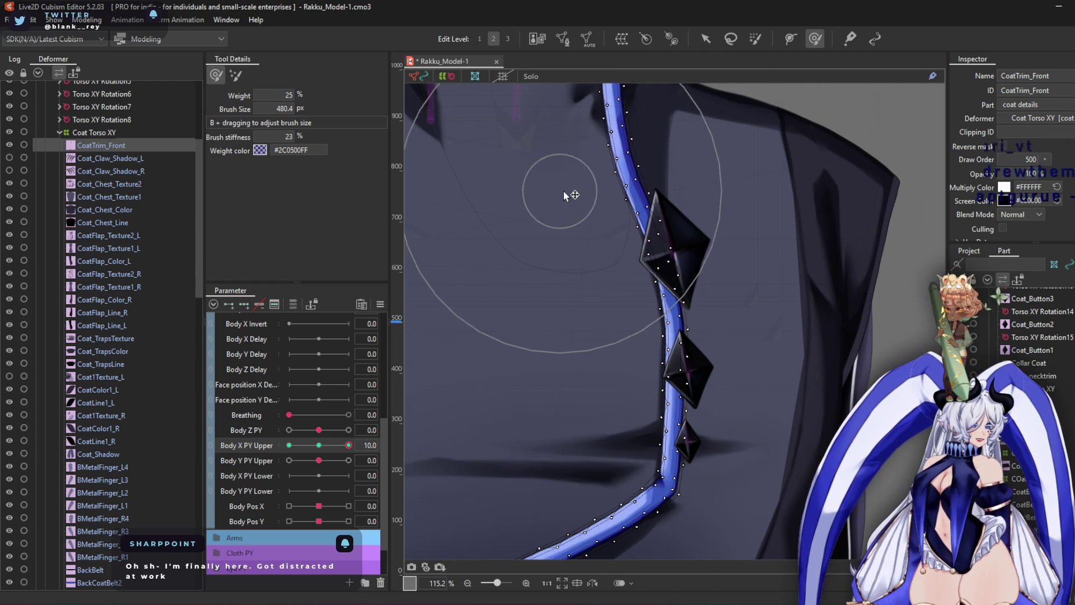
# Inspect the trim alongside the collar, coat flaps and lower coat at the +10 pose
pyautogui.moveTo(816, 283); pyautogui.dragTo(805, 205, button='middle')
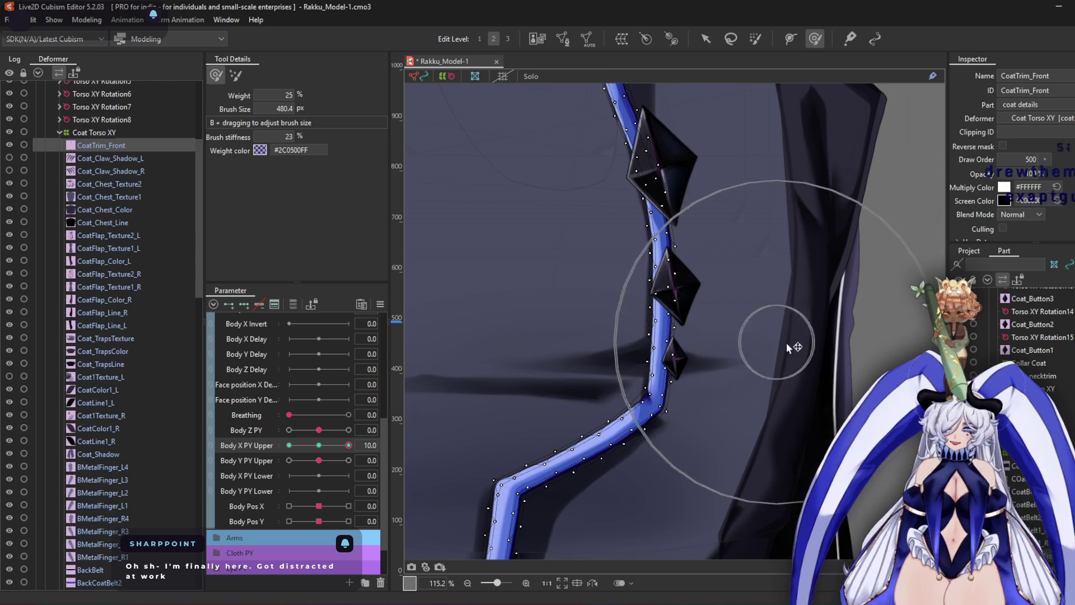
pyautogui.moveTo(775, 360); pyautogui.dragTo(805, 192, button='middle')
pyautogui.moveTo(679, 336); pyautogui.dragTo(712, 330, button='middle')
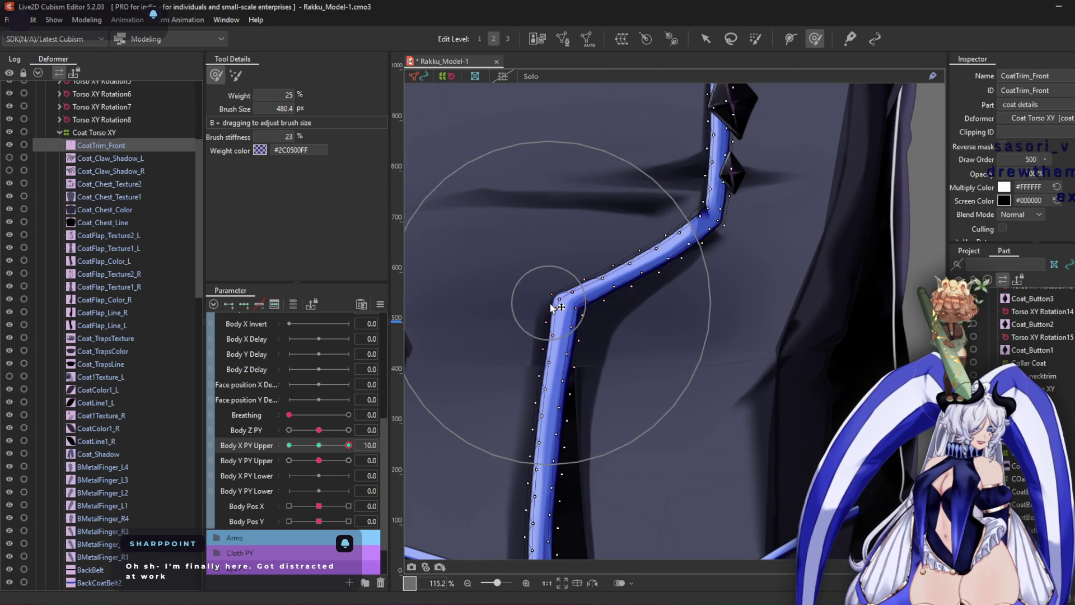
pyautogui.scroll(-3, 552, 312)
pyautogui.moveTo(553, 312); pyautogui.dragTo(611, 70, button='middle')
pyautogui.scroll(2, 612, 276)
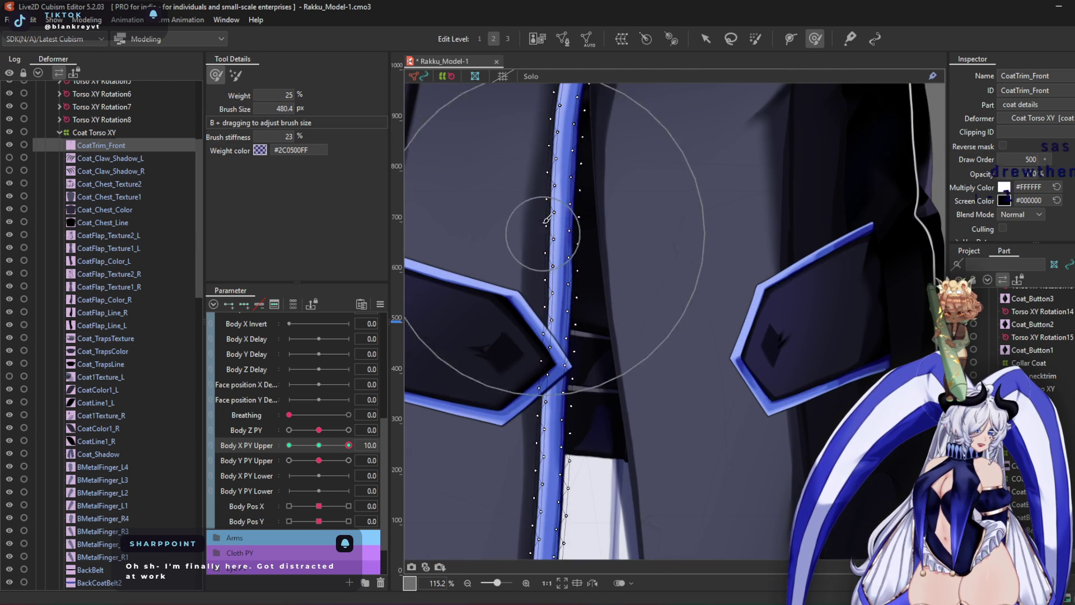
pyautogui.scroll(-2, 557, 259)
pyautogui.scroll(1, 526, 213)
pyautogui.scroll(2, 622, 249)
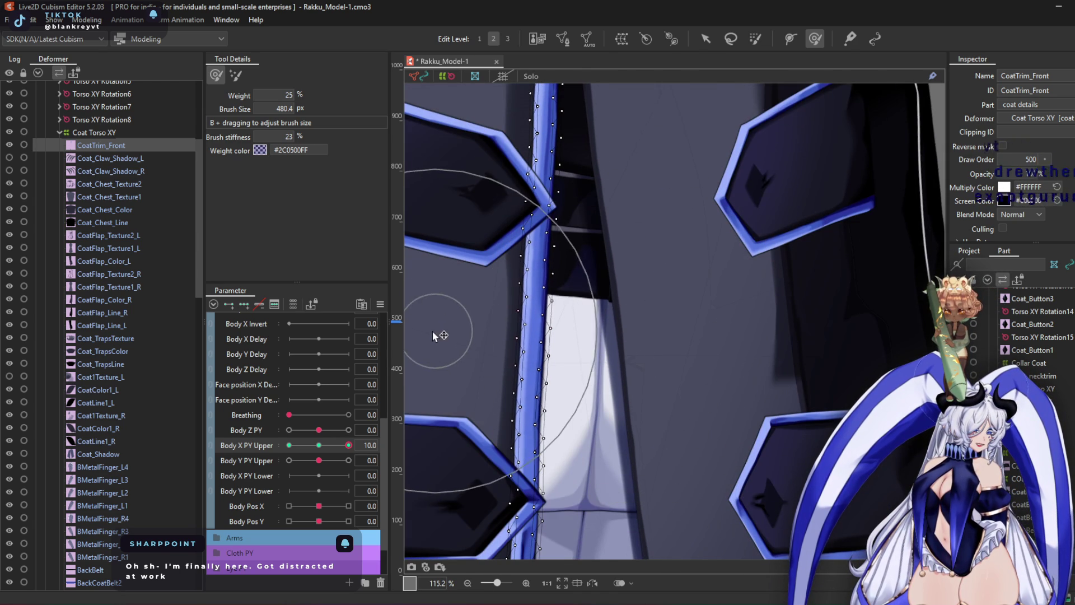
pyautogui.scroll(-2, 582, 313)
pyautogui.moveTo(596, 306); pyautogui.dragTo(564, 264, button='middle')
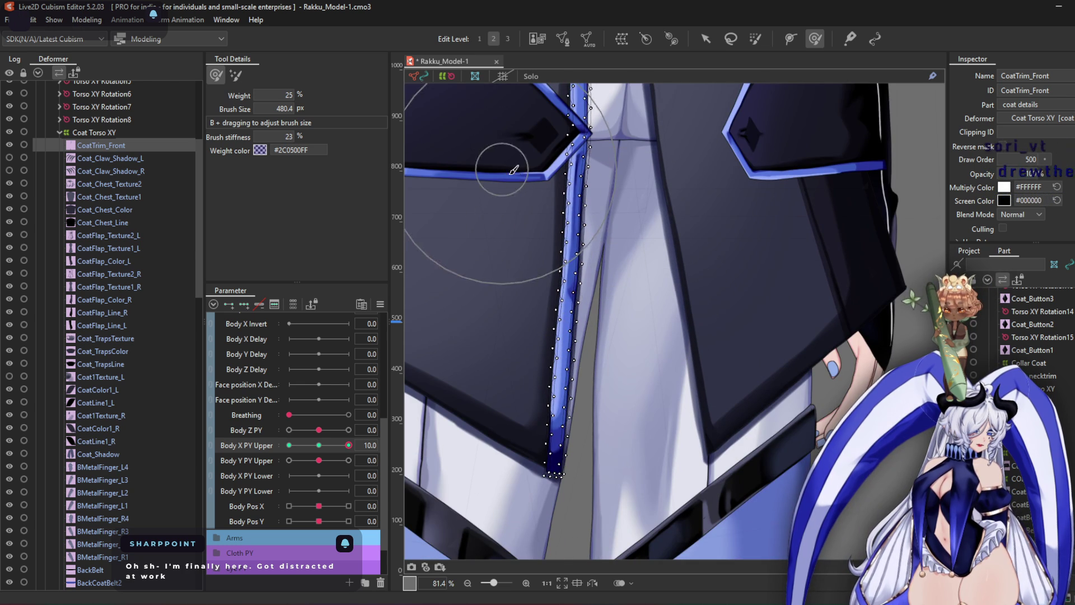
pyautogui.moveTo(626, 187); pyautogui.dragTo(623, 280, button='middle')
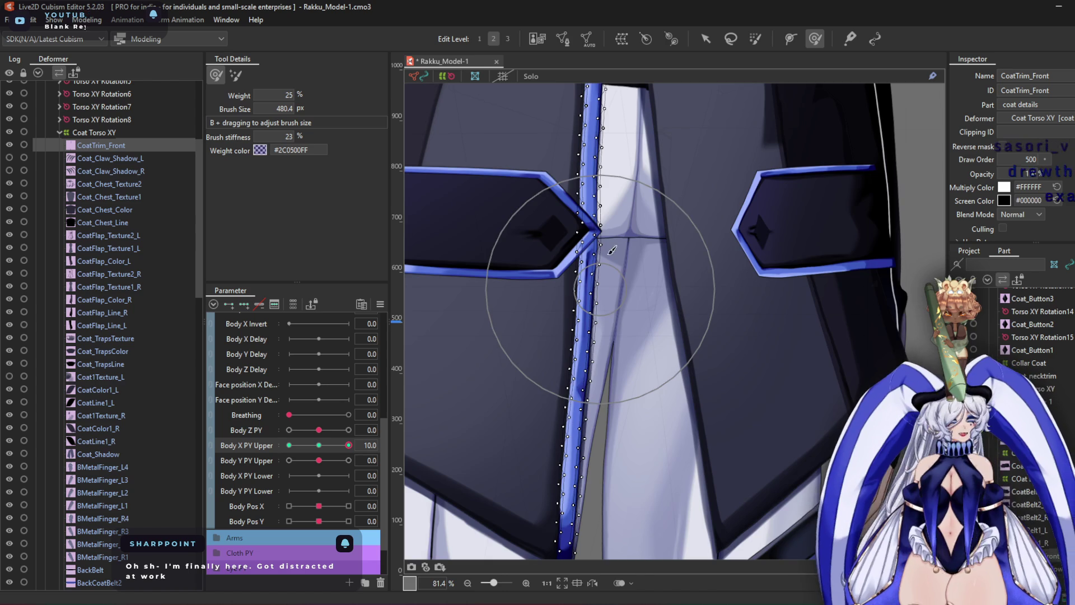
pyautogui.scroll(-3, 604, 284)
pyautogui.moveTo(581, 221); pyautogui.dragTo(587, 384, button='middle')
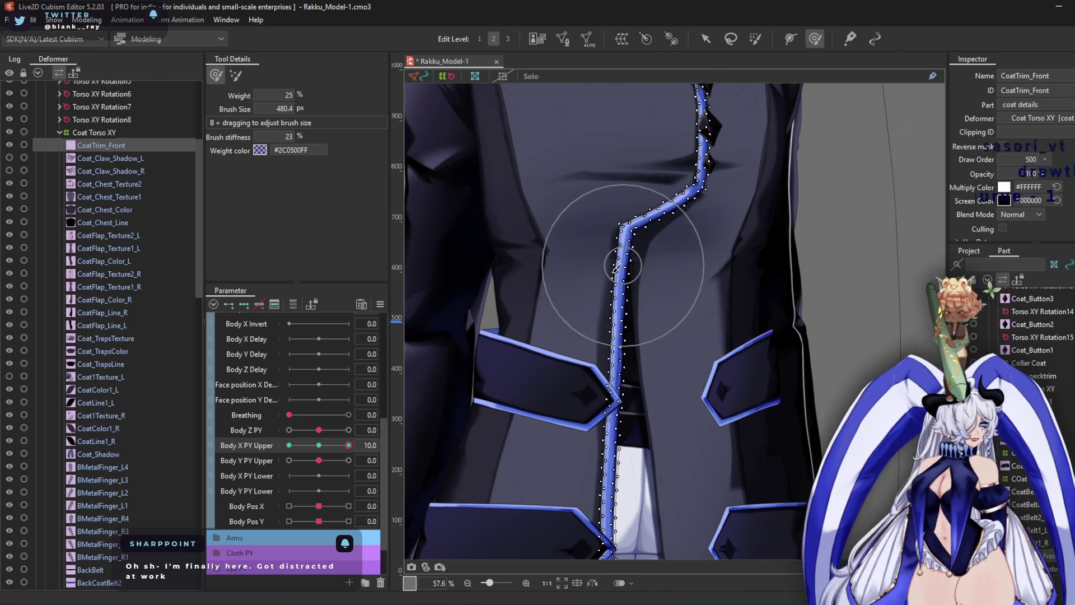
pyautogui.scroll(3, 614, 277)
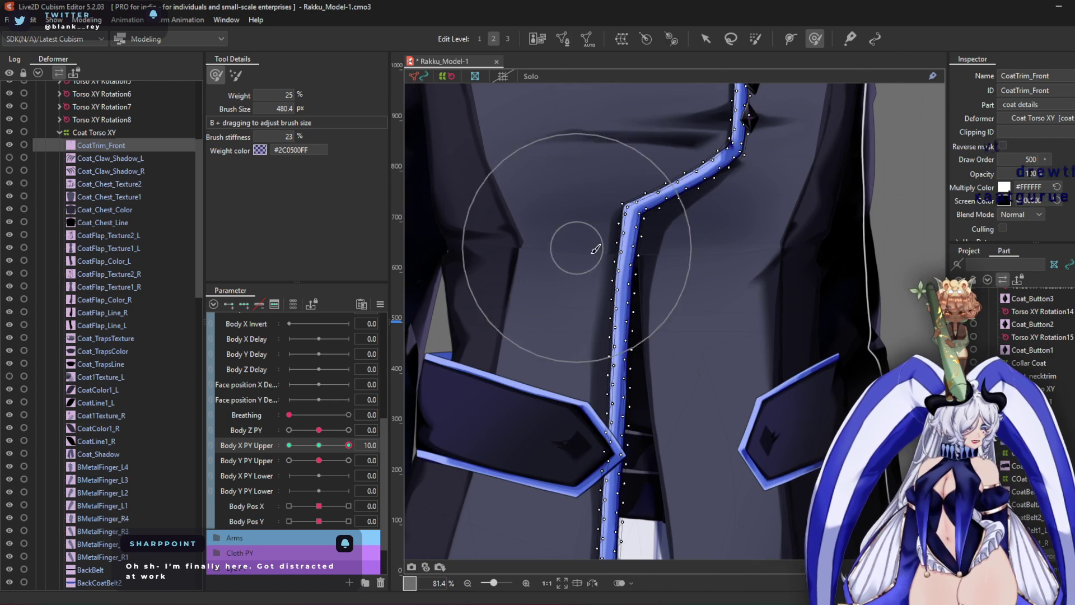
pyautogui.scroll(-3, 593, 257)
pyautogui.moveTo(593, 257); pyautogui.dragTo(603, 306, button='middle')
# Select Coat_Chest_Texture1, enlarge the deform brush, and nudge a chest mesh point slightly right
pyautogui.click(114, 172)
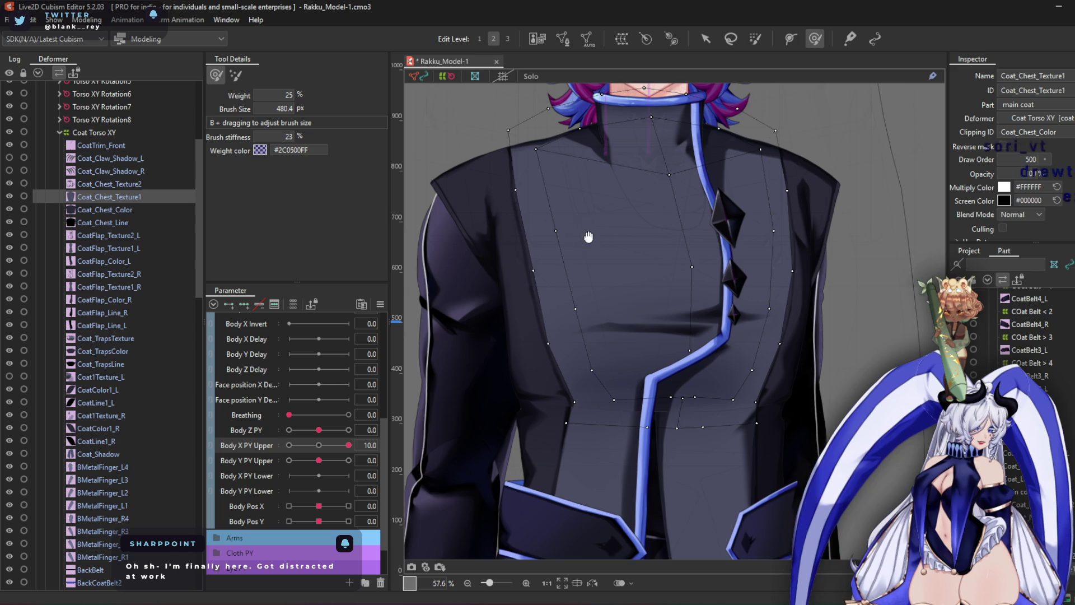
pyautogui.scroll(1, 588, 236)
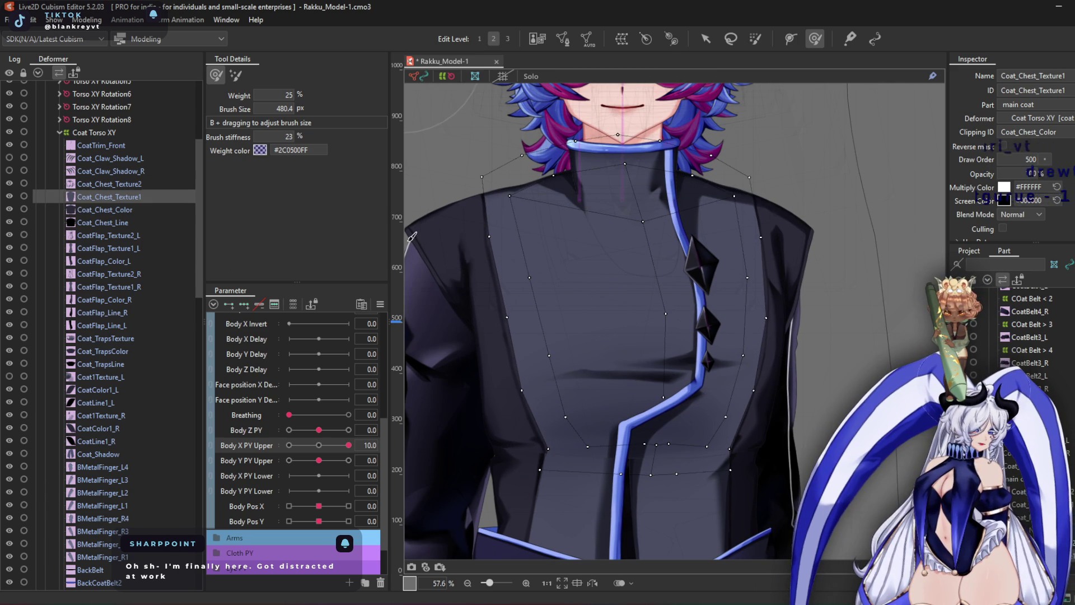
pyautogui.moveTo(576, 362)
pyautogui.mouseDown()
pyautogui.moveTo(554, 386)
pyautogui.moveTo(504, 291)
pyautogui.moveTo(518, 386)
pyautogui.moveTo(487, 271)
pyautogui.moveTo(538, 293)
pyautogui.moveTo(495, 338)
pyautogui.moveTo(492, 371)
pyautogui.moveTo(512, 389)
pyautogui.moveTo(550, 386)
pyautogui.moveTo(480, 300)
pyautogui.moveTo(463, 240)
pyautogui.moveTo(646, 227)
pyautogui.mouseUp()
pyautogui.press('v')
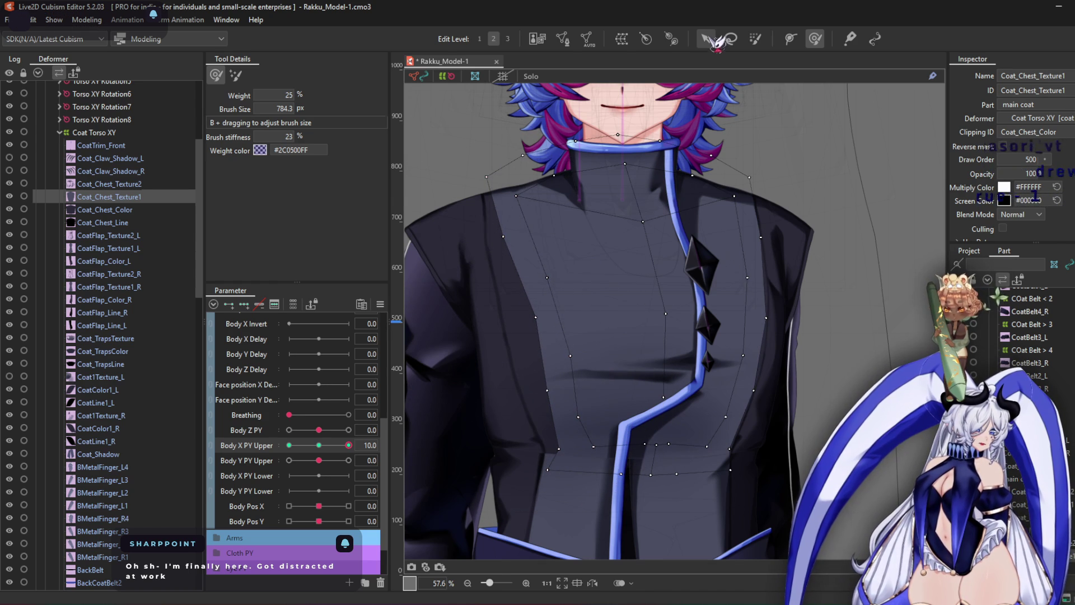
pyautogui.scroll(3, 552, 402)
pyautogui.moveTo(544, 381); pyautogui.dragTo(548, 381)
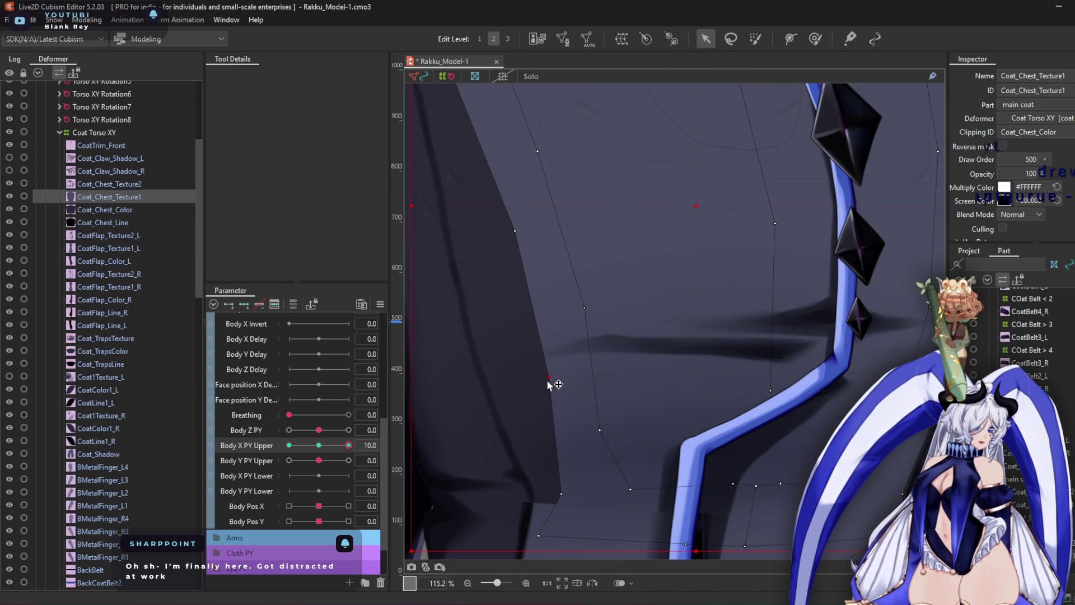
pyautogui.moveTo(556, 324); pyautogui.dragTo(598, 515)
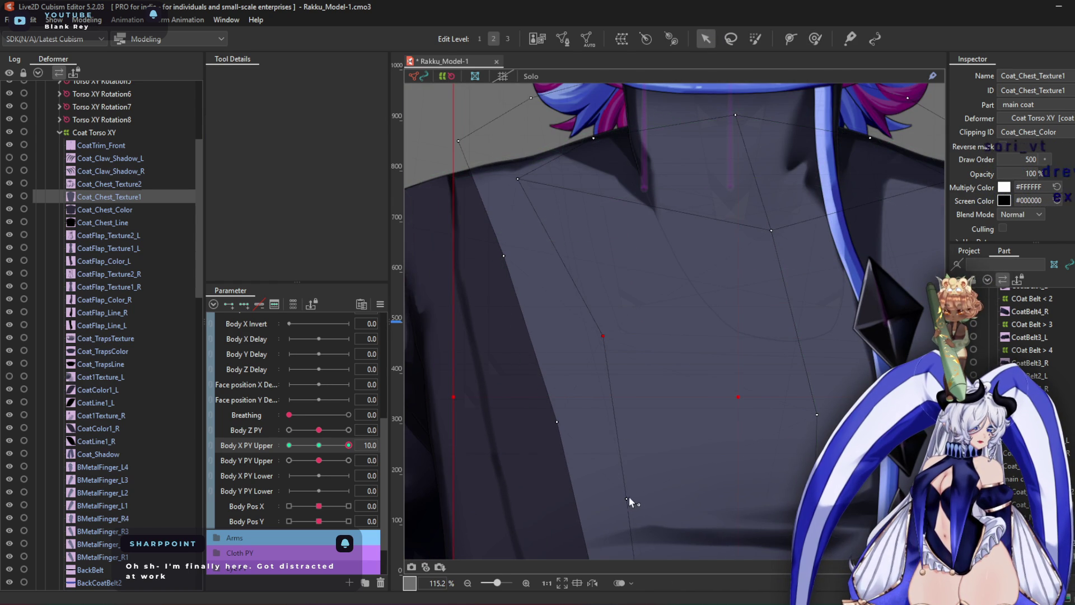
pyautogui.moveTo(711, 488); pyautogui.dragTo(590, 353)
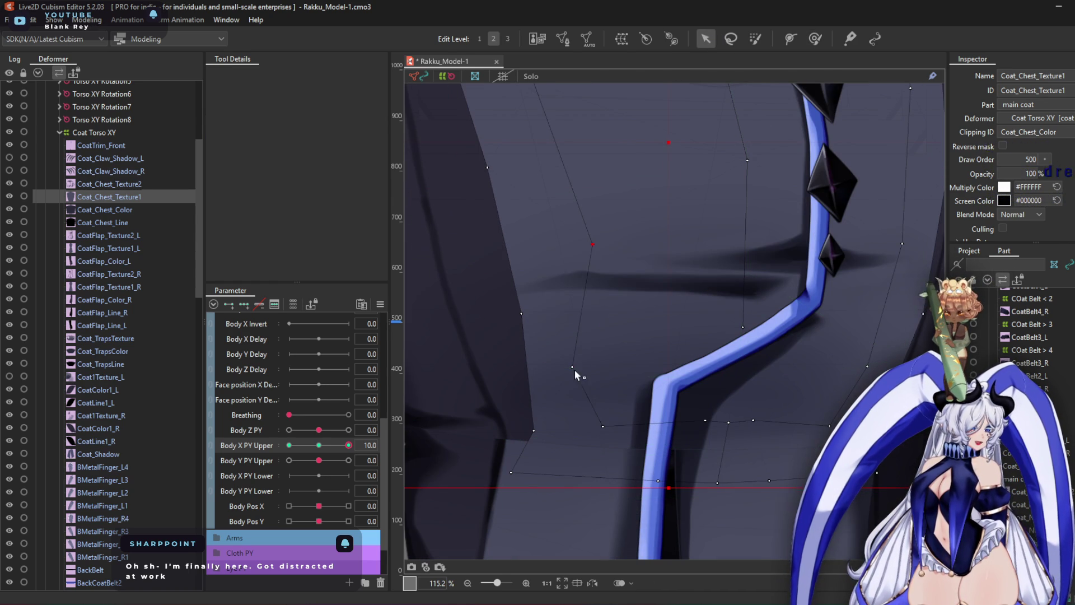
pyautogui.scroll(-3, 731, 268)
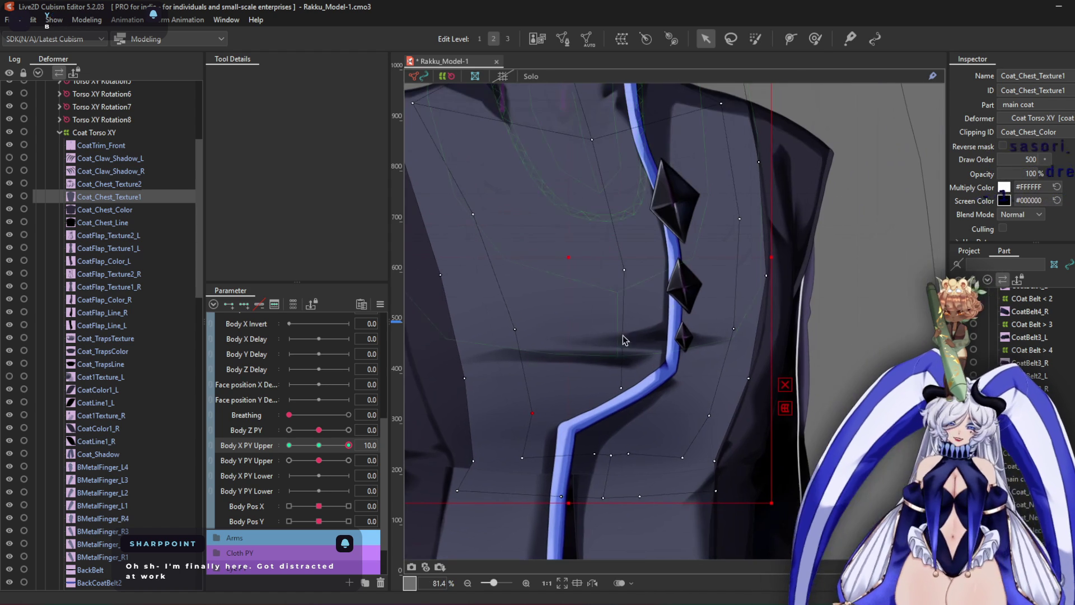
# Brush the chest mesh's right side outward, then reset Body X PY Upper to 0
pyautogui.click(815, 39)
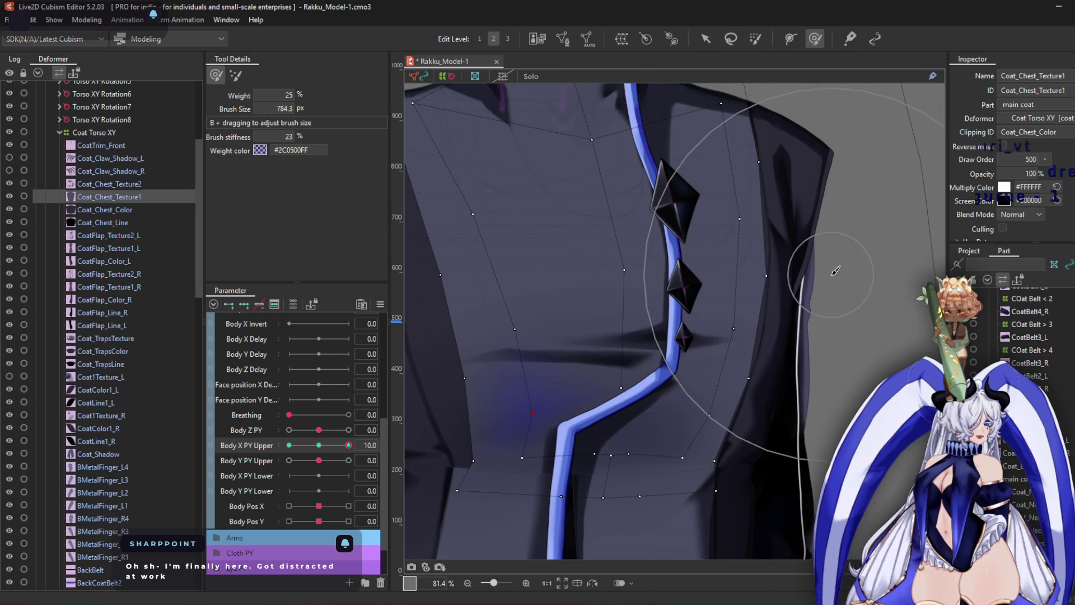
pyautogui.moveTo(828, 293); pyautogui.dragTo(860, 288)
pyautogui.moveTo(803, 387); pyautogui.dragTo(839, 416)
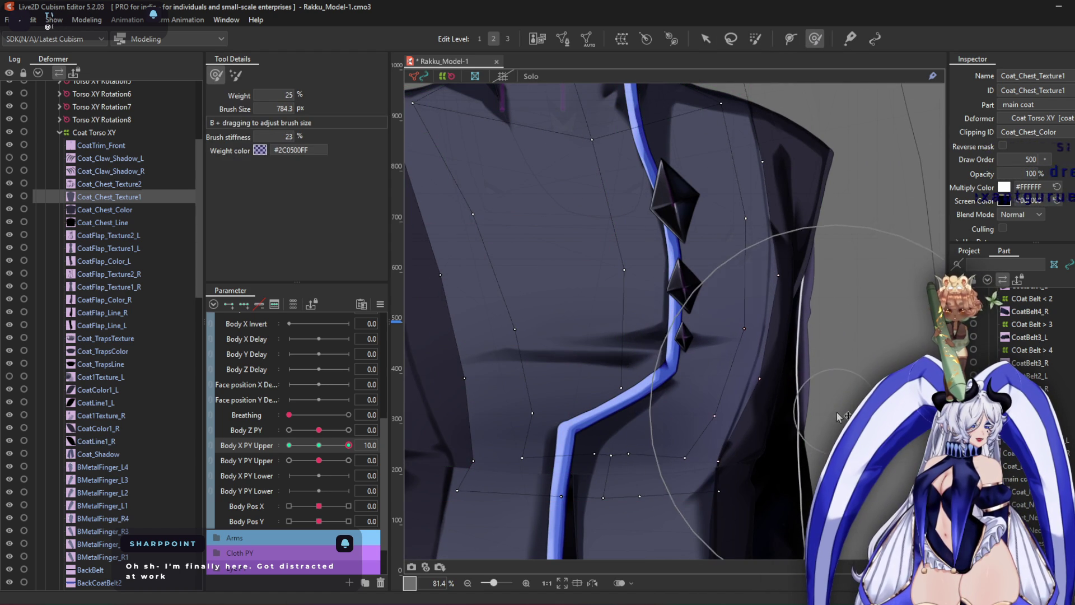
pyautogui.click(706, 38)
pyautogui.scroll(3, 707, 257)
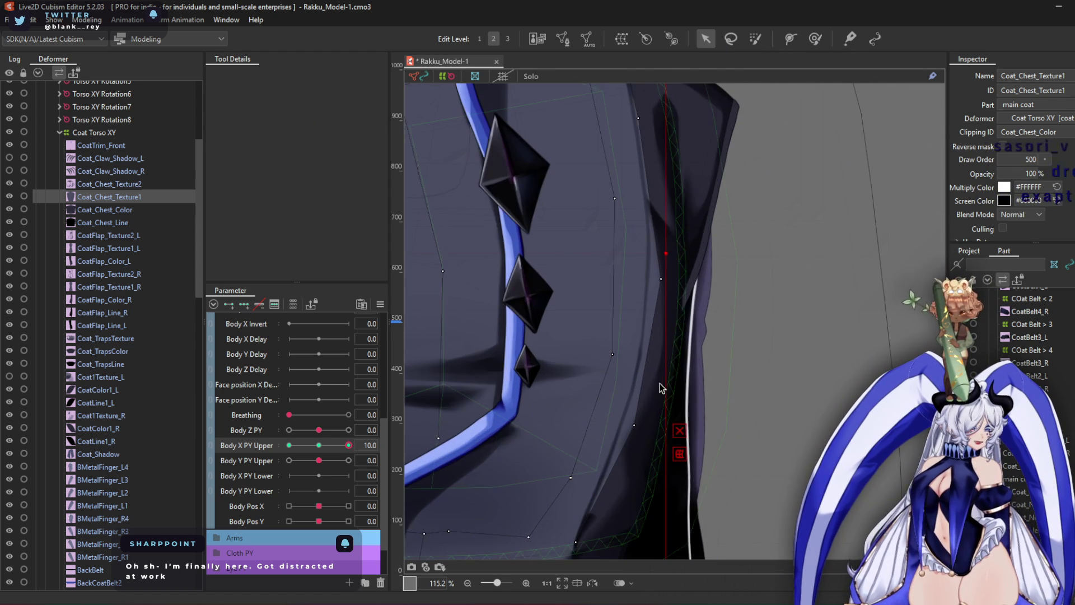
pyautogui.scroll(-3, 618, 304)
pyautogui.click(318, 445)
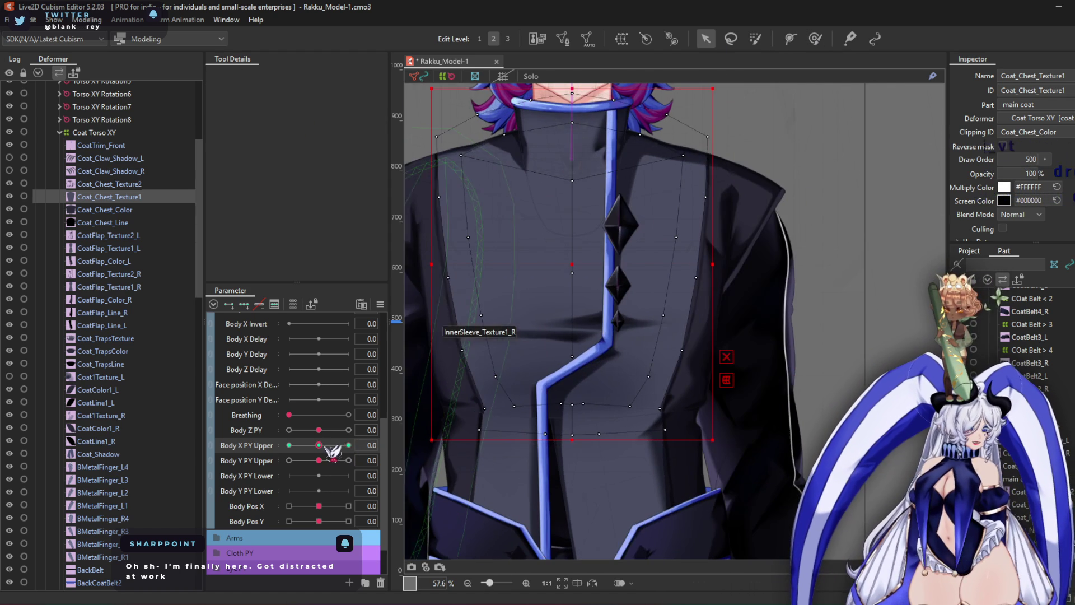
# Enter mesh editing on Coat_Chest_Texture1 and bring the lower right edge into view
pyautogui.click(562, 38)
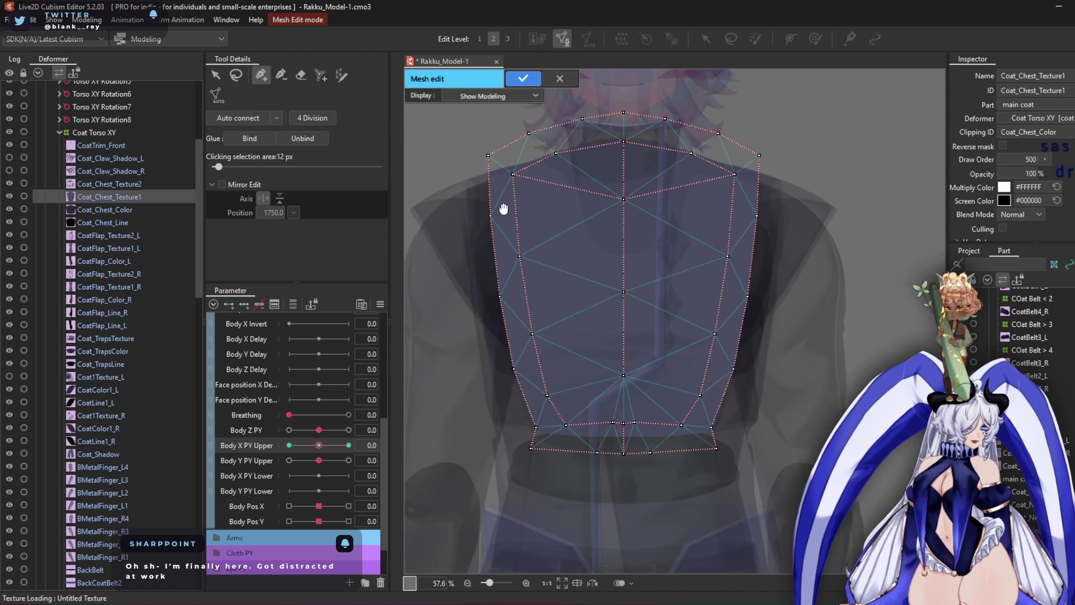
pyautogui.scroll(3, 504, 202)
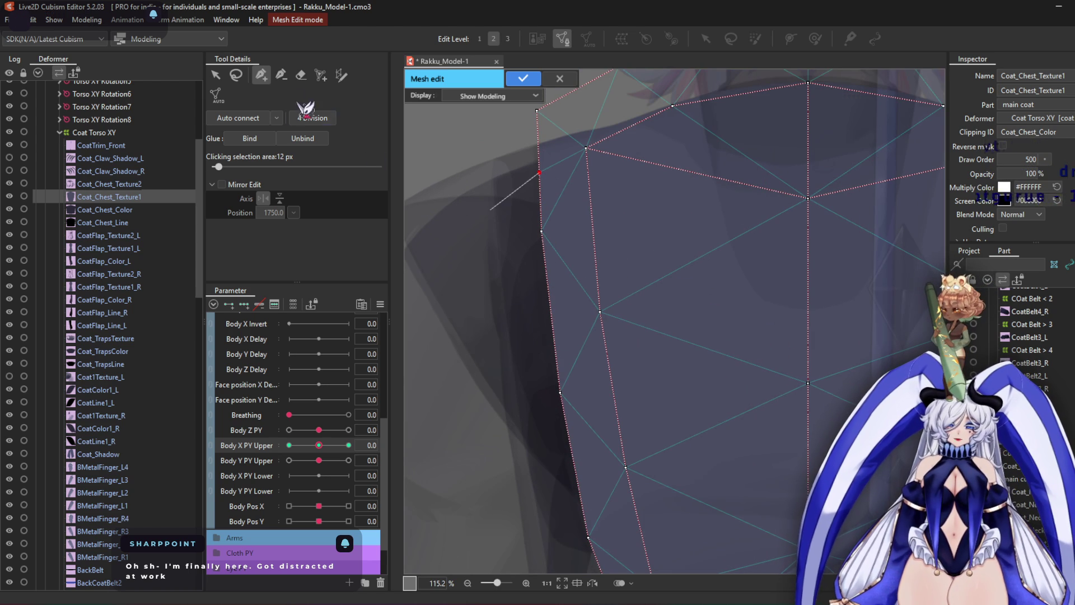
pyautogui.press('v')
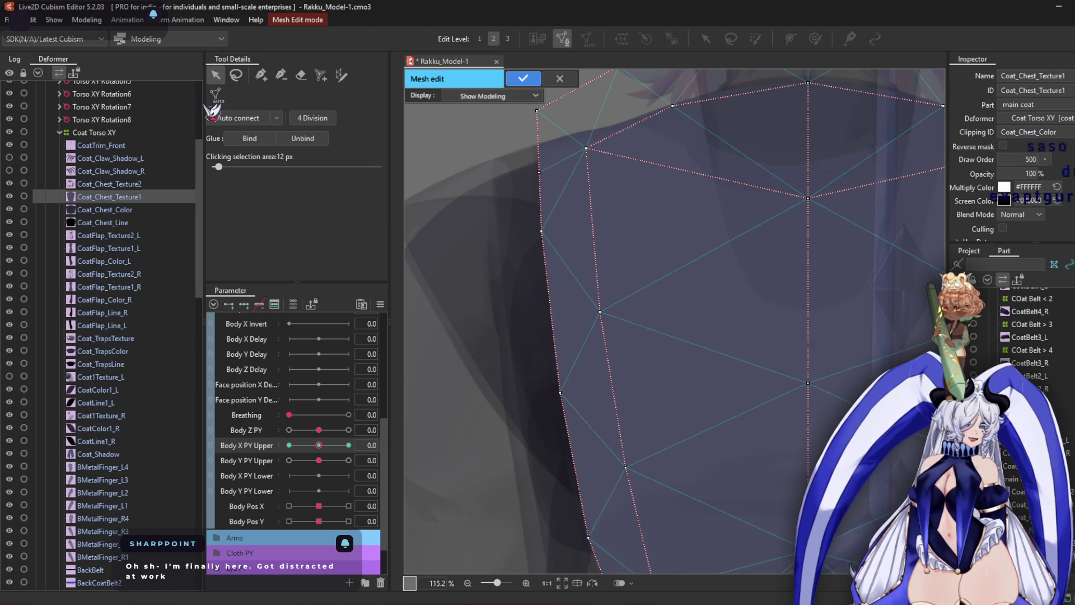
pyautogui.click(261, 75)
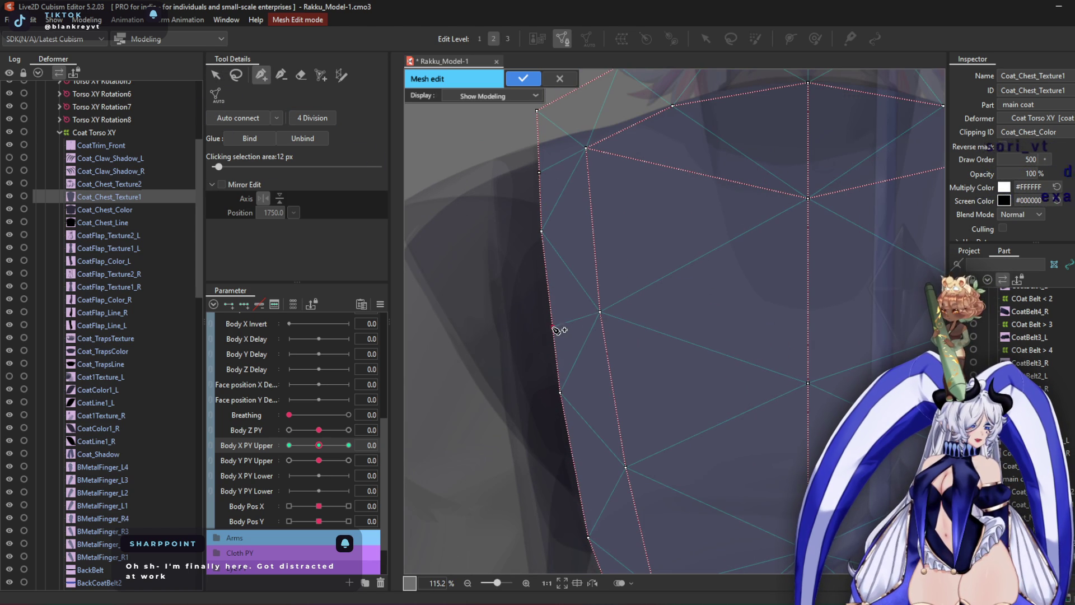
pyautogui.scroll(2, 572, 170)
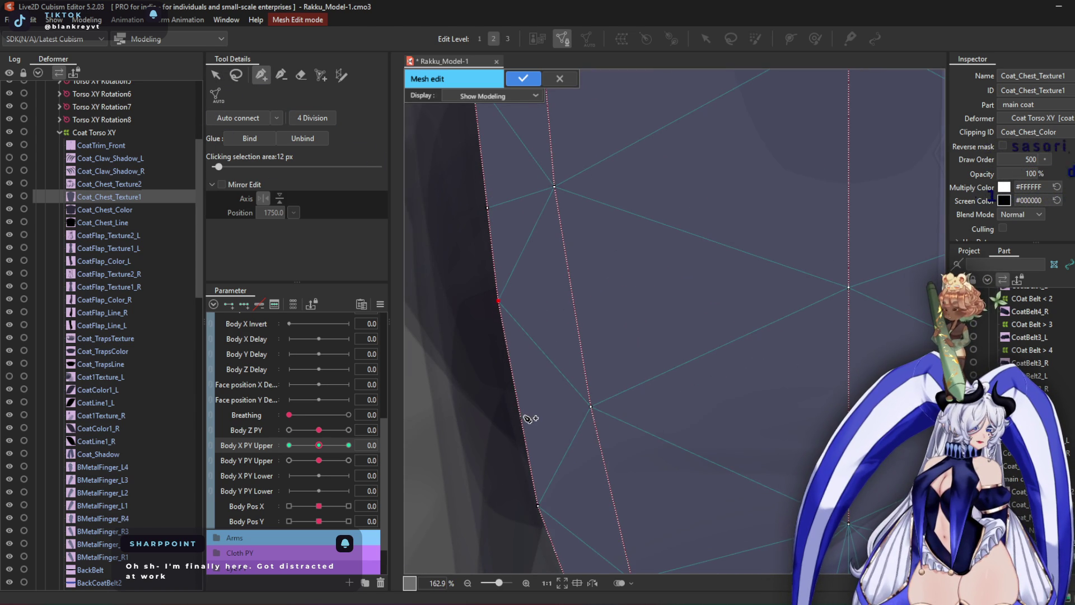
pyautogui.moveTo(572, 424); pyautogui.dragTo(526, 209, button='middle')
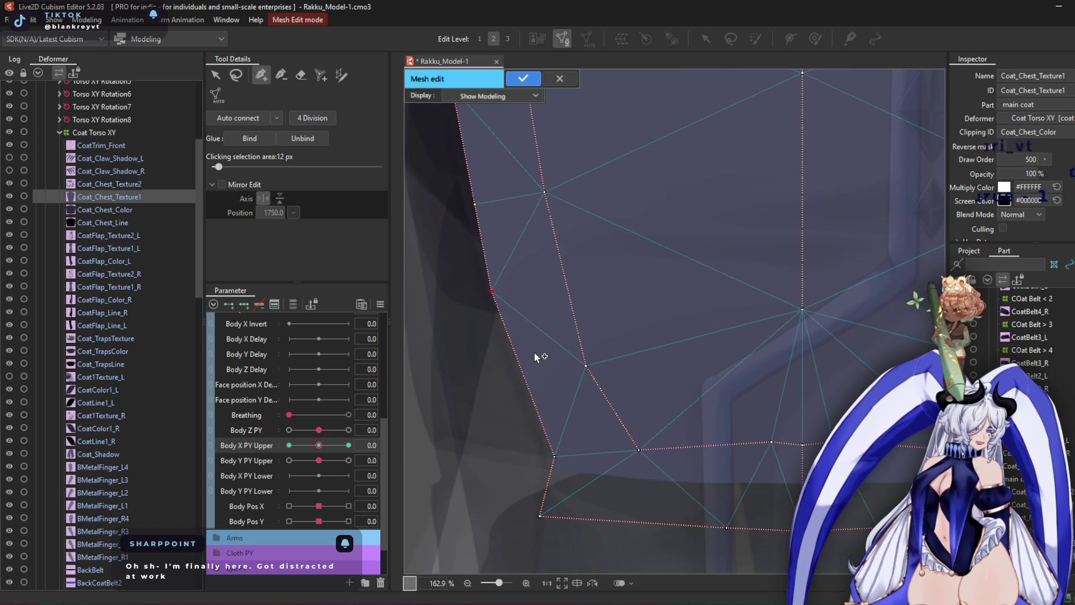
pyautogui.scroll(-2, 536, 339)
pyautogui.scroll(3, 684, 314)
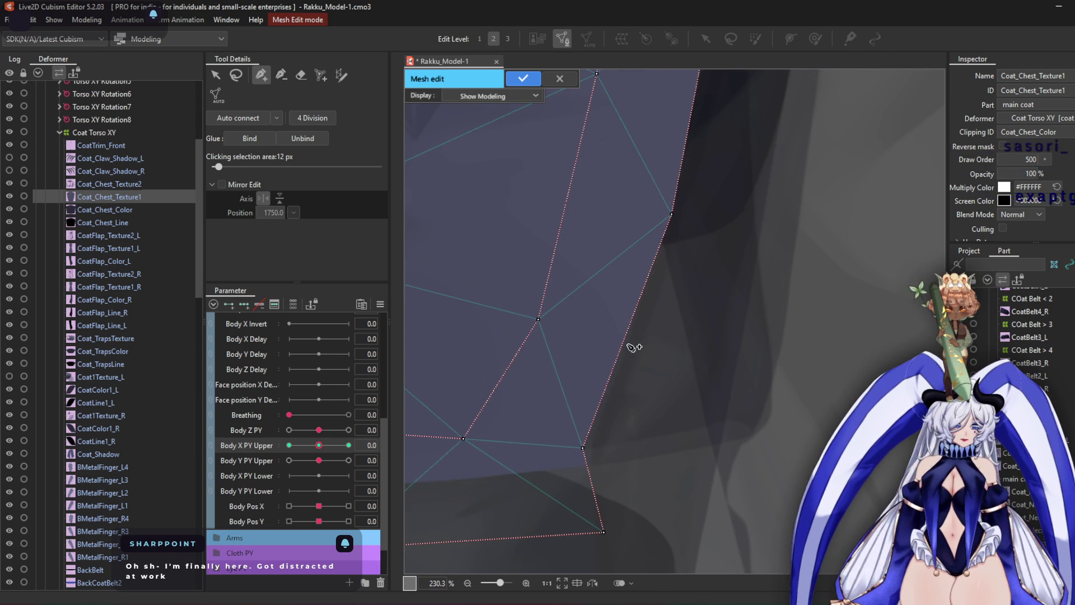
# Add two new vertices along the mesh's right edge and apply the mesh edits
pyautogui.click(623, 343)
pyautogui.moveTo(672, 215); pyautogui.dragTo(646, 332, button='middle')
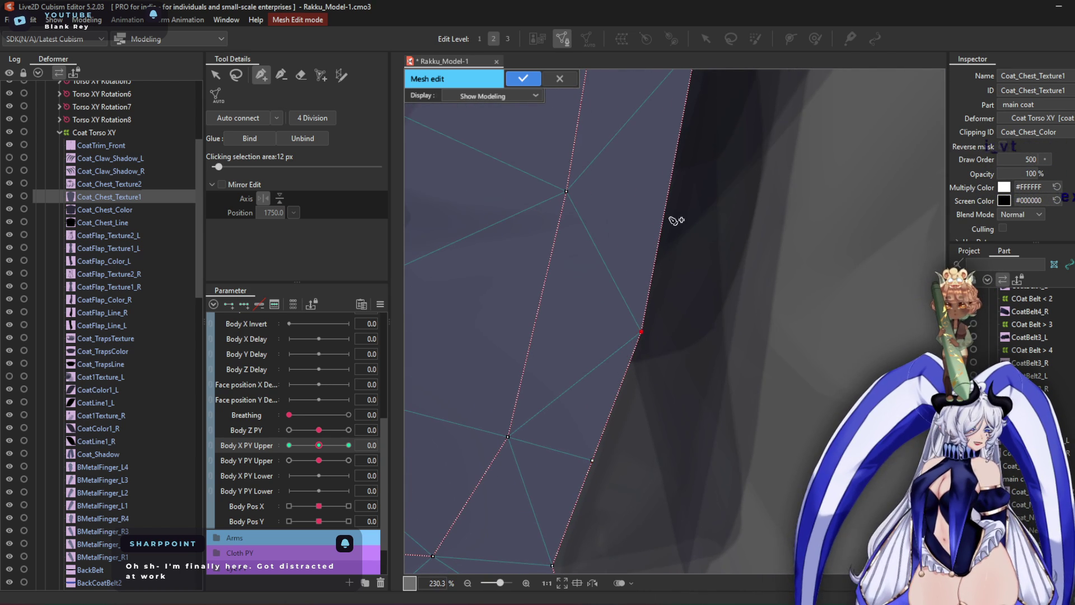
pyautogui.moveTo(679, 180)
pyautogui.mouseDown(button='middle')
pyautogui.moveTo(631, 403)
pyautogui.moveTo(641, 338)
pyautogui.mouseUp(button='middle')
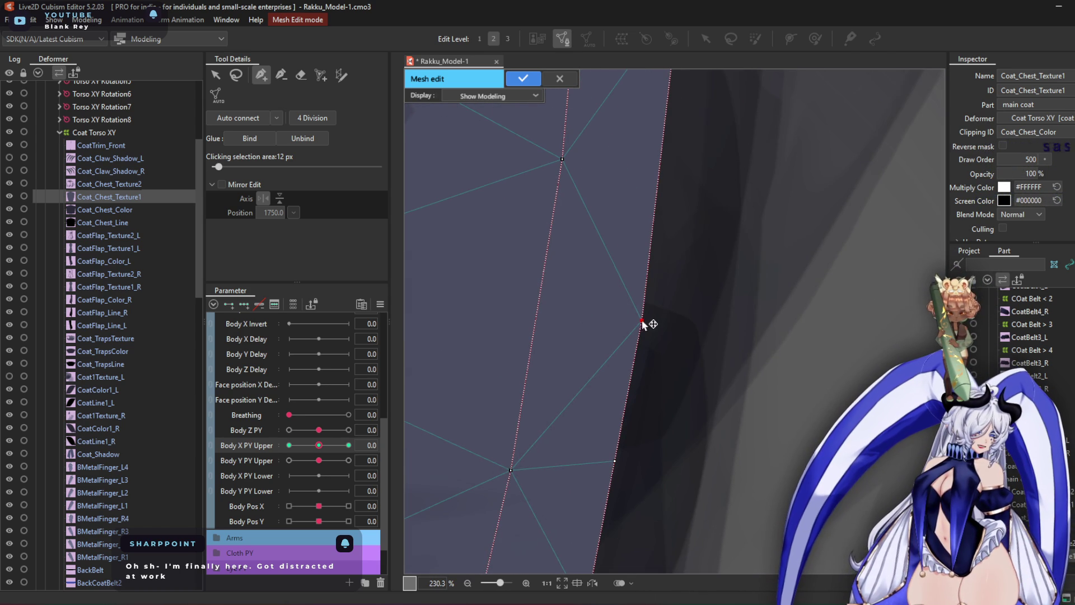
pyautogui.click(660, 156)
pyautogui.moveTo(649, 280); pyautogui.dragTo(633, 429, button='middle')
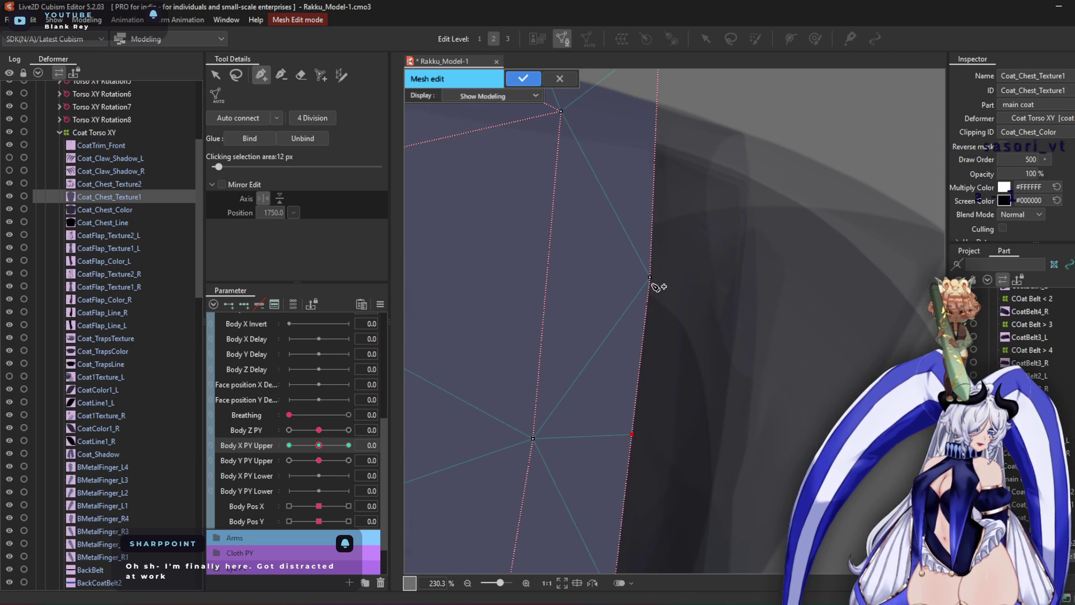
pyautogui.moveTo(666, 226); pyautogui.dragTo(648, 395, button='middle')
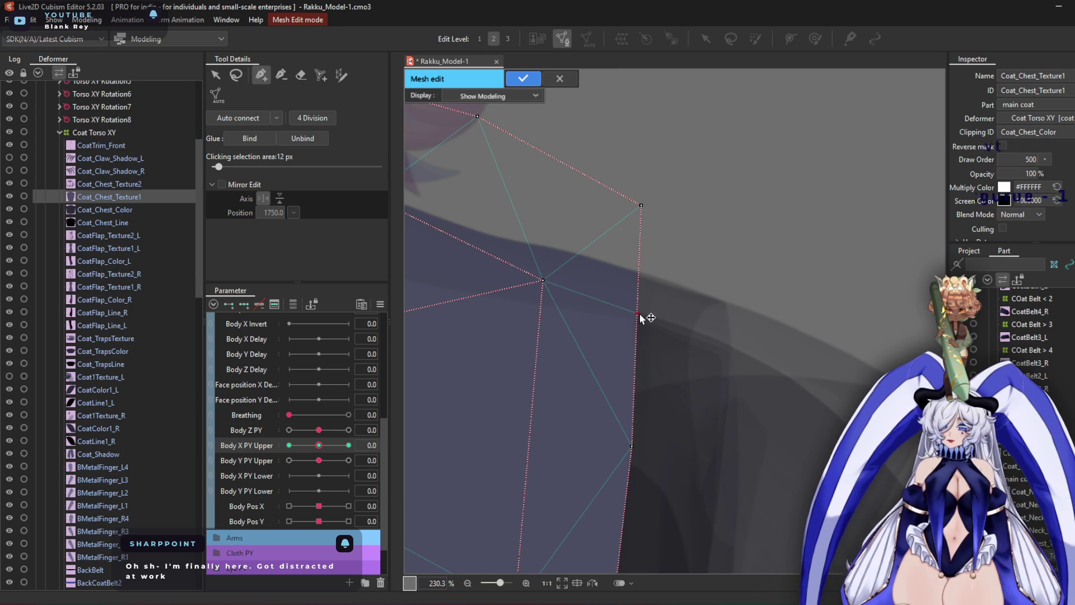
pyautogui.click(536, 75)
pyautogui.scroll(-5, 590, 228)
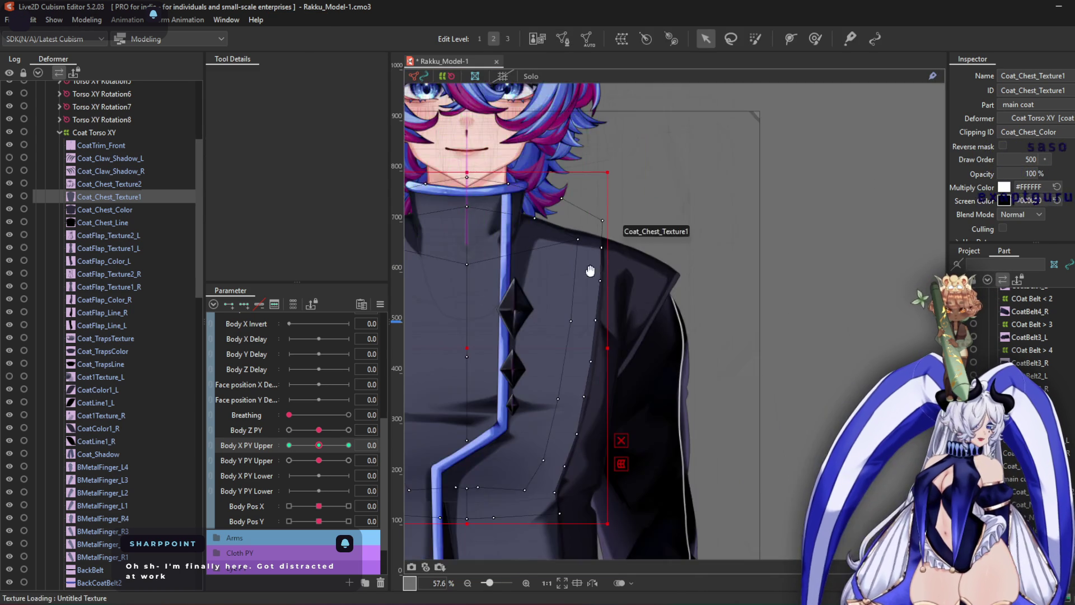
# Pick the deform brush and set Body X PY Upper to 10
pyautogui.click(815, 39)
pyautogui.click(348, 446)
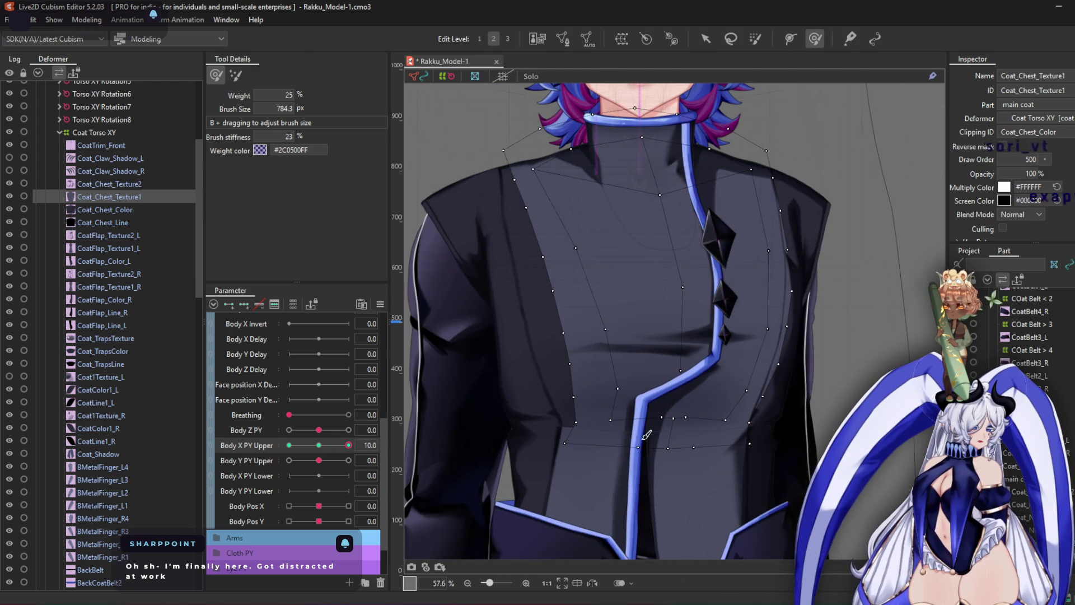
pyautogui.scroll(2, 874, 242)
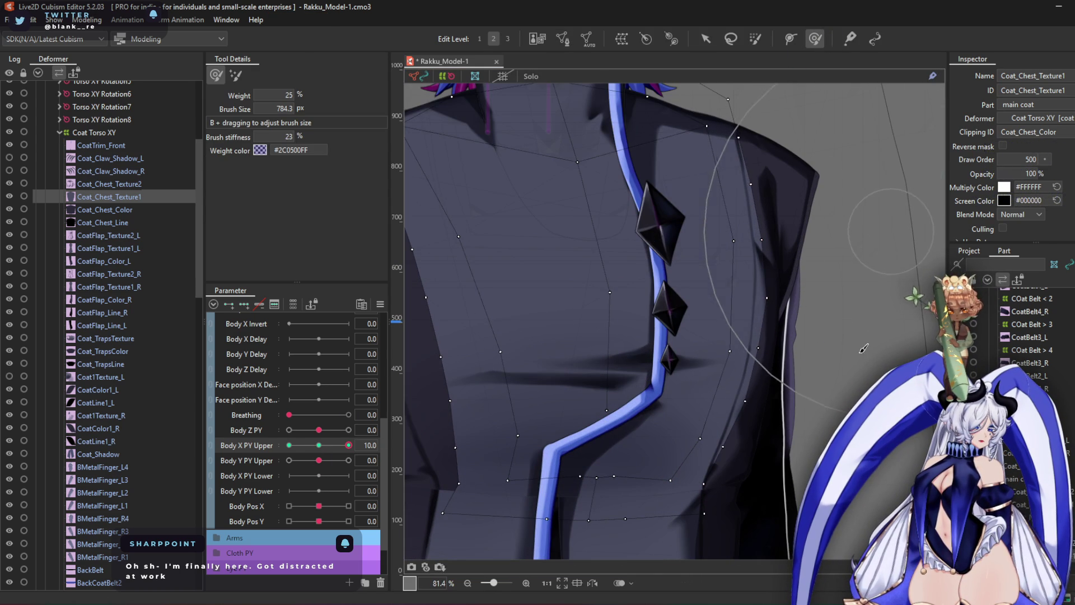
pyautogui.scroll(2, 699, 428)
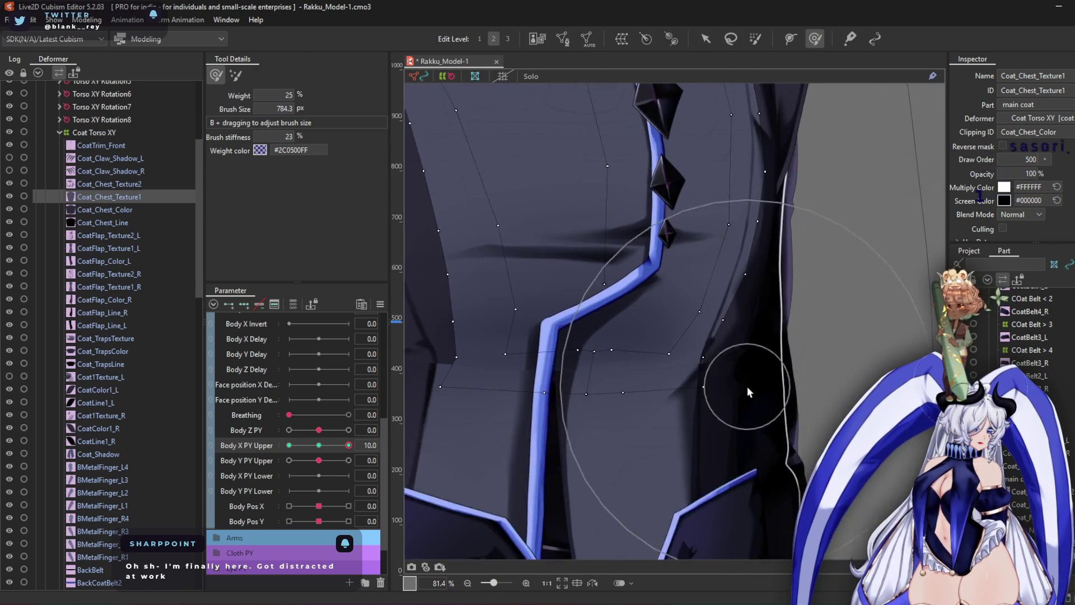
pyautogui.scroll(-4, 773, 414)
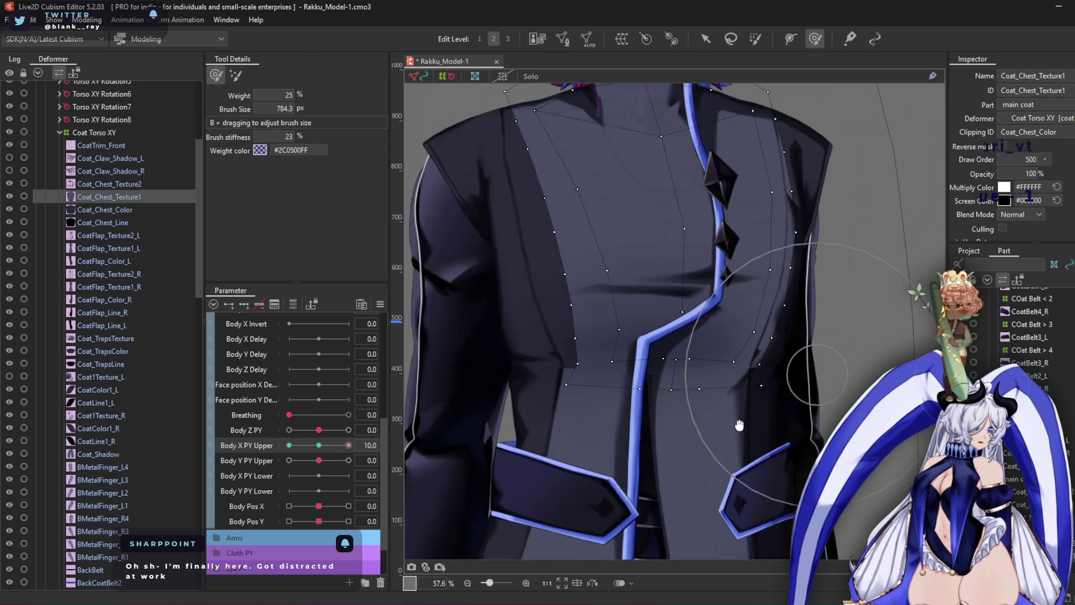
pyautogui.scroll(2, 774, 365)
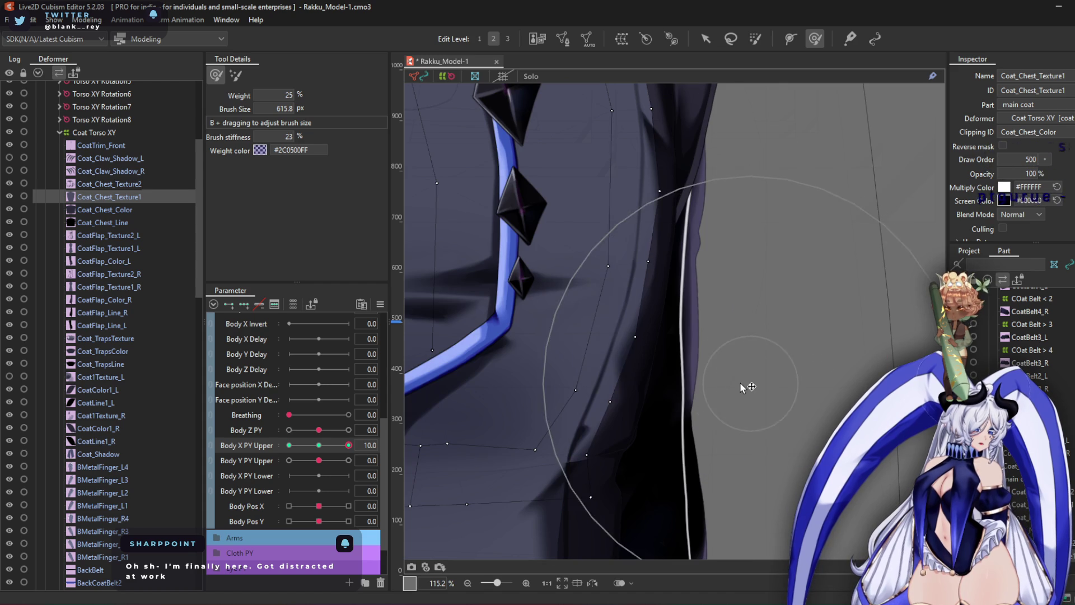
pyautogui.scroll(-2, 728, 384)
pyautogui.scroll(1, 560, 314)
# Enlarge the brush, push the shoulder mesh to follow the coat, then set Body X PY Upper to -10
pyautogui.moveTo(608, 323); pyautogui.dragTo(642, 373)
pyautogui.moveTo(538, 252); pyautogui.dragTo(570, 257)
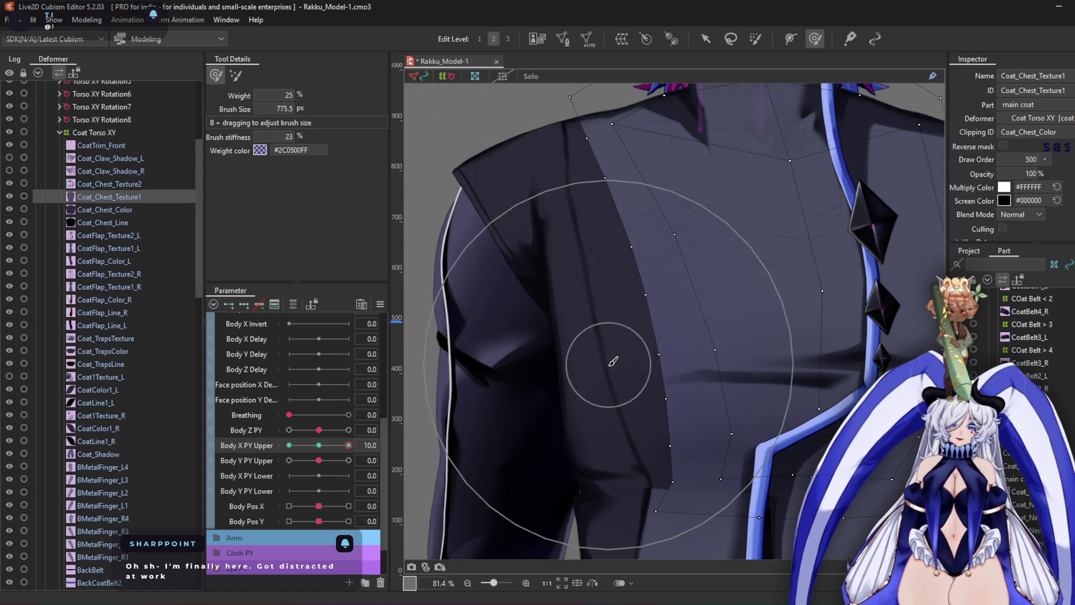
pyautogui.moveTo(599, 368); pyautogui.dragTo(672, 332)
pyautogui.moveTo(349, 445); pyautogui.dragTo(240, 458)
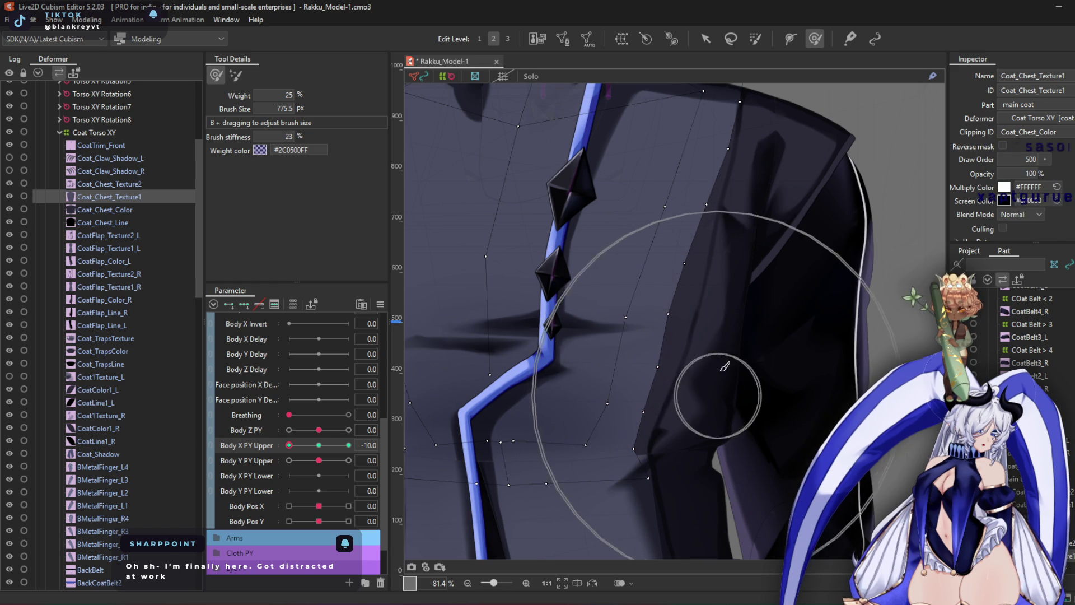
pyautogui.click(705, 38)
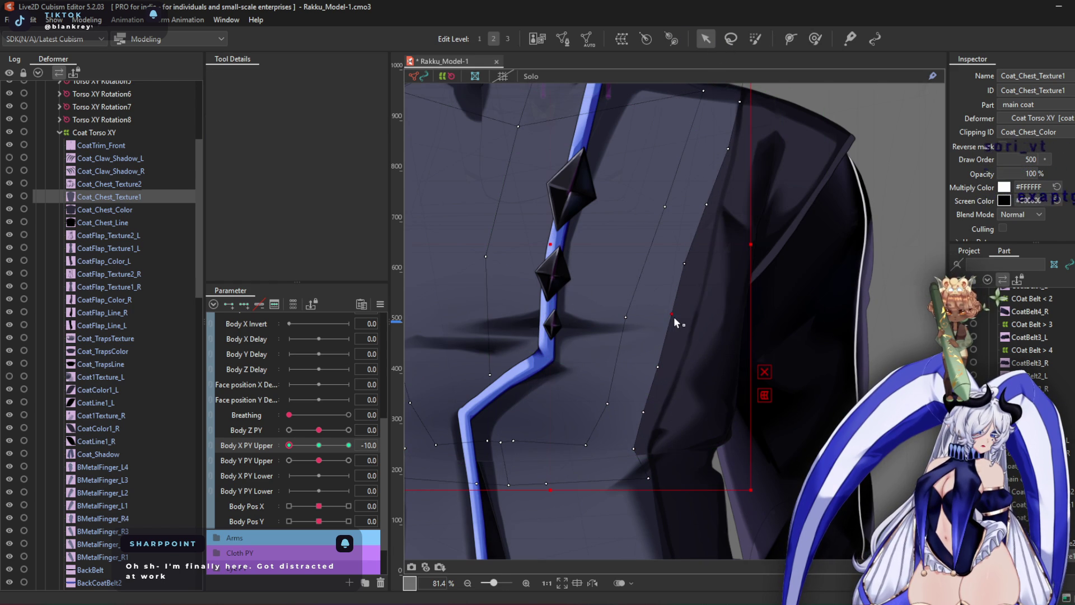
# With the deform brush, push the upper coat and shoulder vertices left at -10
pyautogui.click(819, 39)
pyautogui.moveTo(776, 180); pyautogui.dragTo(773, 204)
pyautogui.moveTo(720, 348); pyautogui.dragTo(684, 512)
pyautogui.moveTo(720, 432); pyautogui.dragTo(711, 481)
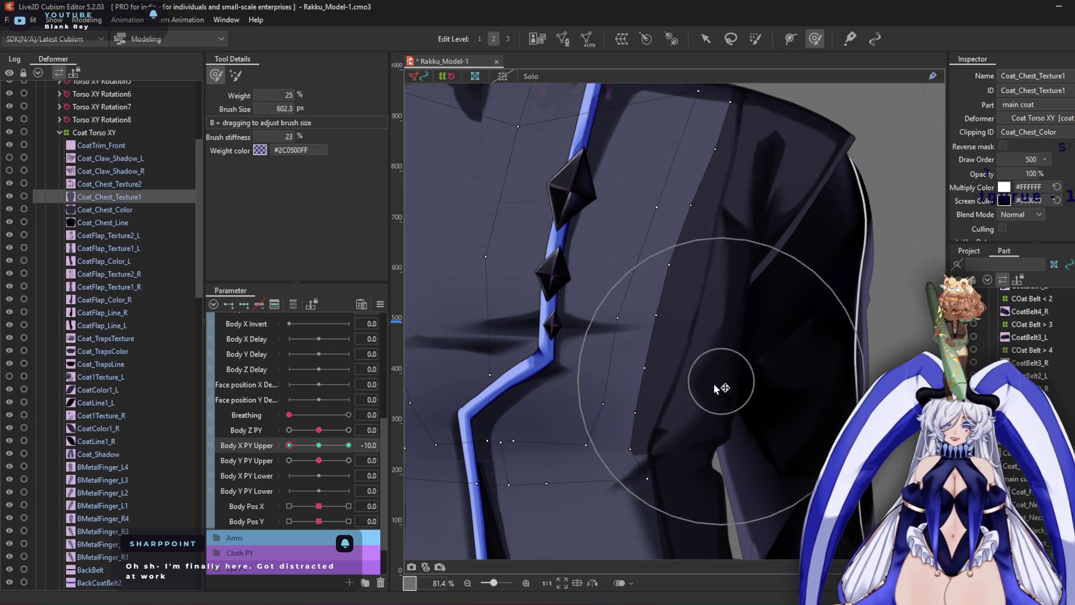
pyautogui.moveTo(774, 170); pyautogui.dragTo(747, 315, button='middle')
pyautogui.moveTo(747, 316); pyautogui.dragTo(764, 218)
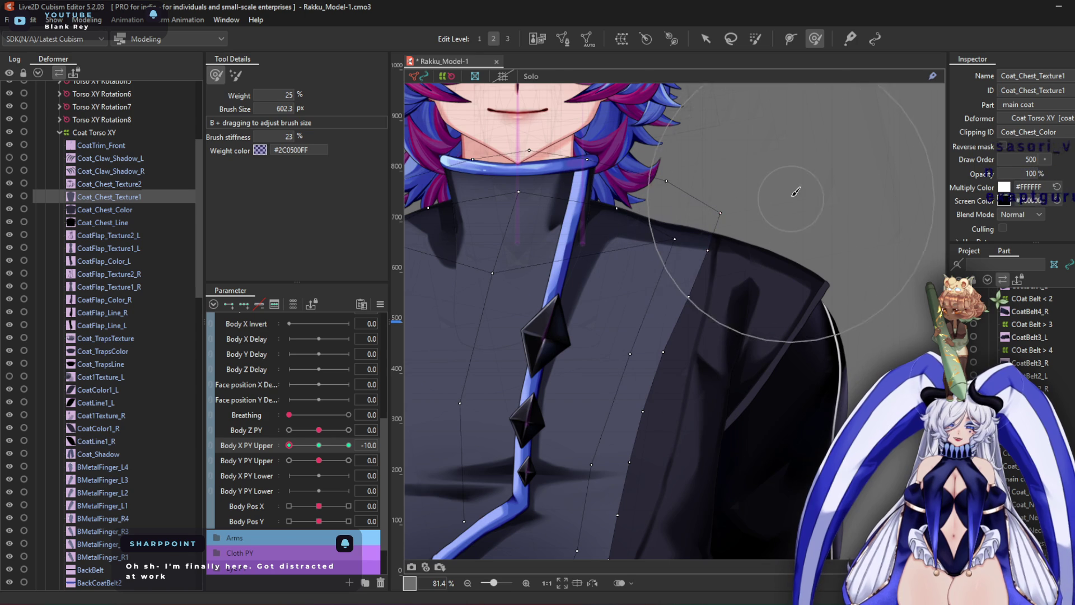
pyautogui.moveTo(781, 420); pyautogui.dragTo(764, 296, button='middle')
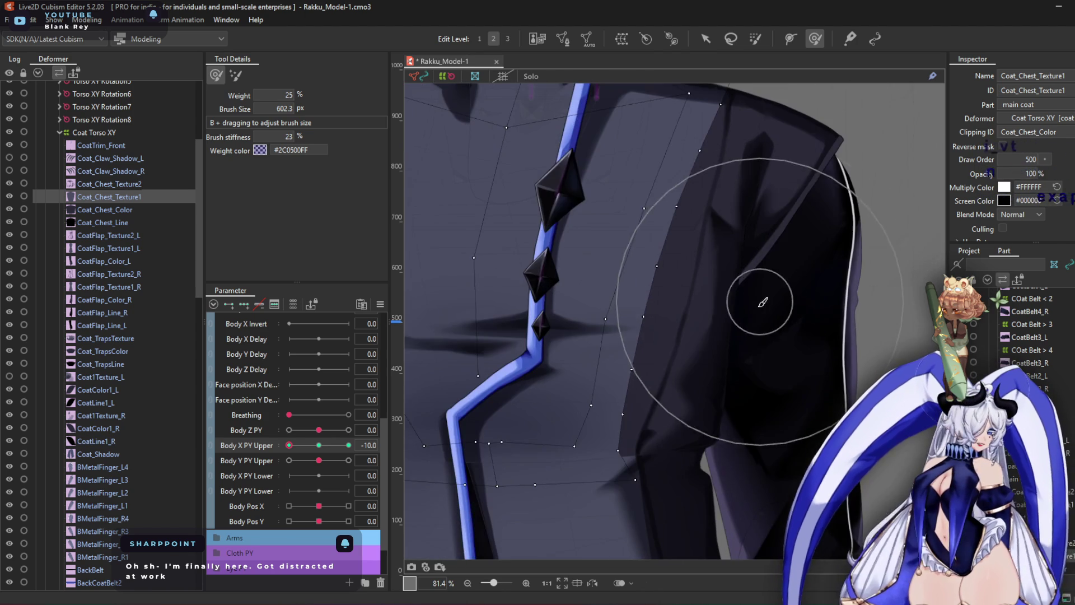
pyautogui.moveTo(641, 329)
pyautogui.mouseDown(button='middle')
pyautogui.moveTo(697, 336)
pyautogui.moveTo(612, 285)
pyautogui.mouseUp(button='middle')
pyautogui.moveTo(612, 284)
pyautogui.mouseDown()
pyautogui.moveTo(603, 267)
pyautogui.moveTo(600, 290)
pyautogui.moveTo(550, 302)
pyautogui.mouseUp()
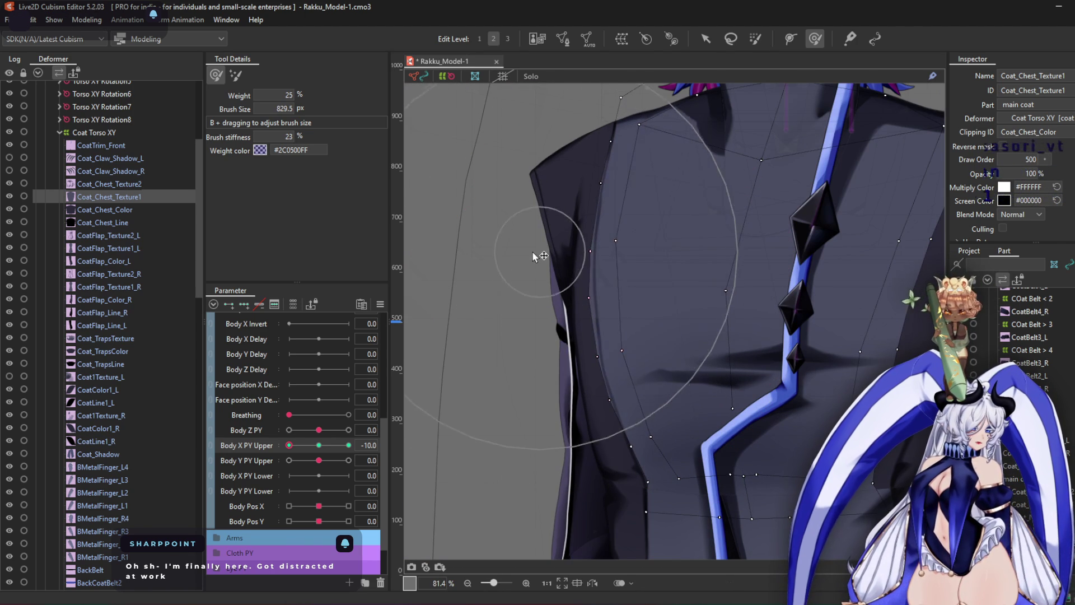
# Nudge the coat's left-edge vertices left, then check the neck and chest ornaments
pyautogui.moveTo(533, 217); pyautogui.dragTo(577, 482)
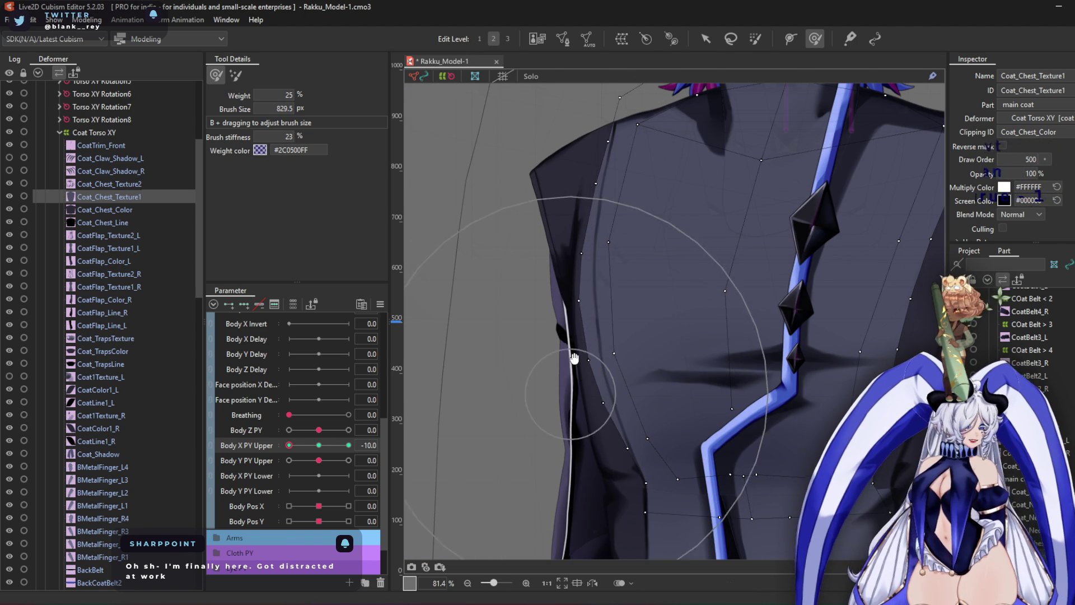
pyautogui.moveTo(577, 376); pyautogui.dragTo(616, 336, button='middle')
pyautogui.moveTo(616, 336)
pyautogui.mouseDown()
pyautogui.moveTo(632, 429)
pyautogui.moveTo(588, 457)
pyautogui.mouseUp()
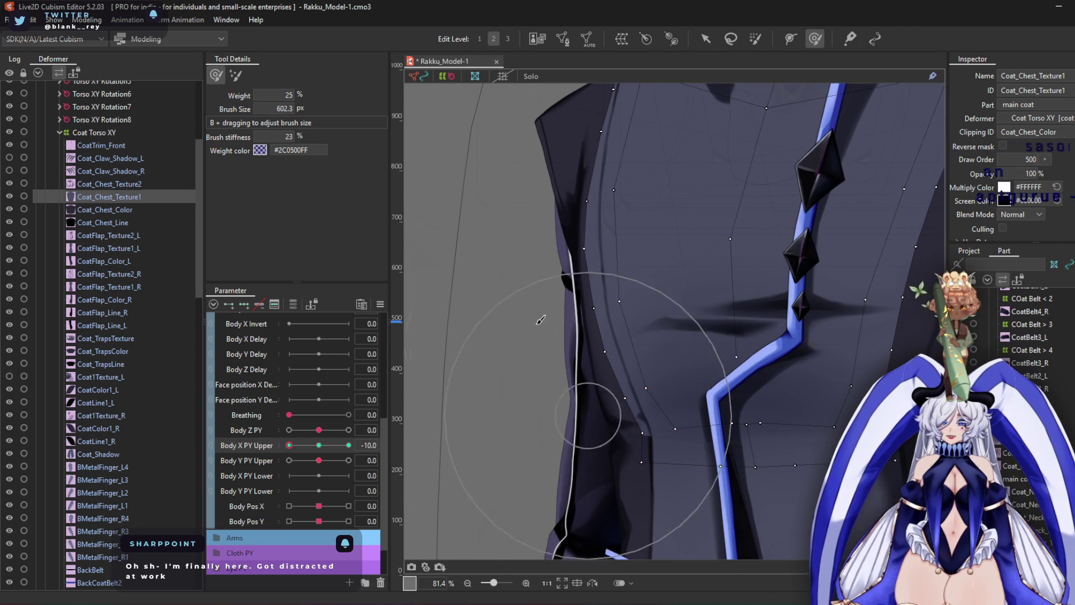
pyautogui.moveTo(539, 303); pyautogui.dragTo(596, 471, button='middle')
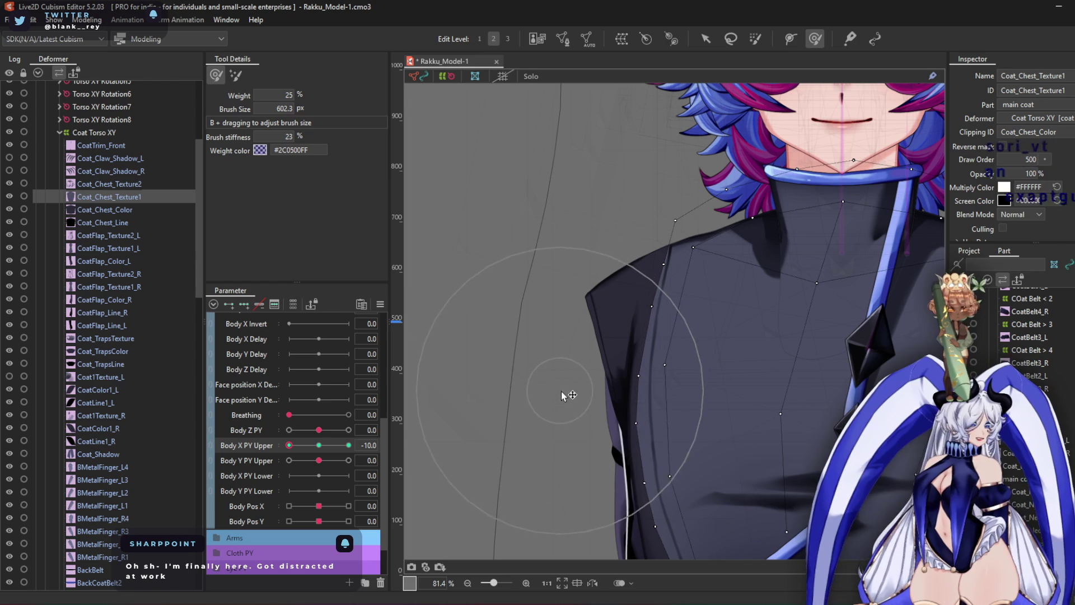
pyautogui.moveTo(733, 320); pyautogui.dragTo(515, 216, button='middle')
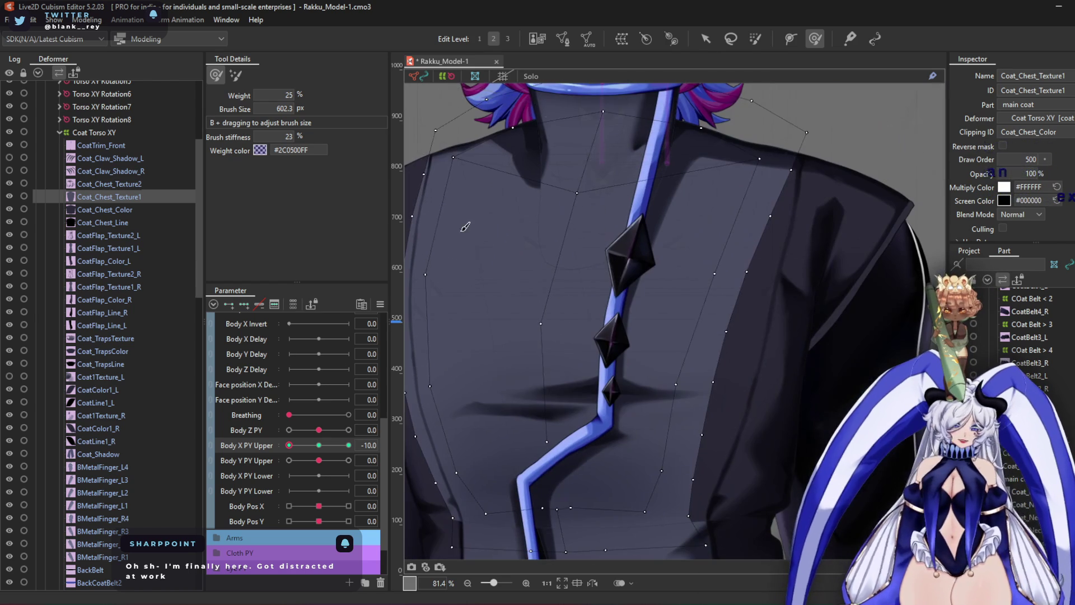
pyautogui.moveTo(774, 287); pyautogui.dragTo(694, 227, button='middle')
pyautogui.moveTo(744, 215); pyautogui.dragTo(787, 411)
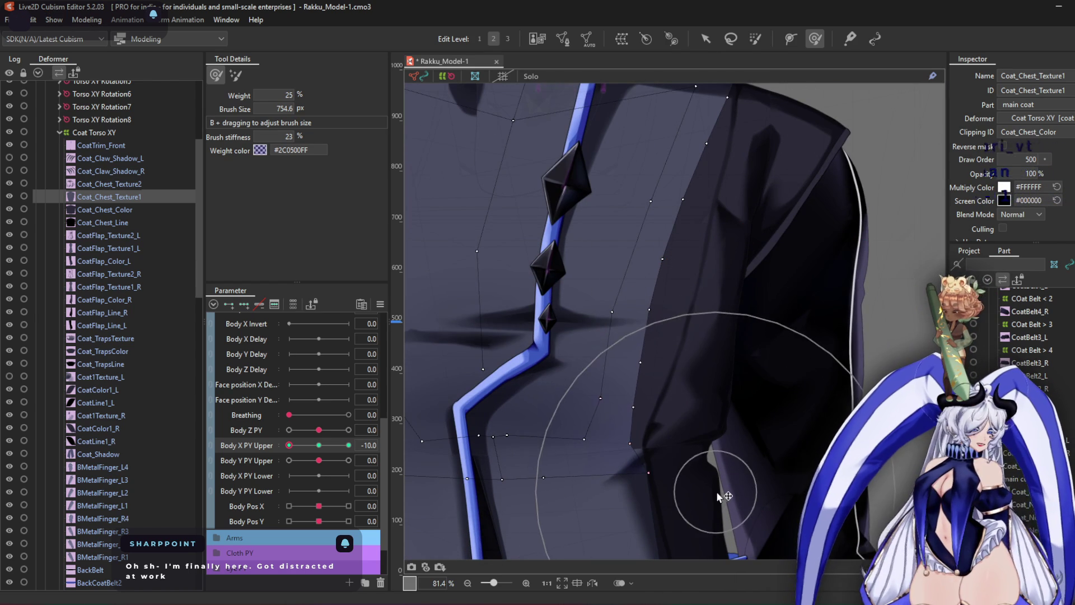
pyautogui.moveTo(720, 384); pyautogui.dragTo(742, 548, button='middle')
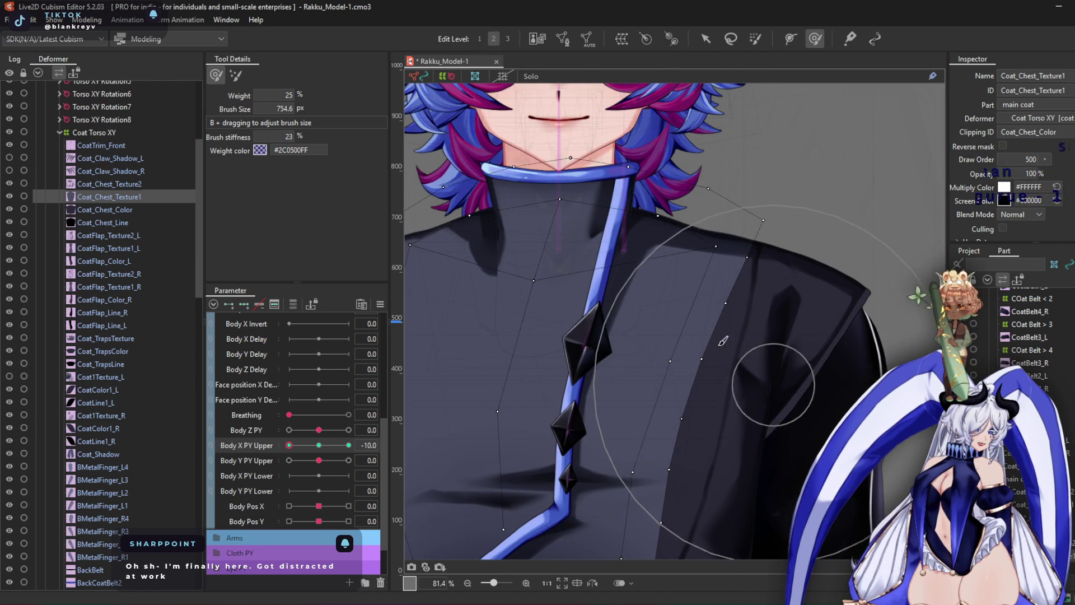
pyautogui.scroll(-3, 770, 361)
pyautogui.click(137, 209)
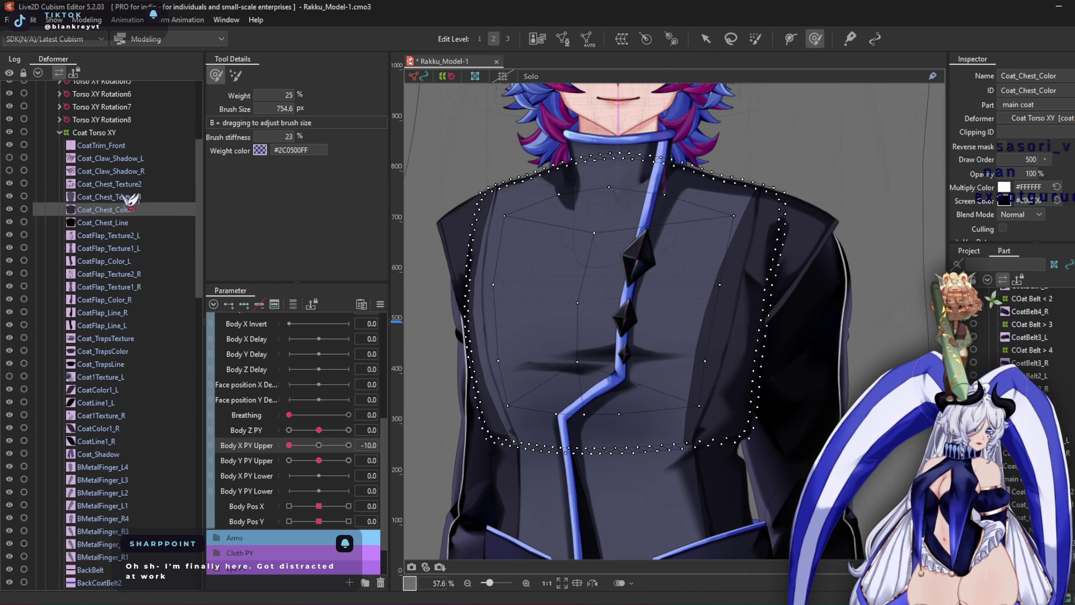
# Select Coat_Chest_Texture2, nudge its mesh left, and reset Body X PY Upper to 0
pyautogui.click(124, 185)
pyautogui.scroll(3, 472, 291)
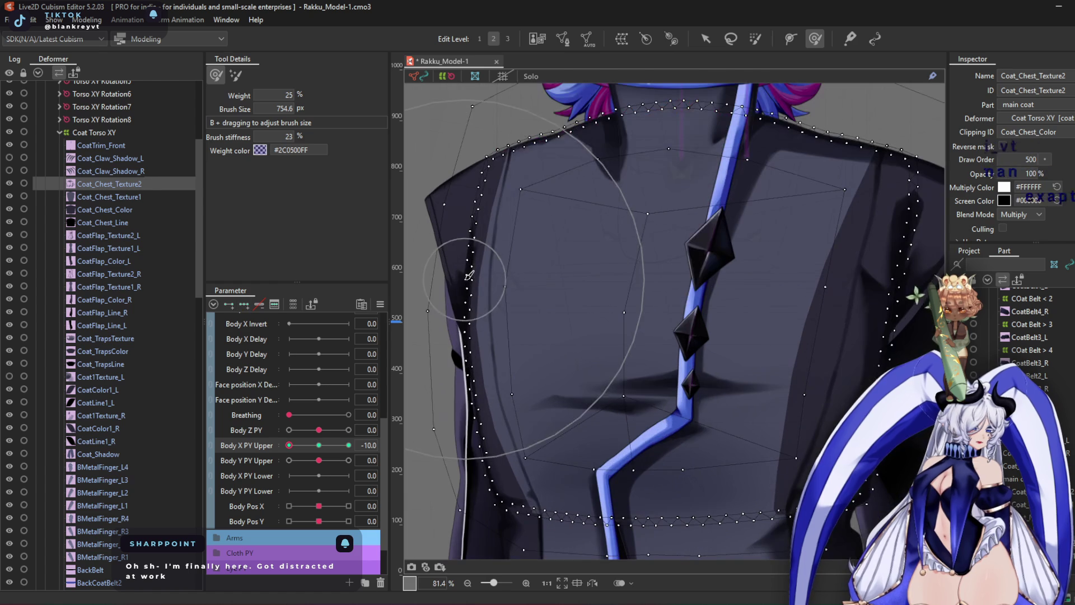
pyautogui.moveTo(518, 345)
pyautogui.mouseDown()
pyautogui.moveTo(504, 343)
pyautogui.moveTo(523, 336)
pyautogui.moveTo(512, 308)
pyautogui.moveTo(454, 364)
pyautogui.mouseUp()
pyautogui.click(320, 447)
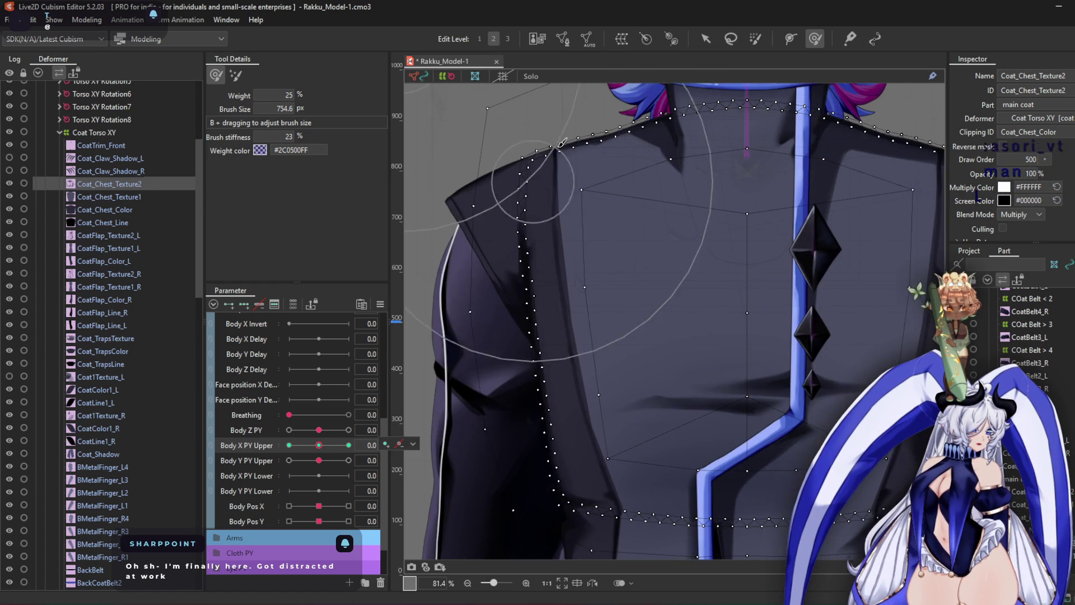
pyautogui.click(705, 40)
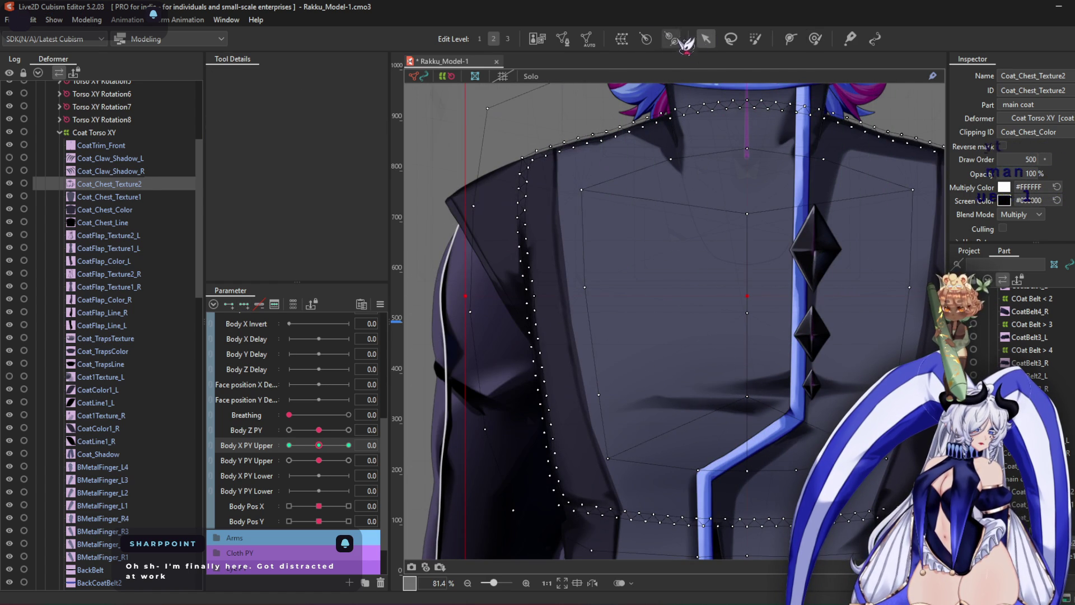
# Edit Coat_Chest_Texture2's mesh, adjusting the lower edge vertex, and confirm the edit
pyautogui.click(563, 39)
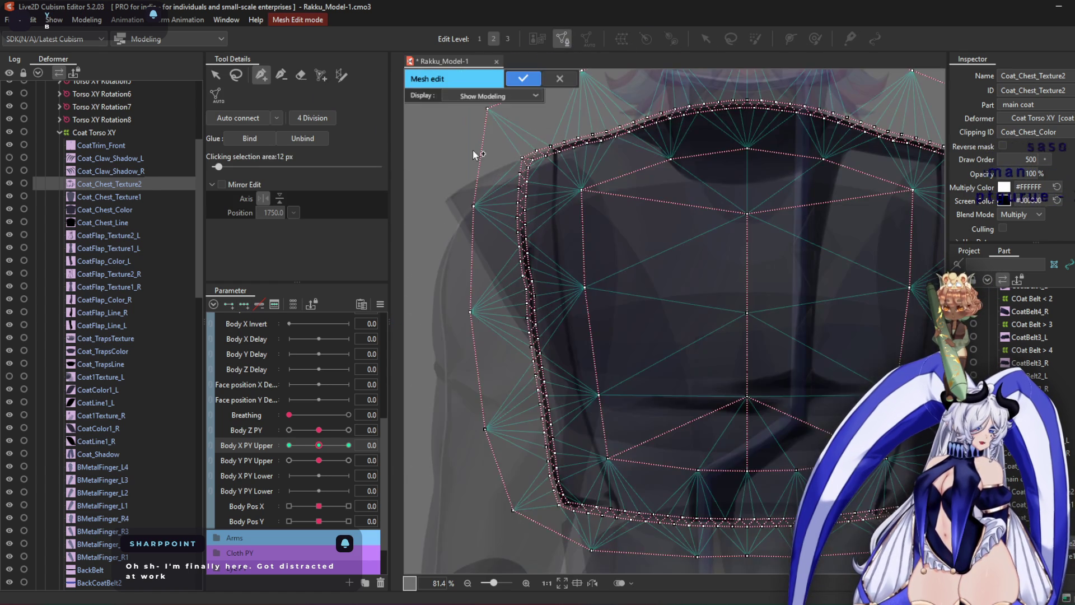
pyautogui.scroll(3, 594, 249)
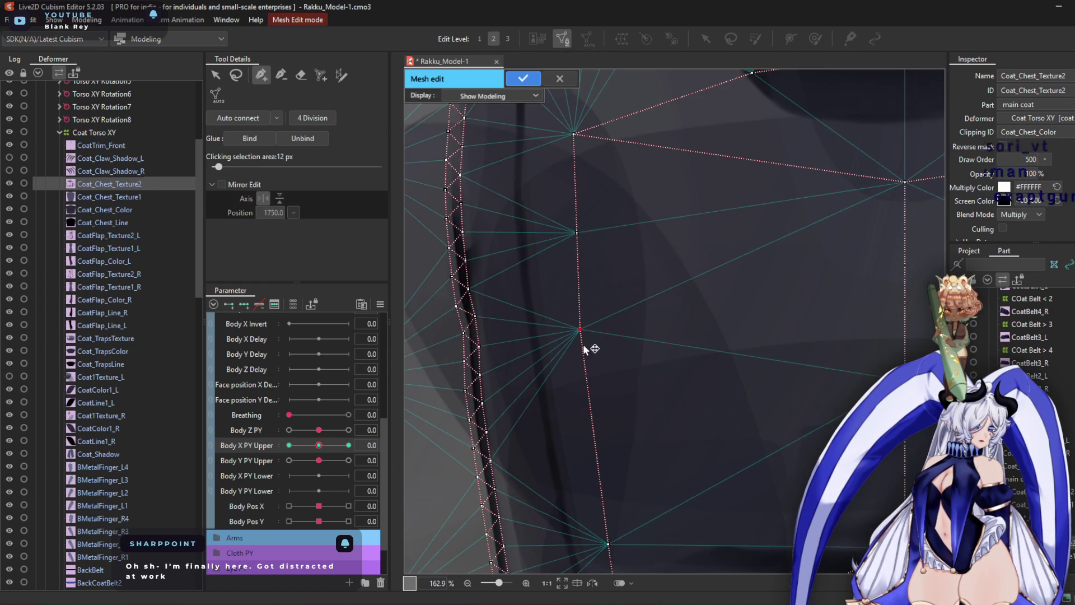
pyautogui.moveTo(599, 443); pyautogui.dragTo(552, 227, button='middle')
pyautogui.click(519, 269)
pyautogui.scroll(-5, 536, 392)
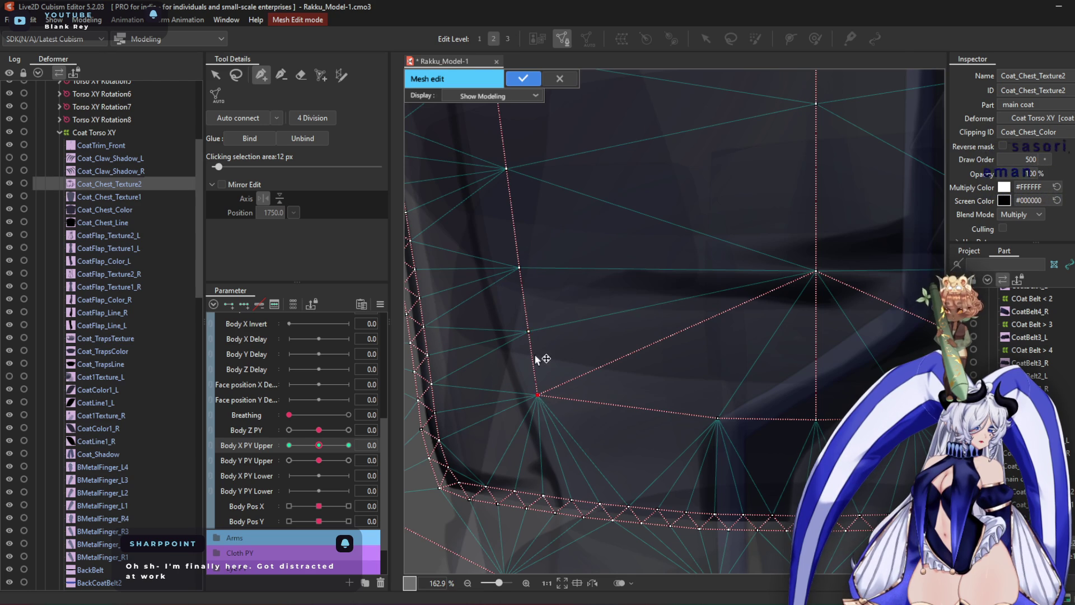
pyautogui.scroll(3, 751, 339)
pyautogui.scroll(2, 619, 245)
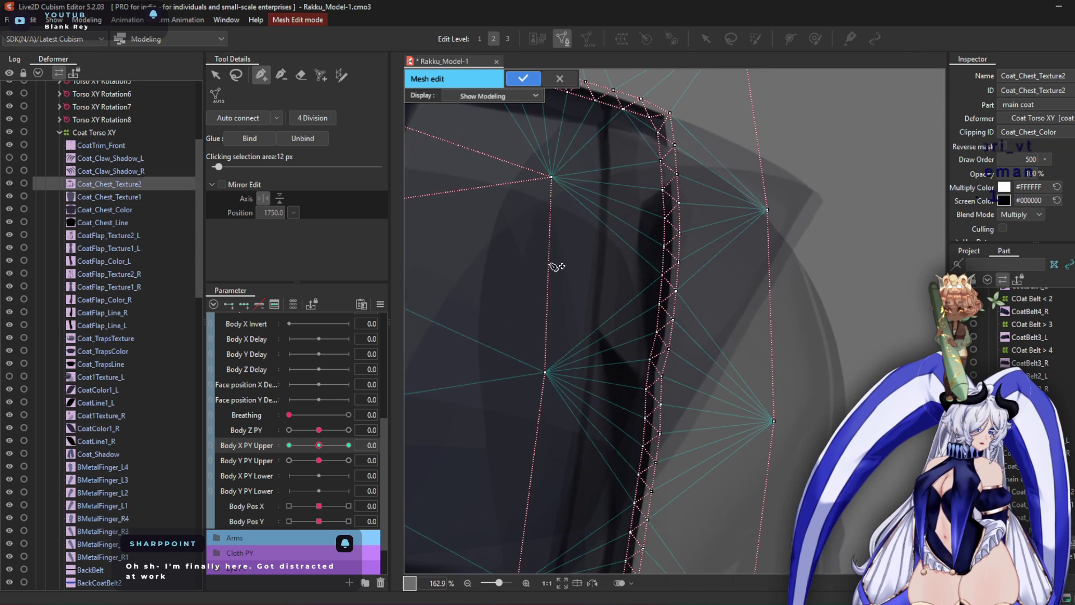
pyautogui.moveTo(571, 373); pyautogui.dragTo(622, 179, button='middle')
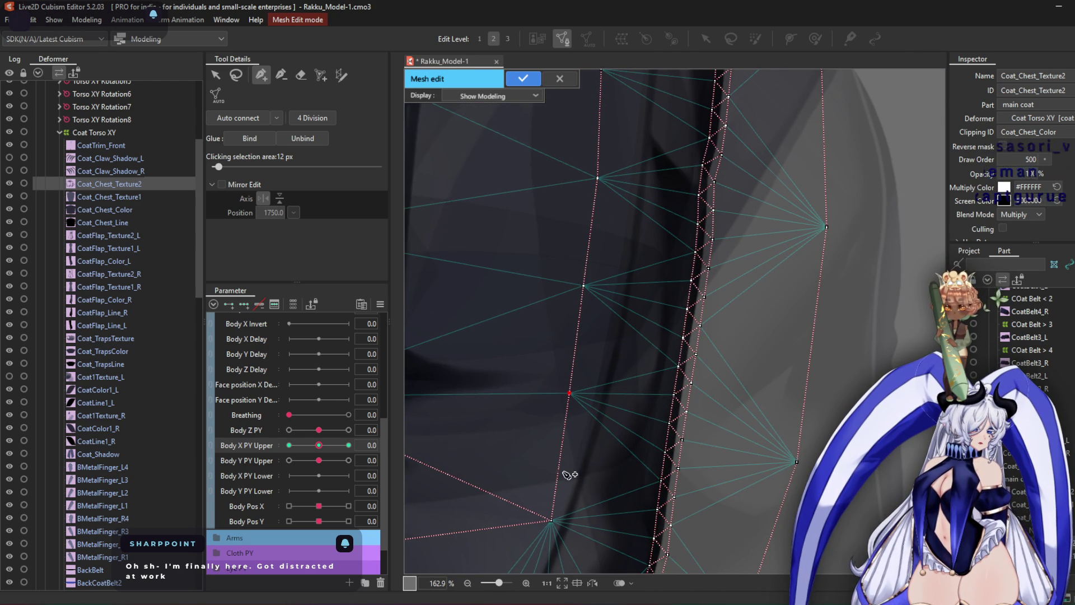
pyautogui.click(523, 79)
pyautogui.scroll(-6, 617, 237)
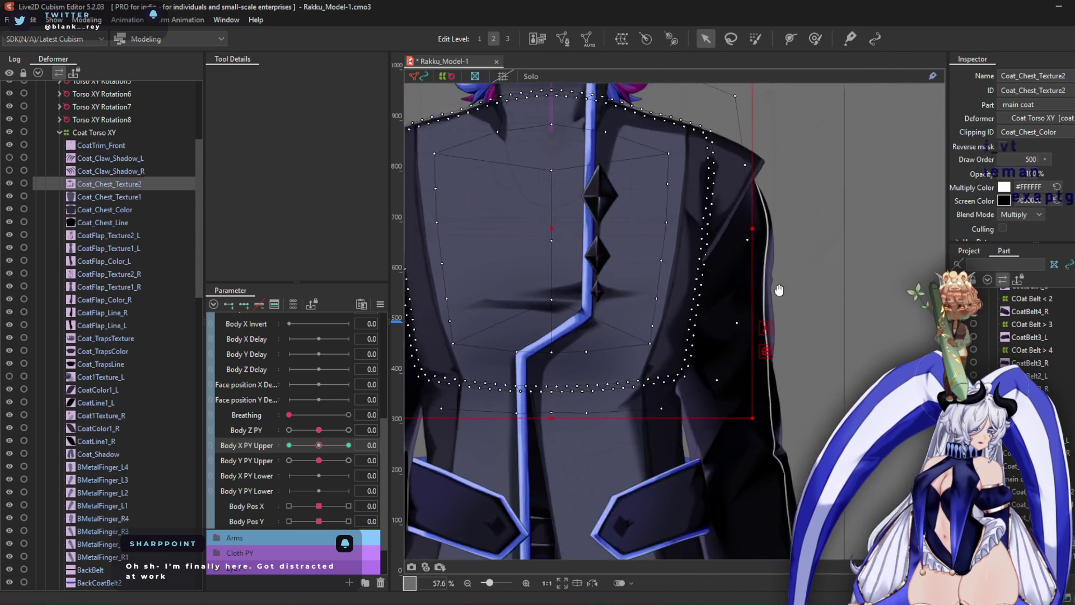
# Set Body X PY Upper to -10 and brush the chest mesh along the coat edge at ~287 px
pyautogui.moveTo(311, 444); pyautogui.dragTo(204, 434)
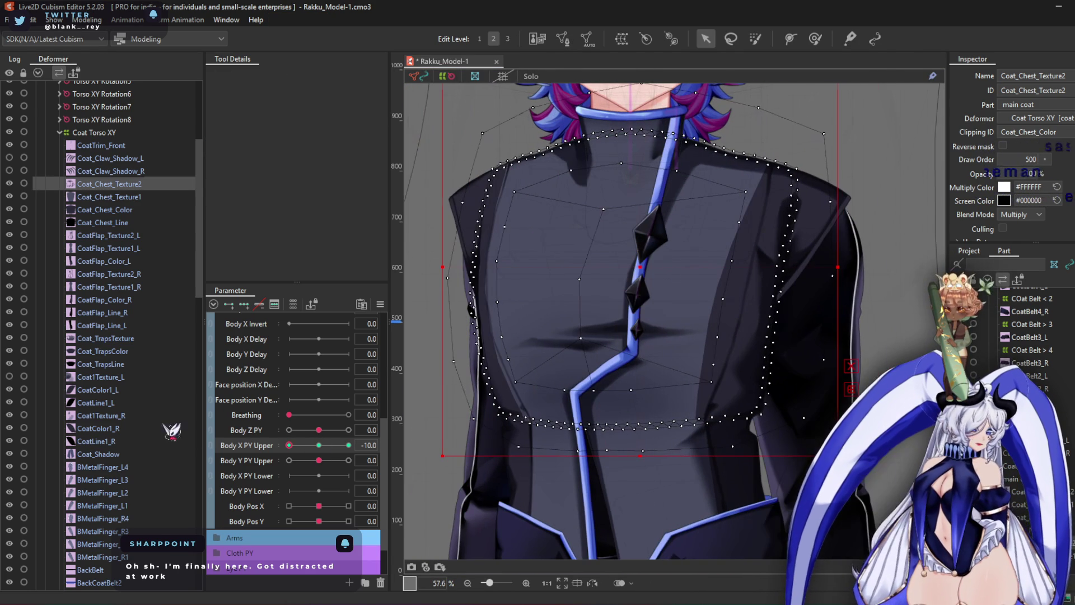
pyautogui.click(815, 39)
pyautogui.scroll(6, 448, 320)
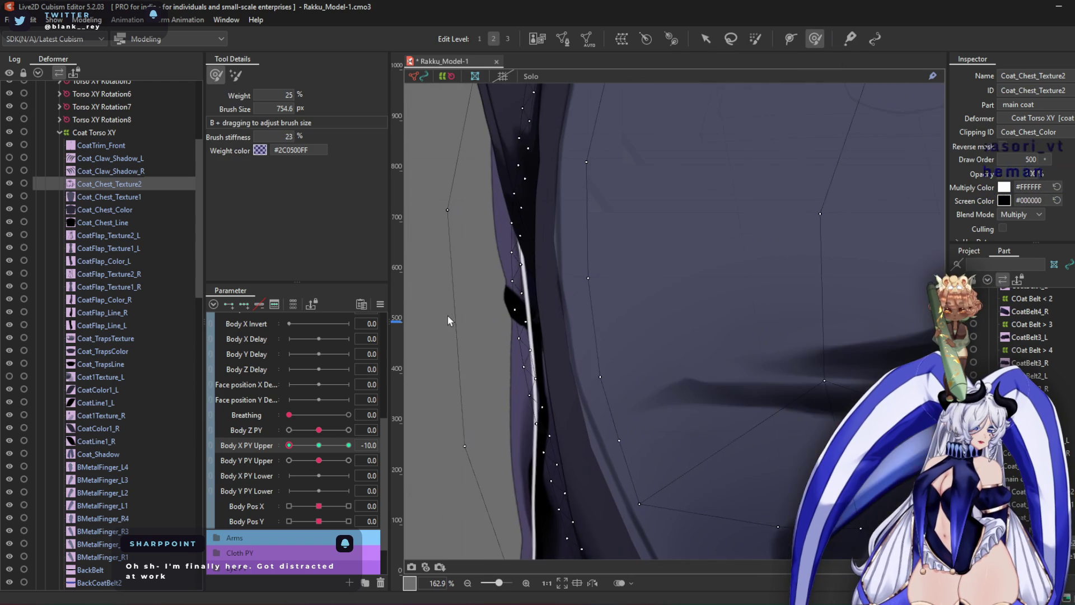
pyautogui.moveTo(664, 251)
pyautogui.mouseDown()
pyautogui.moveTo(653, 259)
pyautogui.moveTo(648, 240)
pyautogui.moveTo(609, 243)
pyautogui.mouseUp()
pyautogui.moveTo(684, 341); pyautogui.dragTo(648, 249, button='middle')
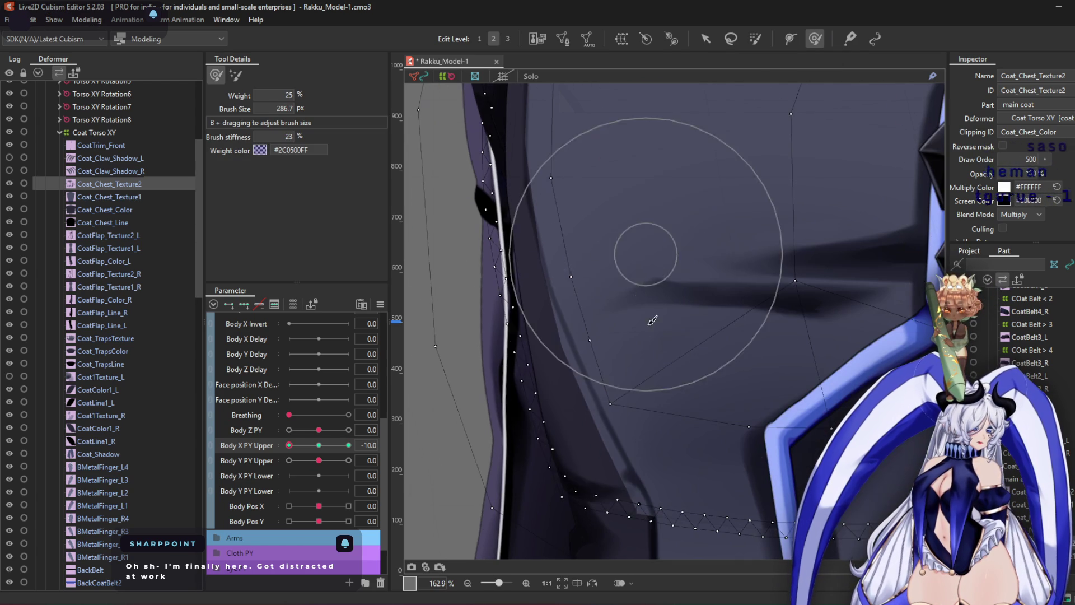
pyautogui.moveTo(610, 349)
pyautogui.mouseDown()
pyautogui.moveTo(711, 365)
pyautogui.moveTo(653, 480)
pyautogui.moveTo(670, 502)
pyautogui.mouseUp()
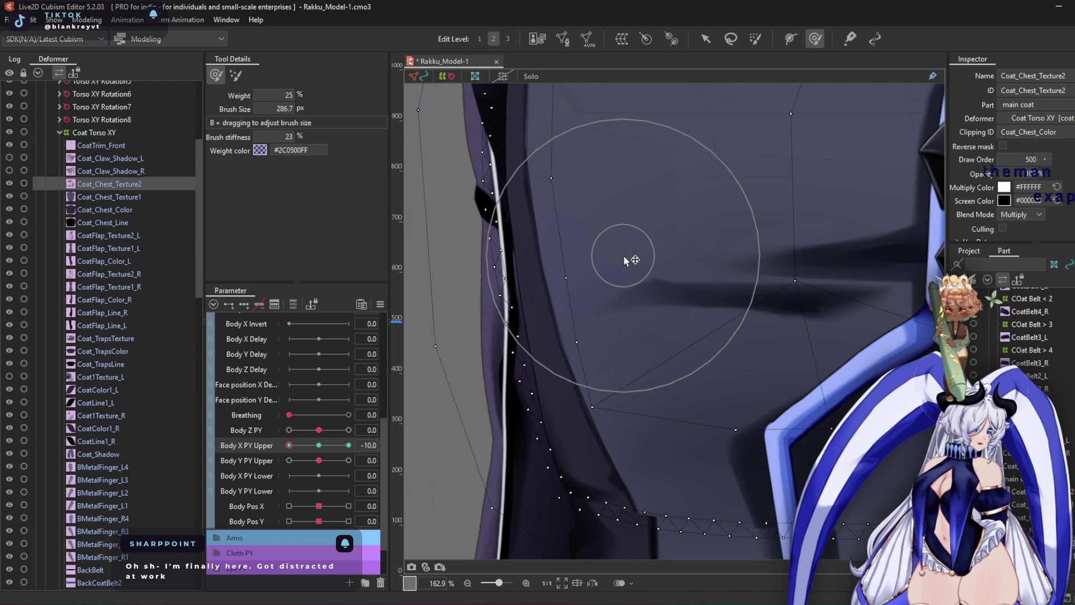
pyautogui.moveTo(624, 258); pyautogui.dragTo(619, 436, button='middle')
pyautogui.moveTo(636, 223); pyautogui.dragTo(605, 350, button='middle')
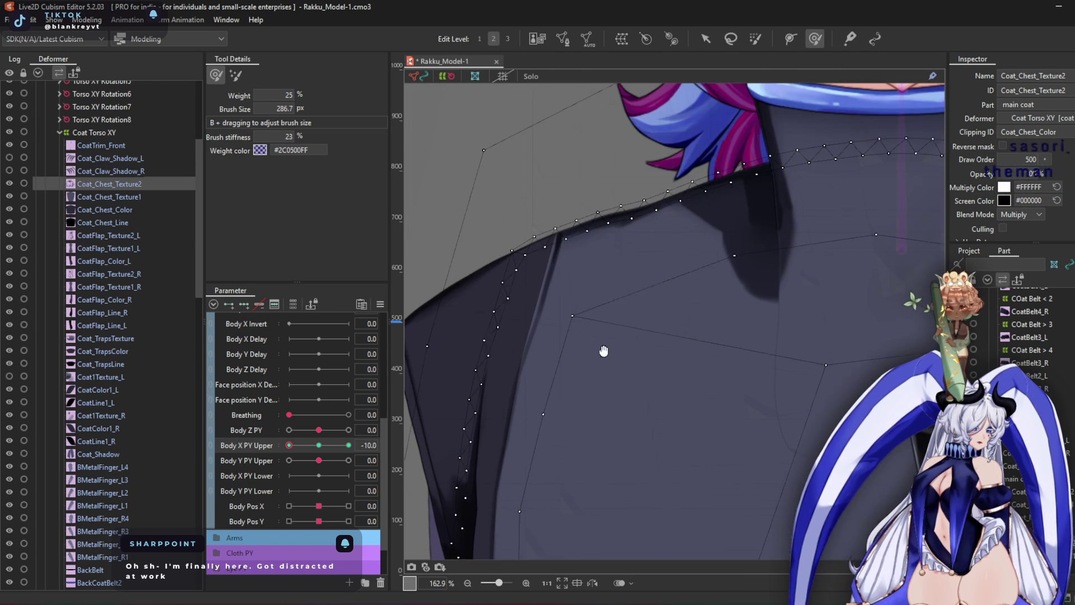
# Enlarge the brush to about 492 px and push the coat mesh vertices leftward
pyautogui.moveTo(631, 305)
pyautogui.mouseDown()
pyautogui.moveTo(629, 336)
pyautogui.moveTo(540, 305)
pyautogui.moveTo(610, 288)
pyautogui.moveTo(598, 313)
pyautogui.mouseUp()
pyautogui.scroll(-2, 598, 313)
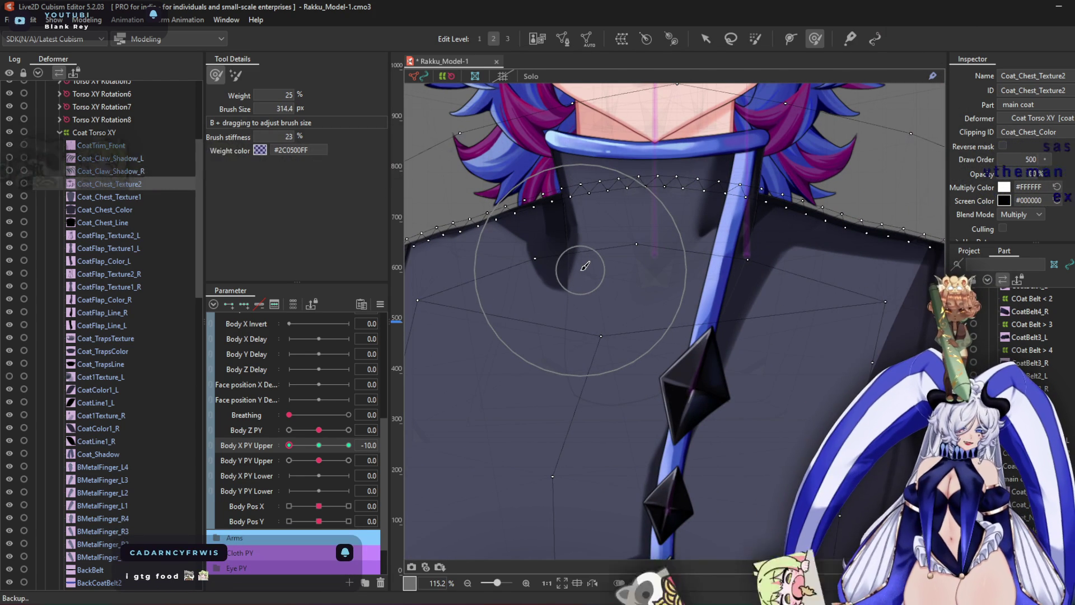
pyautogui.moveTo(659, 303); pyautogui.dragTo(528, 241)
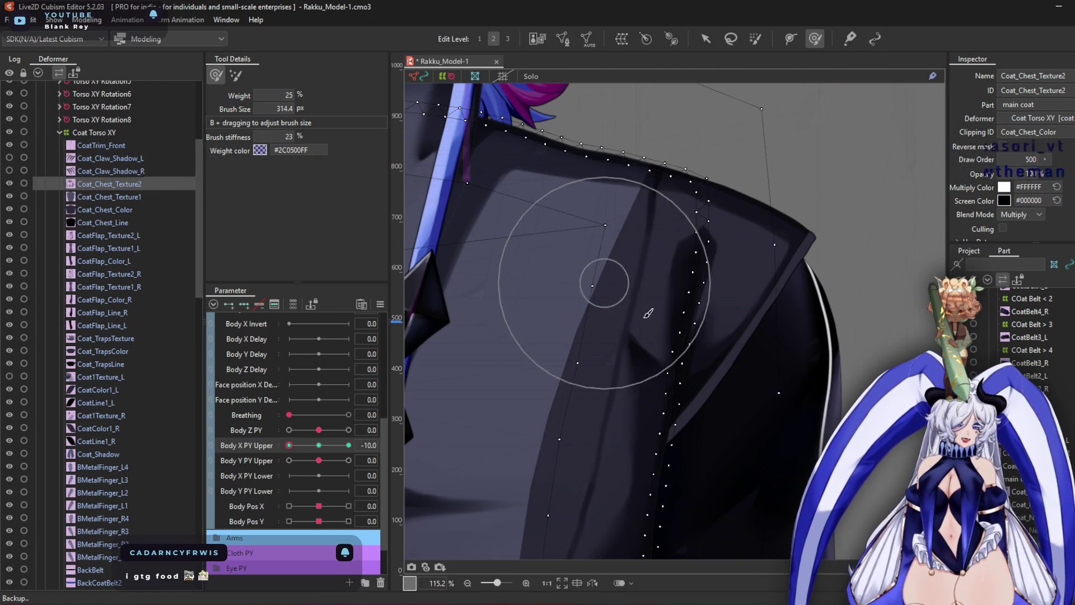
pyautogui.moveTo(609, 333)
pyautogui.mouseDown()
pyautogui.moveTo(614, 360)
pyautogui.moveTo(547, 395)
pyautogui.mouseUp()
pyautogui.moveTo(576, 451)
pyautogui.mouseDown()
pyautogui.moveTo(576, 264)
pyautogui.moveTo(579, 341)
pyautogui.mouseUp()
pyautogui.moveTo(526, 367); pyautogui.dragTo(511, 379)
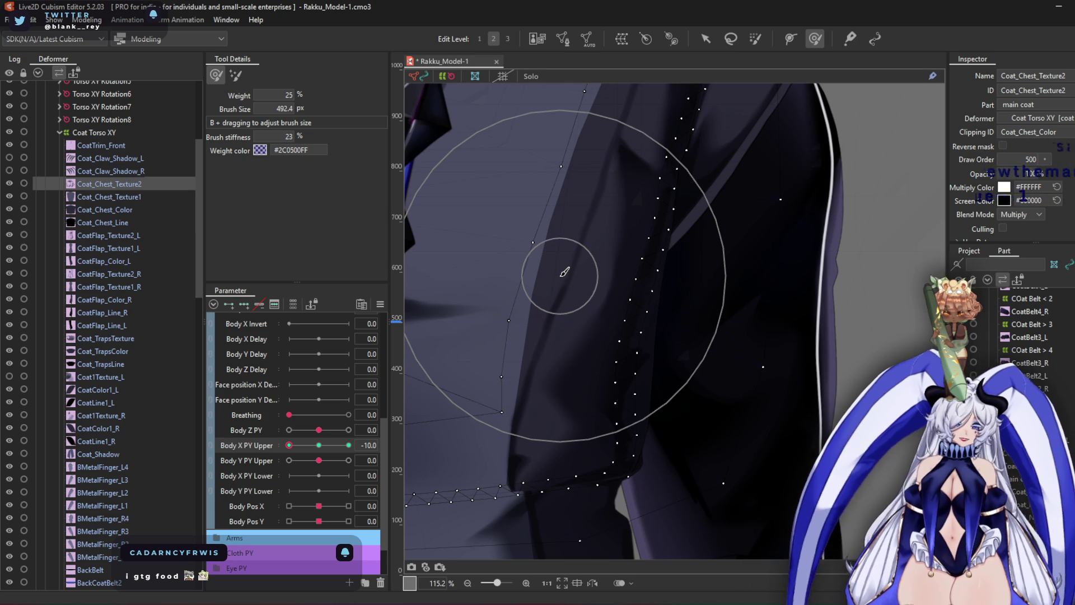
pyautogui.moveTo(691, 173)
pyautogui.mouseDown()
pyautogui.moveTo(577, 180)
pyautogui.moveTo(552, 228)
pyautogui.moveTo(547, 203)
pyautogui.moveTo(535, 276)
pyautogui.mouseUp()
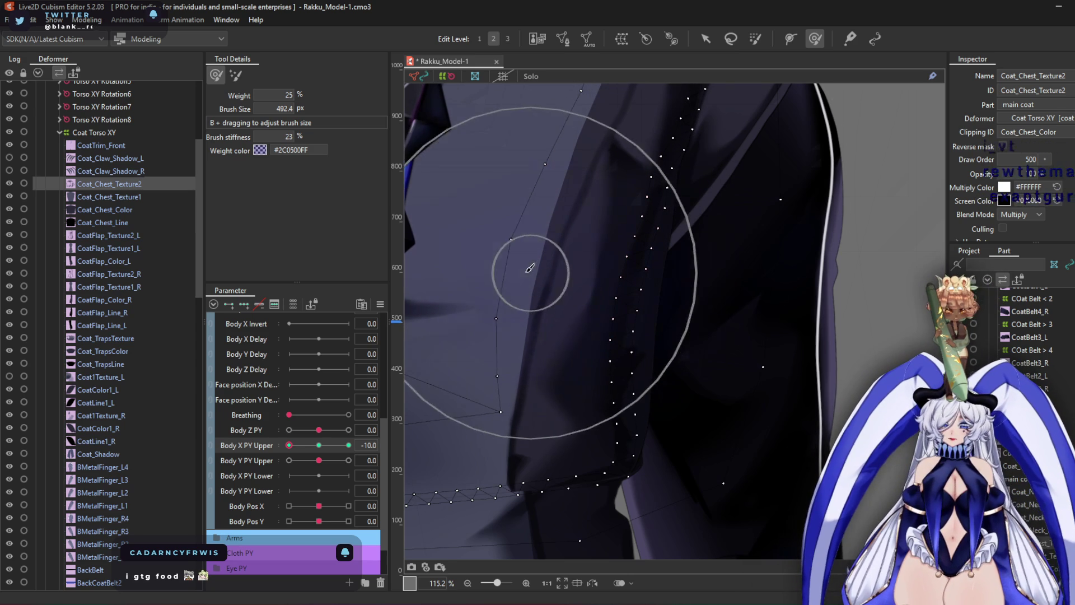
# Finish the -10 pose by nudging the coat shoulder and chest interior vertices
pyautogui.moveTo(569, 168); pyautogui.dragTo(554, 336)
pyautogui.moveTo(614, 260)
pyautogui.mouseDown()
pyautogui.moveTo(648, 372)
pyautogui.moveTo(643, 324)
pyautogui.moveTo(612, 252)
pyautogui.moveTo(596, 259)
pyautogui.moveTo(583, 247)
pyautogui.moveTo(593, 257)
pyautogui.moveTo(653, 233)
pyautogui.moveTo(602, 387)
pyautogui.moveTo(514, 427)
pyautogui.moveTo(499, 424)
pyautogui.moveTo(547, 348)
pyautogui.moveTo(543, 366)
pyautogui.moveTo(593, 309)
pyautogui.moveTo(591, 243)
pyautogui.moveTo(635, 207)
pyautogui.moveTo(641, 156)
pyautogui.moveTo(620, 241)
pyautogui.moveTo(636, 132)
pyautogui.moveTo(612, 261)
pyautogui.mouseUp()
pyautogui.moveTo(613, 261); pyautogui.dragTo(618, 174, button='middle')
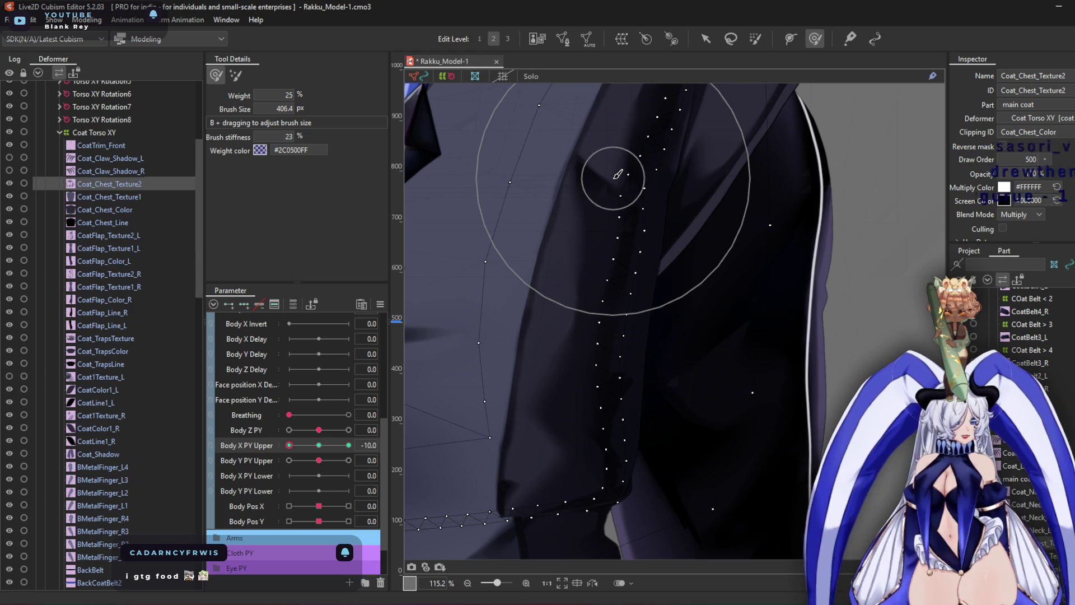
pyautogui.scroll(-3, 588, 331)
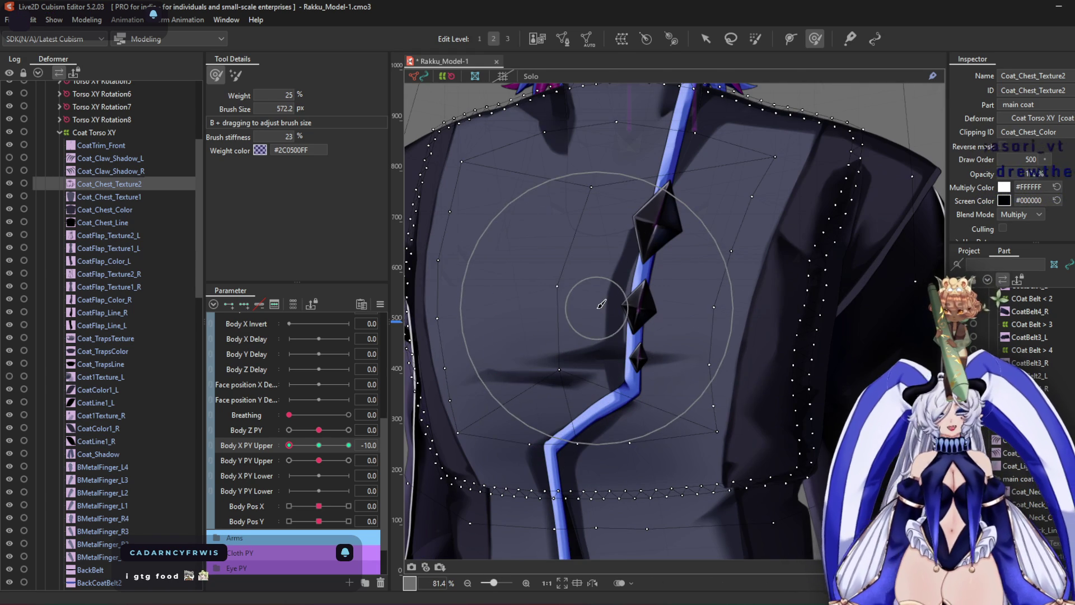
pyautogui.moveTo(610, 309)
pyautogui.mouseDown()
pyautogui.moveTo(643, 312)
pyautogui.moveTo(644, 264)
pyautogui.moveTo(624, 327)
pyautogui.moveTo(658, 350)
pyautogui.moveTo(655, 271)
pyautogui.mouseUp()
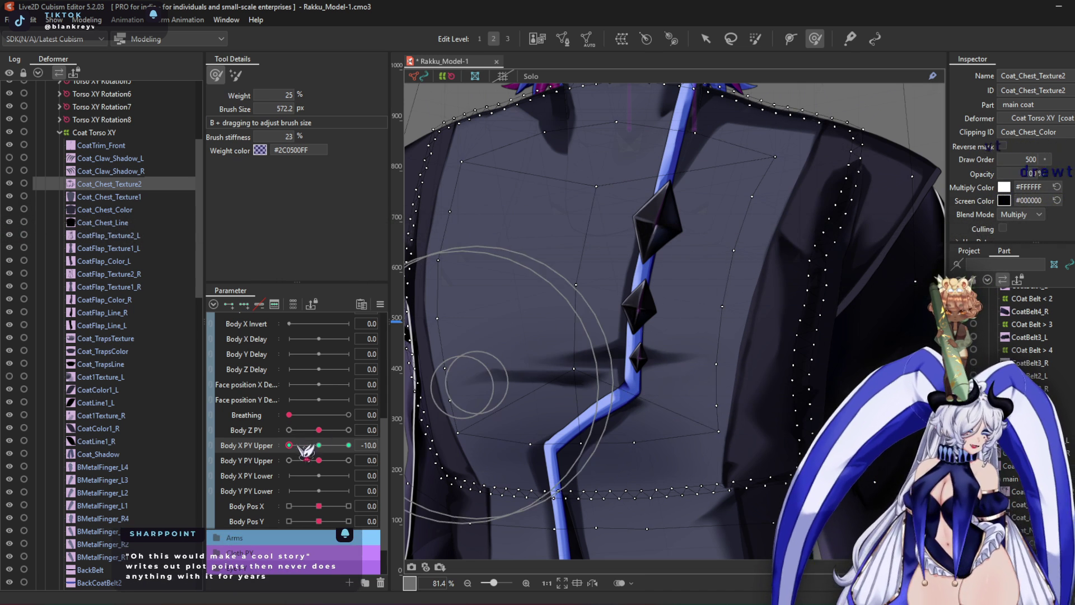
# Set Body X PY Upper to 10 and push the chest panel and blue stripe right
pyautogui.moveTo(302, 446); pyautogui.dragTo(574, 402)
pyautogui.moveTo(697, 299)
pyautogui.mouseDown()
pyautogui.moveTo(721, 387)
pyautogui.moveTo(722, 265)
pyautogui.moveTo(760, 289)
pyautogui.mouseUp()
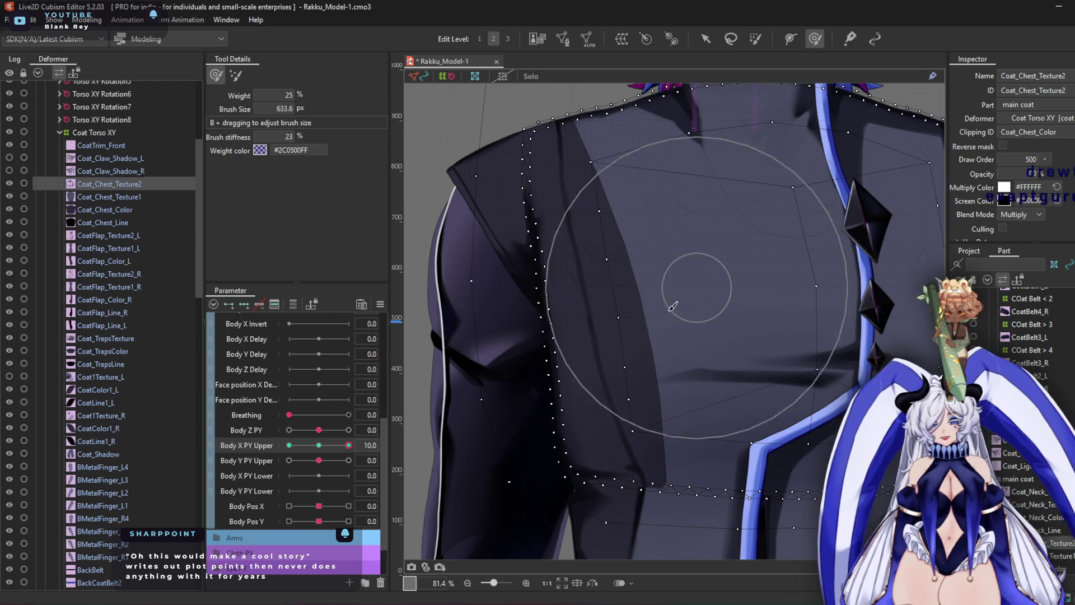
pyautogui.moveTo(699, 413)
pyautogui.mouseDown()
pyautogui.moveTo(744, 428)
pyautogui.moveTo(655, 404)
pyautogui.moveTo(687, 252)
pyautogui.moveTo(645, 224)
pyautogui.moveTo(596, 224)
pyautogui.mouseUp()
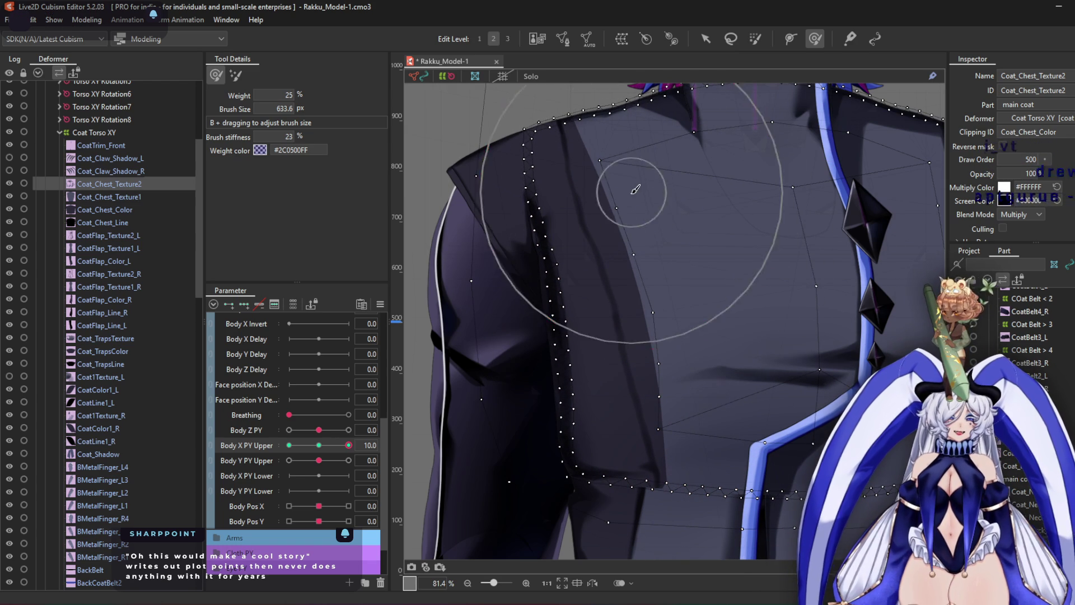
pyautogui.moveTo(596, 233); pyautogui.dragTo(700, 270)
pyautogui.moveTo(694, 314)
pyautogui.mouseDown()
pyautogui.moveTo(638, 236)
pyautogui.moveTo(675, 223)
pyautogui.moveTo(679, 312)
pyautogui.moveTo(718, 367)
pyautogui.moveTo(712, 379)
pyautogui.moveTo(688, 314)
pyautogui.moveTo(707, 354)
pyautogui.moveTo(720, 353)
pyautogui.moveTo(693, 287)
pyautogui.mouseUp()
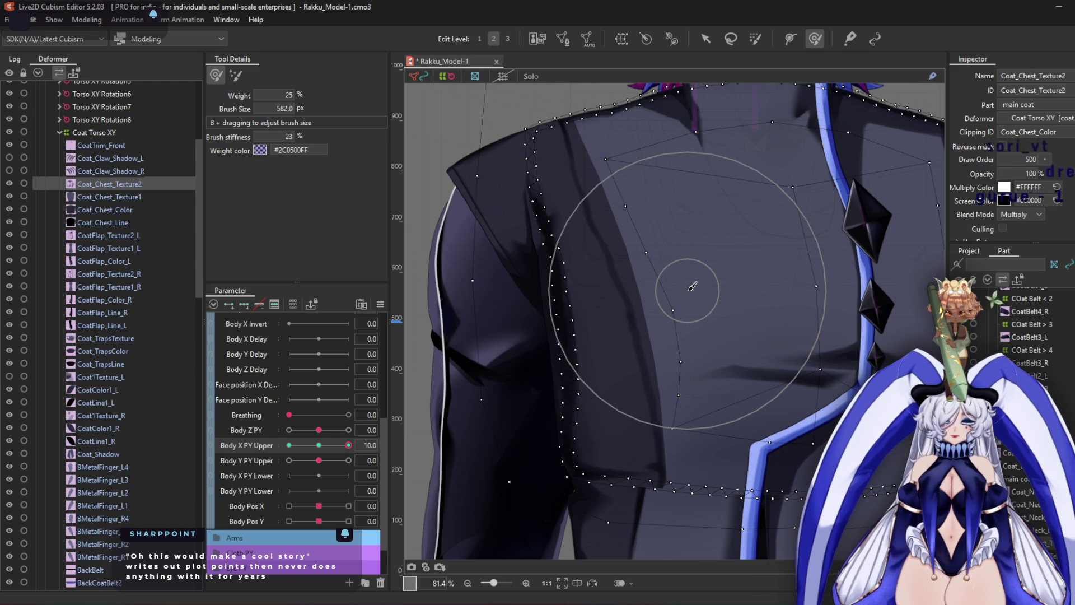
pyautogui.scroll(3, 613, 218)
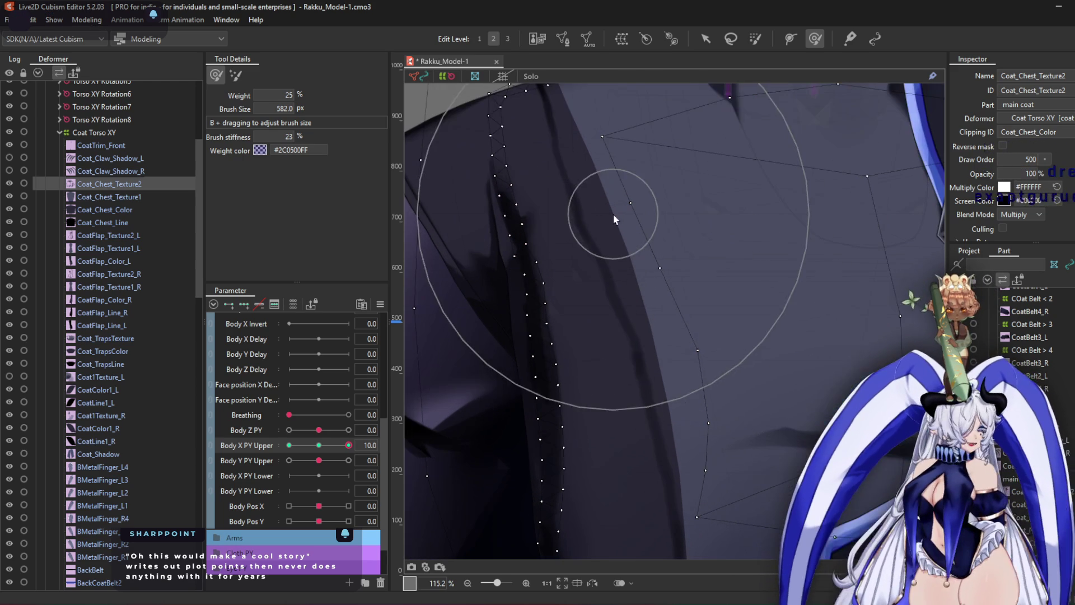
pyautogui.moveTo(636, 212); pyautogui.dragTo(726, 186)
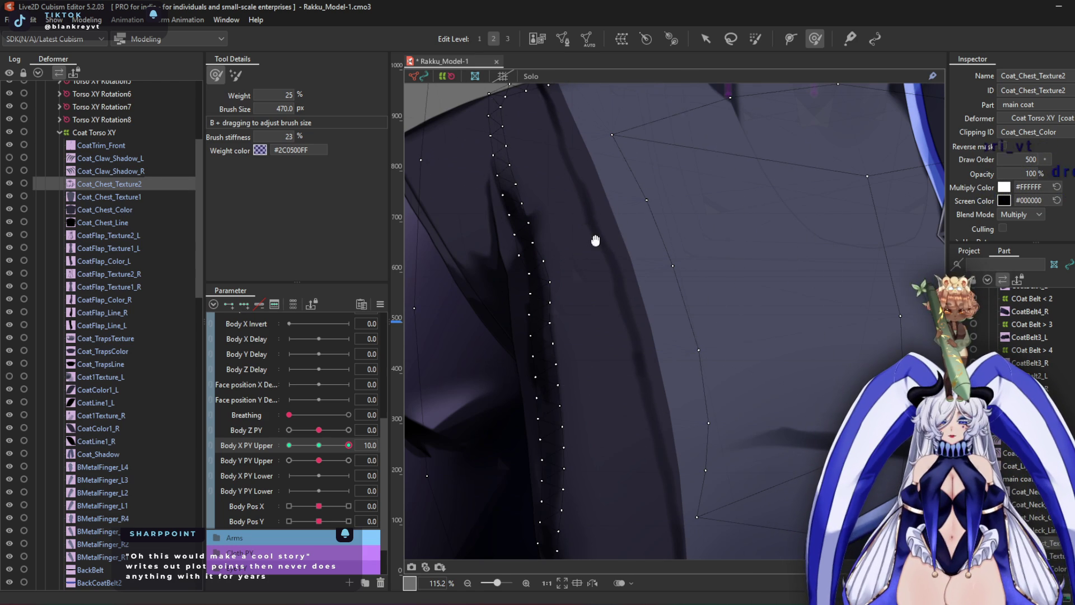
# Push the chest vertices, mesh seam and coat crease shading further right
pyautogui.moveTo(588, 233); pyautogui.dragTo(571, 353, button='middle')
pyautogui.moveTo(572, 353); pyautogui.dragTo(576, 353)
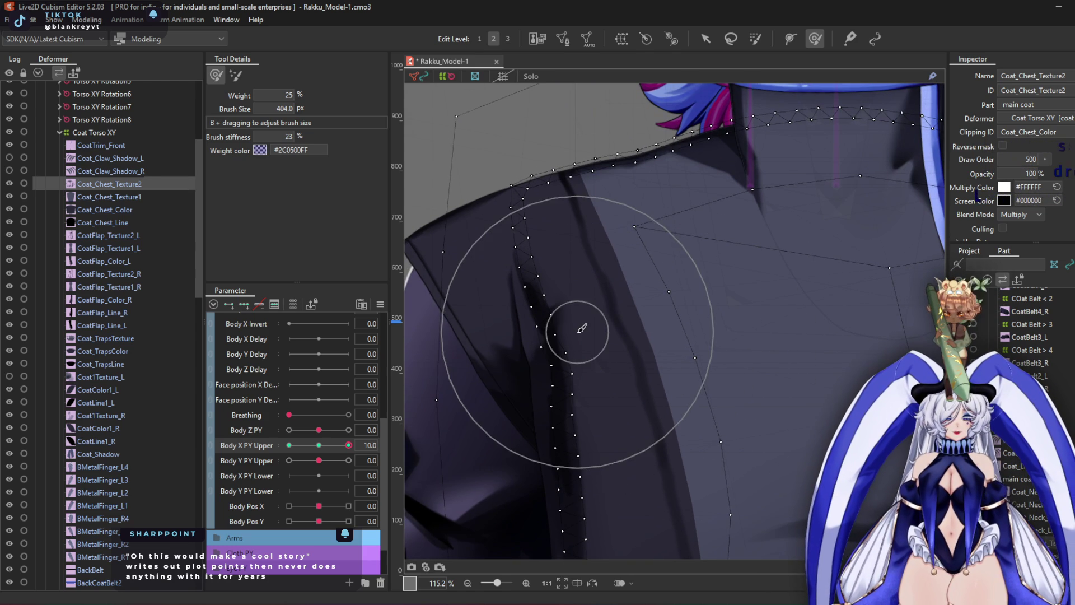
pyautogui.moveTo(515, 311)
pyautogui.mouseDown()
pyautogui.moveTo(612, 278)
pyautogui.moveTo(619, 257)
pyautogui.moveTo(641, 329)
pyautogui.moveTo(625, 274)
pyautogui.moveTo(654, 268)
pyautogui.moveTo(614, 225)
pyautogui.moveTo(633, 221)
pyautogui.mouseUp()
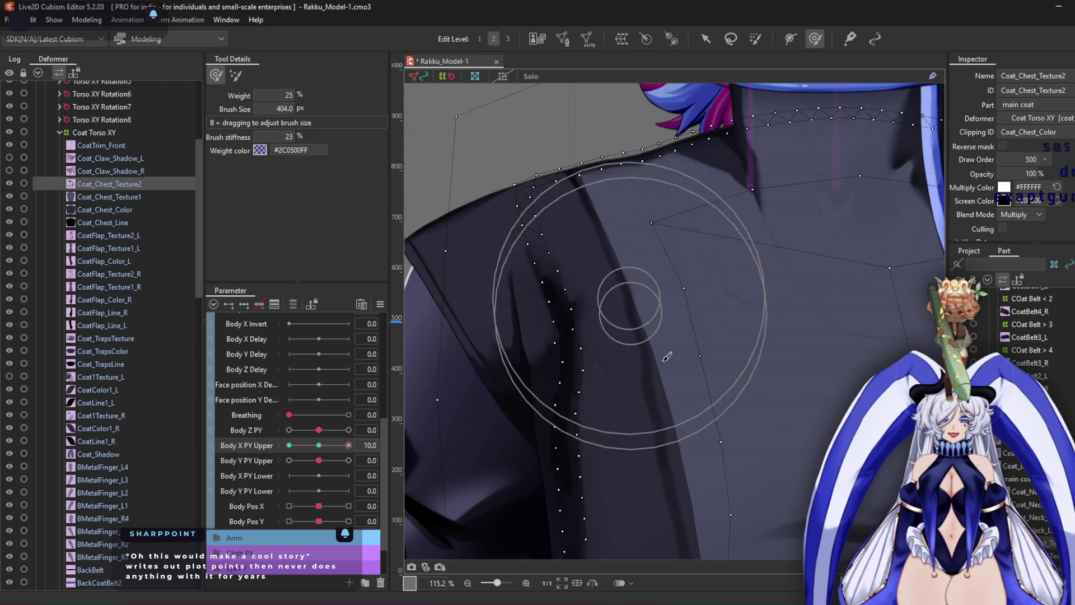
pyautogui.moveTo(793, 435); pyautogui.dragTo(750, 306, button='middle')
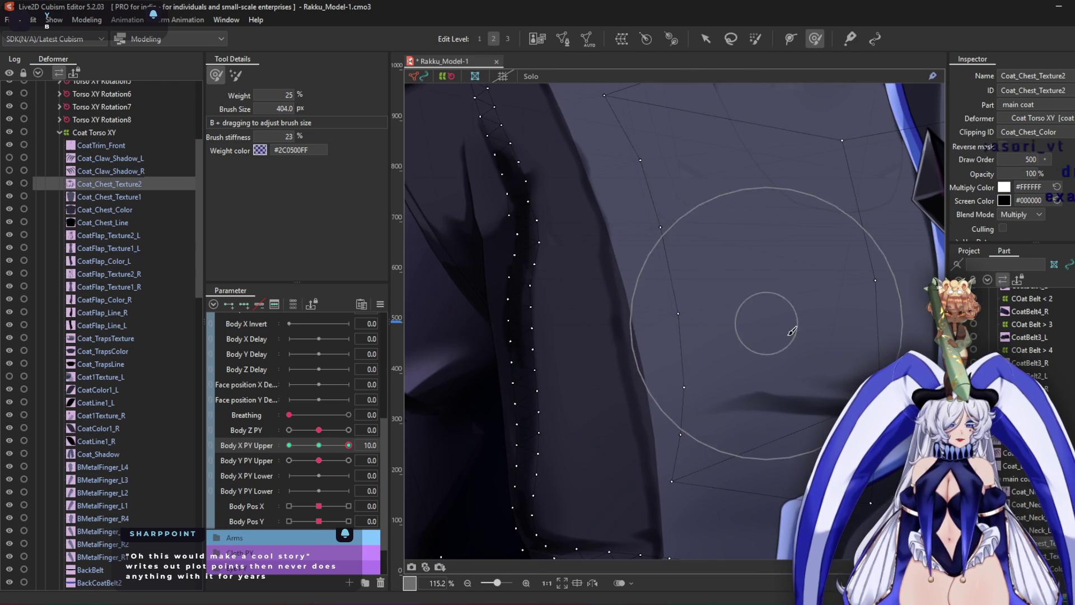
pyautogui.moveTo(643, 280)
pyautogui.mouseDown()
pyautogui.moveTo(673, 351)
pyautogui.moveTo(616, 358)
pyautogui.moveTo(703, 470)
pyautogui.moveTo(643, 295)
pyautogui.moveTo(660, 263)
pyautogui.mouseUp()
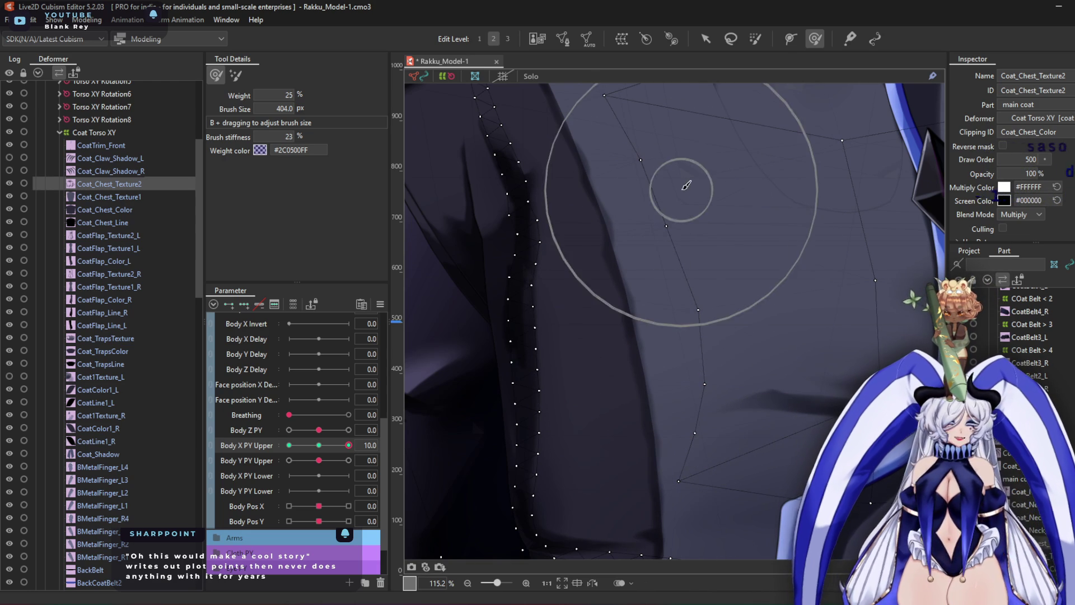
pyautogui.click(706, 40)
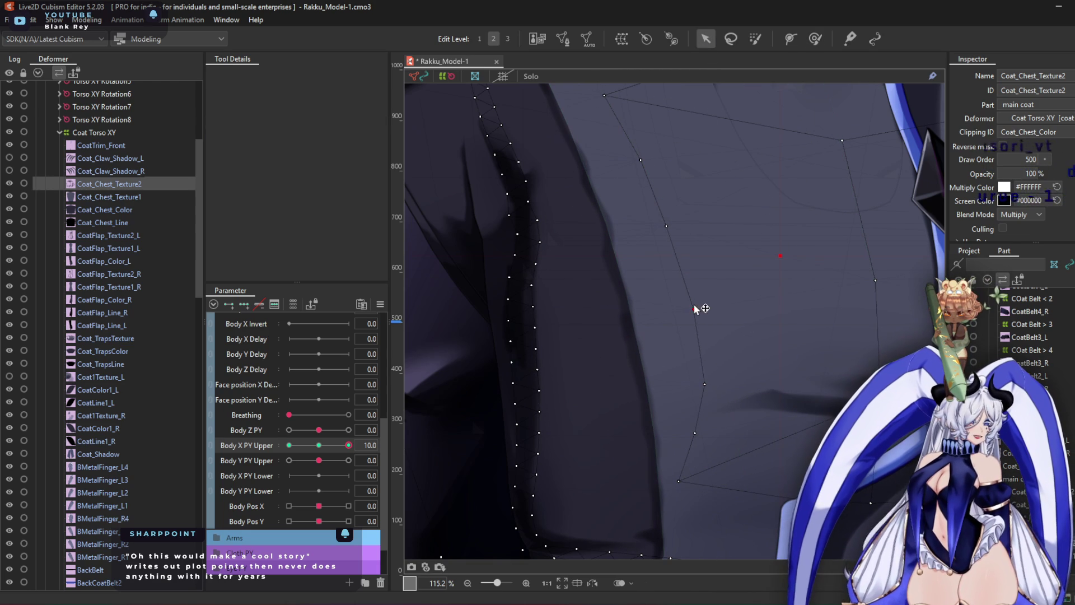
pyautogui.click(816, 40)
pyautogui.moveTo(503, 238)
pyautogui.mouseDown()
pyautogui.moveTo(523, 192)
pyautogui.moveTo(492, 278)
pyautogui.moveTo(524, 303)
pyautogui.mouseUp()
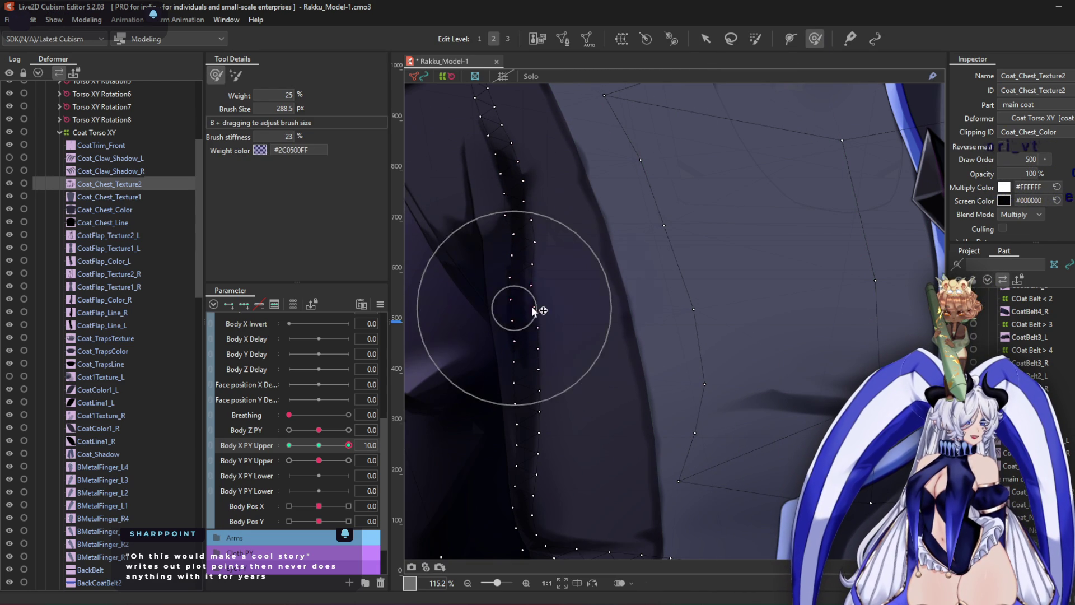
pyautogui.scroll(-2, 552, 368)
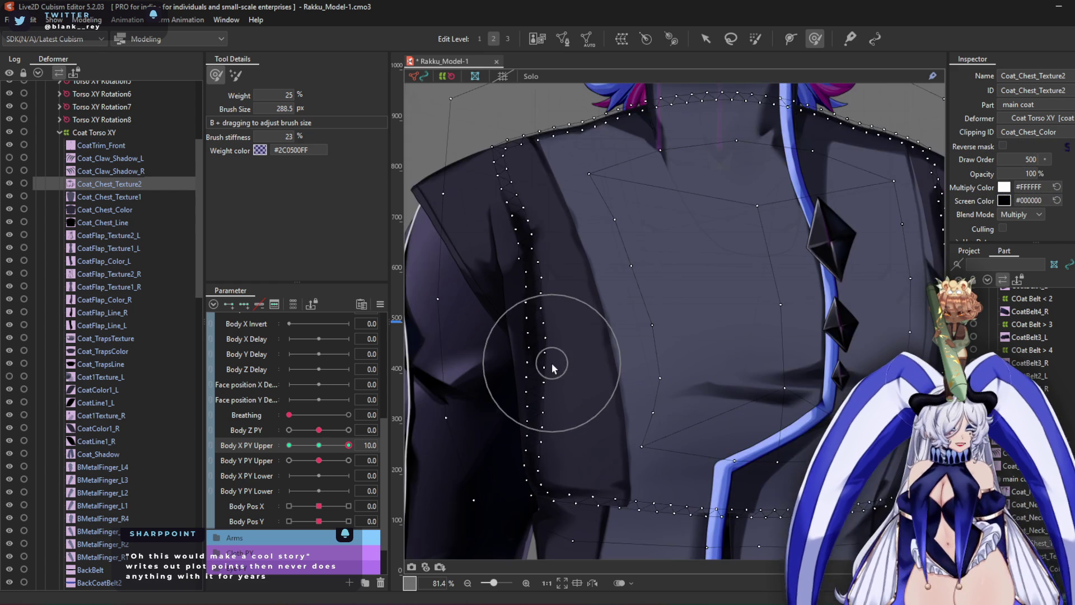
pyautogui.moveTo(596, 338); pyautogui.dragTo(655, 330, button='middle')
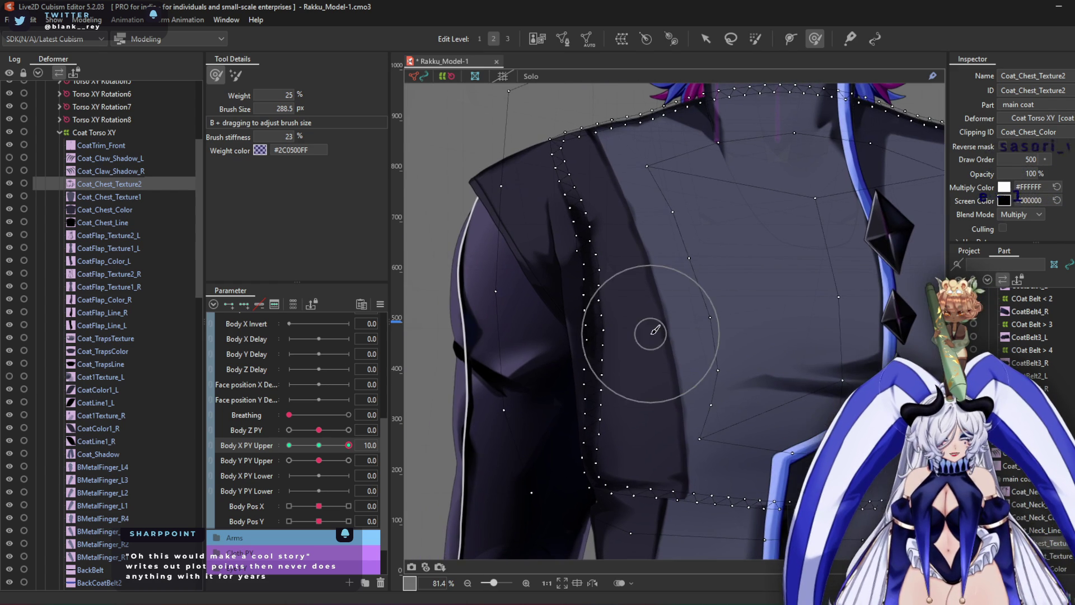
pyautogui.moveTo(684, 361)
pyautogui.mouseDown()
pyautogui.moveTo(469, 311)
pyautogui.moveTo(458, 268)
pyautogui.moveTo(516, 240)
pyautogui.moveTo(612, 240)
pyautogui.moveTo(612, 216)
pyautogui.moveTo(572, 187)
pyautogui.moveTo(537, 180)
pyautogui.moveTo(531, 173)
pyautogui.moveTo(547, 176)
pyautogui.moveTo(533, 164)
pyautogui.mouseUp()
pyautogui.scroll(3, 572, 186)
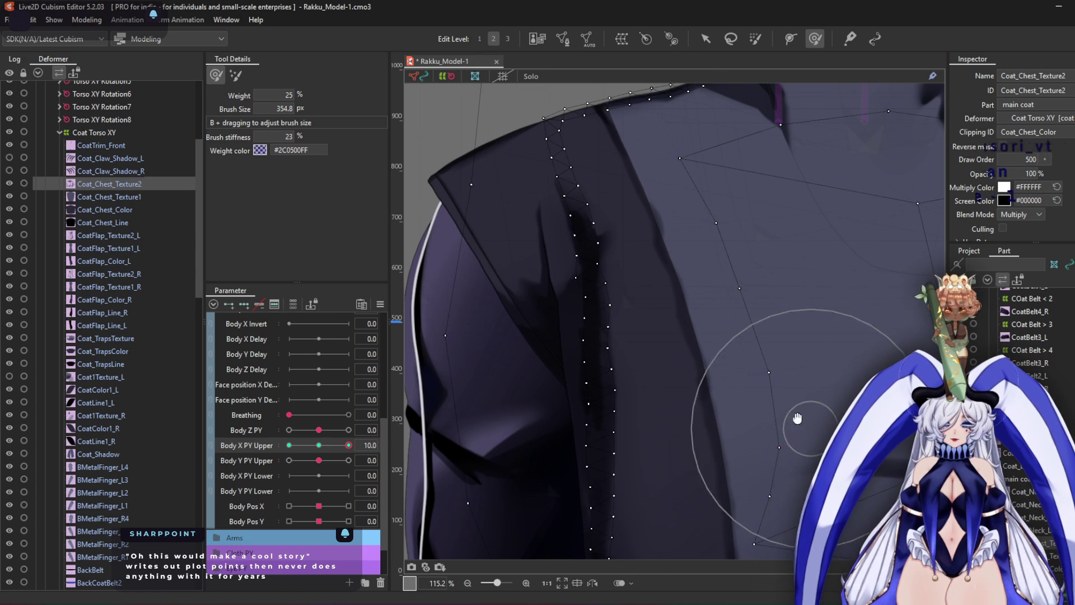
# Enlarge the brush to about 515 px and push the coat edge and stripe area right
pyautogui.moveTo(810, 428); pyautogui.dragTo(670, 273)
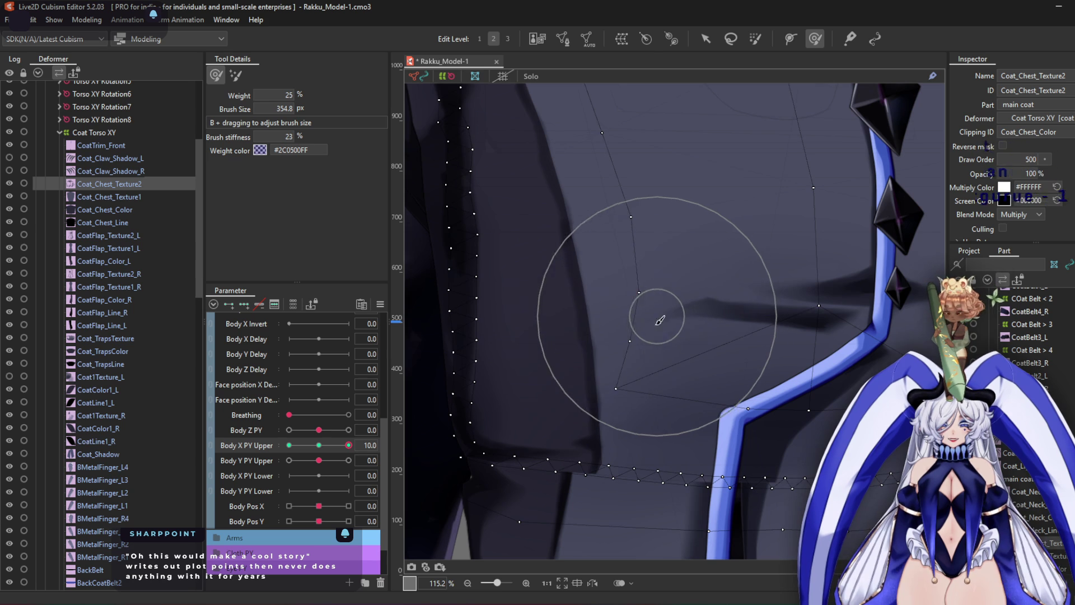
pyautogui.moveTo(547, 331); pyautogui.dragTo(547, 348)
pyautogui.moveTo(485, 327)
pyautogui.mouseDown()
pyautogui.moveTo(521, 325)
pyautogui.moveTo(501, 323)
pyautogui.moveTo(507, 413)
pyautogui.moveTo(530, 448)
pyautogui.moveTo(559, 487)
pyautogui.moveTo(616, 504)
pyautogui.mouseUp()
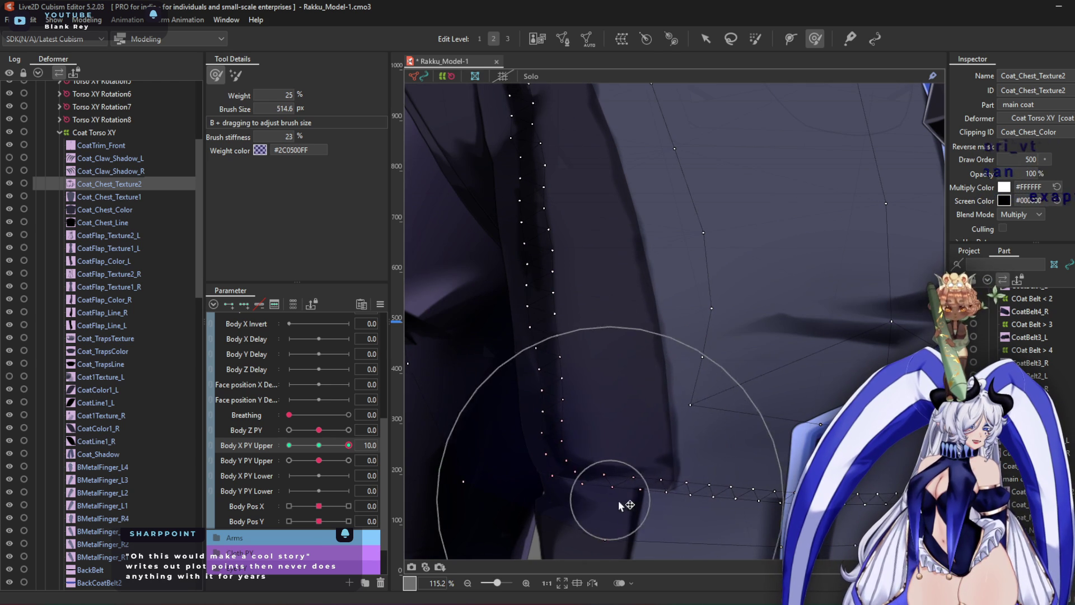
pyautogui.moveTo(509, 348)
pyautogui.mouseDown()
pyautogui.moveTo(734, 446)
pyautogui.moveTo(759, 366)
pyautogui.mouseUp()
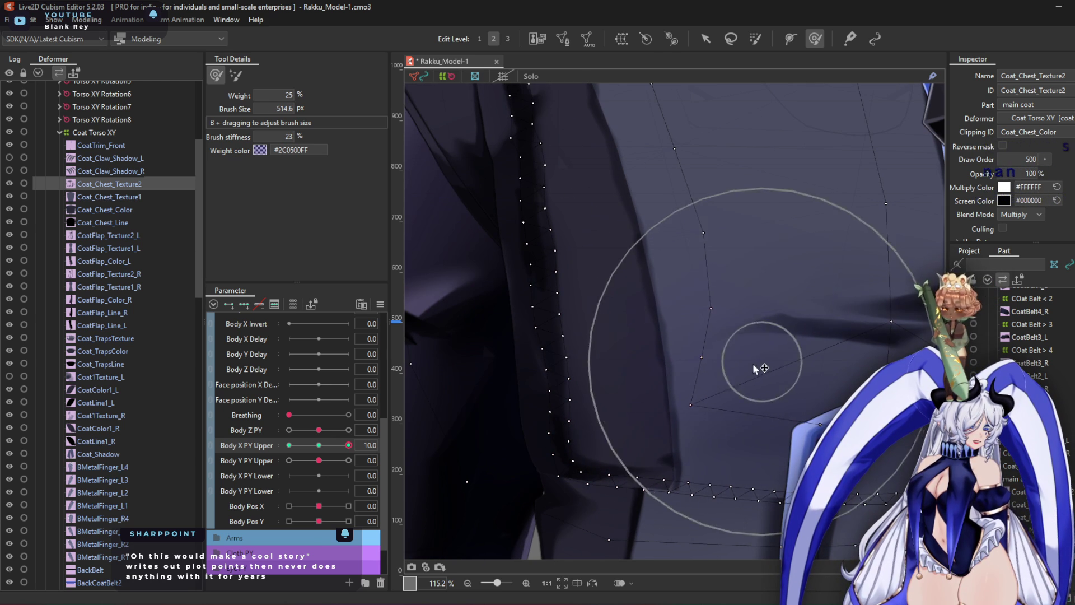
pyautogui.scroll(-3, 756, 364)
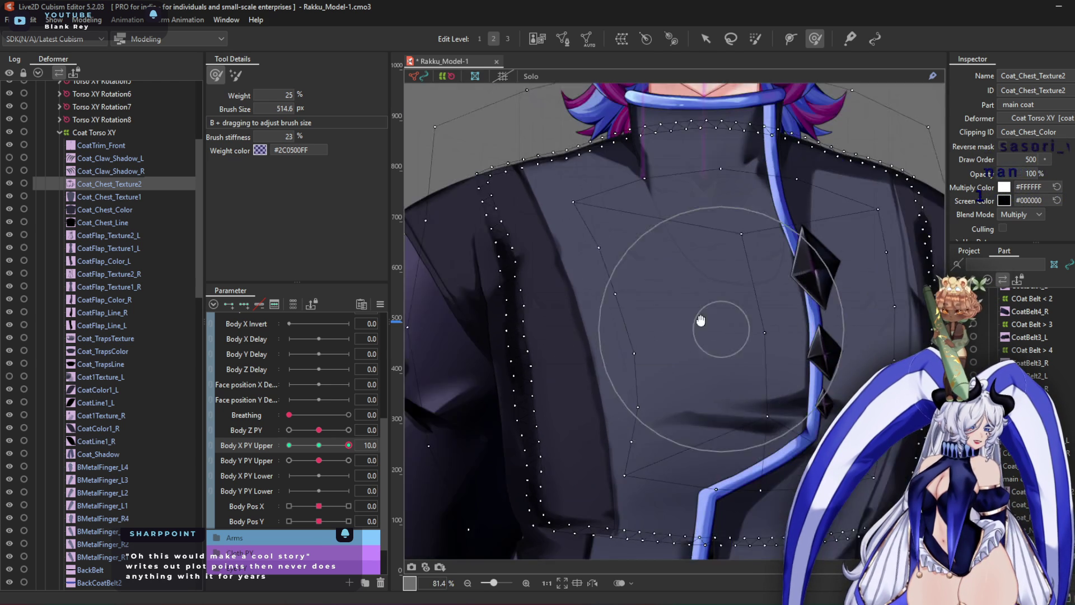
pyautogui.moveTo(704, 343)
pyautogui.mouseDown()
pyautogui.moveTo(684, 268)
pyautogui.moveTo(720, 217)
pyautogui.moveTo(666, 386)
pyautogui.moveTo(715, 393)
pyautogui.mouseUp()
# Push the coat's right edge outward and nudge its top inward with a smaller brush
pyautogui.moveTo(691, 266); pyautogui.dragTo(551, 216, button='middle')
pyautogui.scroll(3, 758, 192)
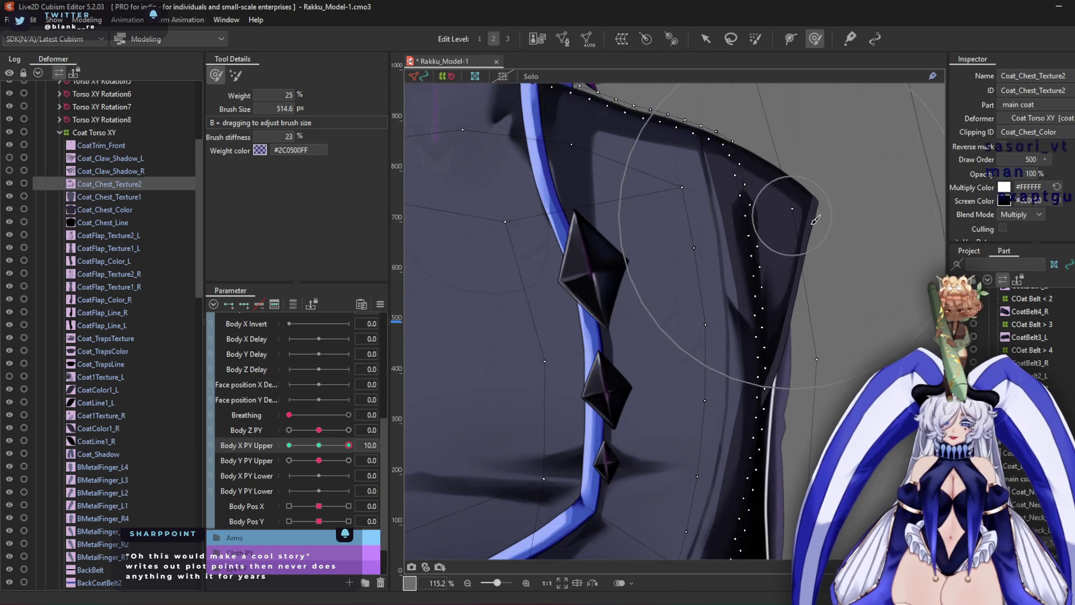
pyautogui.moveTo(830, 253)
pyautogui.mouseDown()
pyautogui.moveTo(740, 252)
pyautogui.moveTo(700, 280)
pyautogui.moveTo(840, 307)
pyautogui.moveTo(844, 400)
pyautogui.mouseUp()
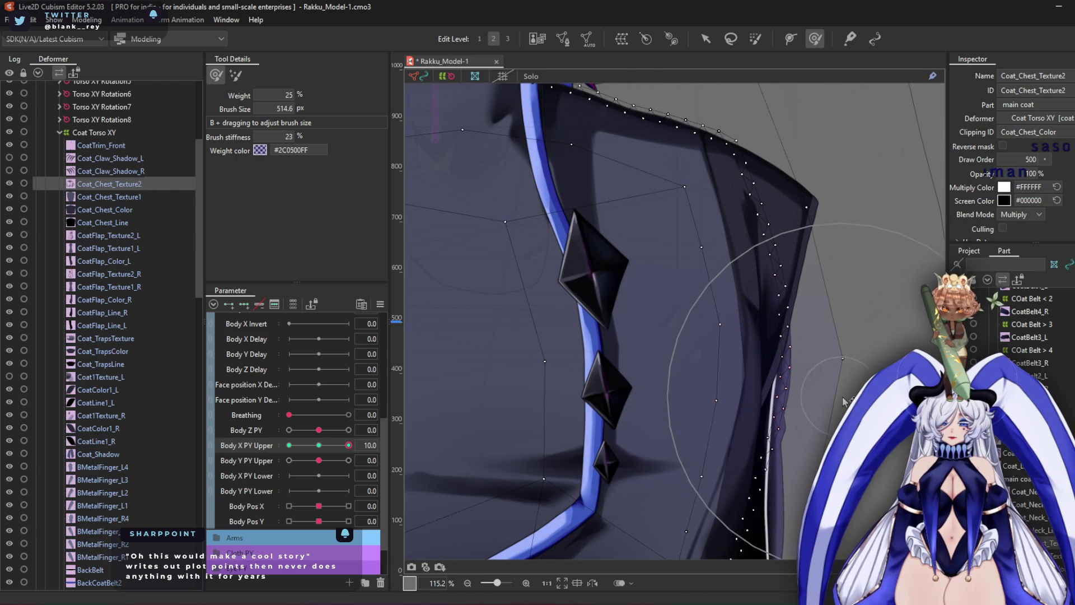
pyautogui.moveTo(835, 303); pyautogui.dragTo(807, 302)
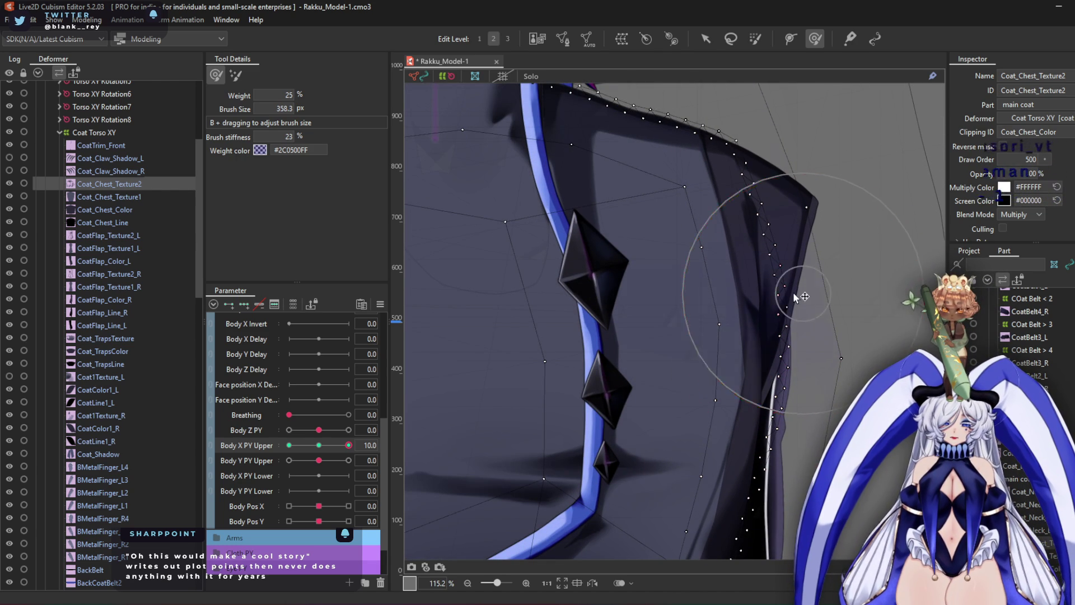
pyautogui.moveTo(801, 297); pyautogui.dragTo(767, 191, button='middle')
pyautogui.moveTo(731, 298)
pyautogui.mouseDown()
pyautogui.moveTo(778, 168)
pyautogui.moveTo(761, 282)
pyautogui.mouseUp()
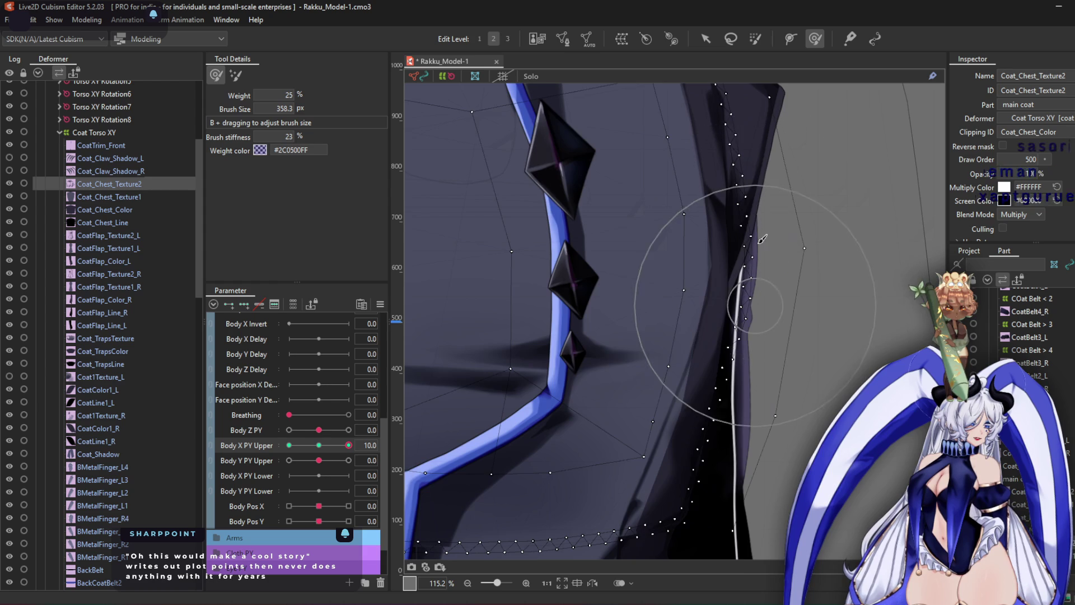
pyautogui.scroll(-3, 761, 282)
pyautogui.moveTo(710, 355)
pyautogui.mouseDown()
pyautogui.moveTo(732, 360)
pyautogui.moveTo(701, 348)
pyautogui.moveTo(688, 440)
pyautogui.moveTo(629, 448)
pyautogui.moveTo(661, 442)
pyautogui.mouseUp()
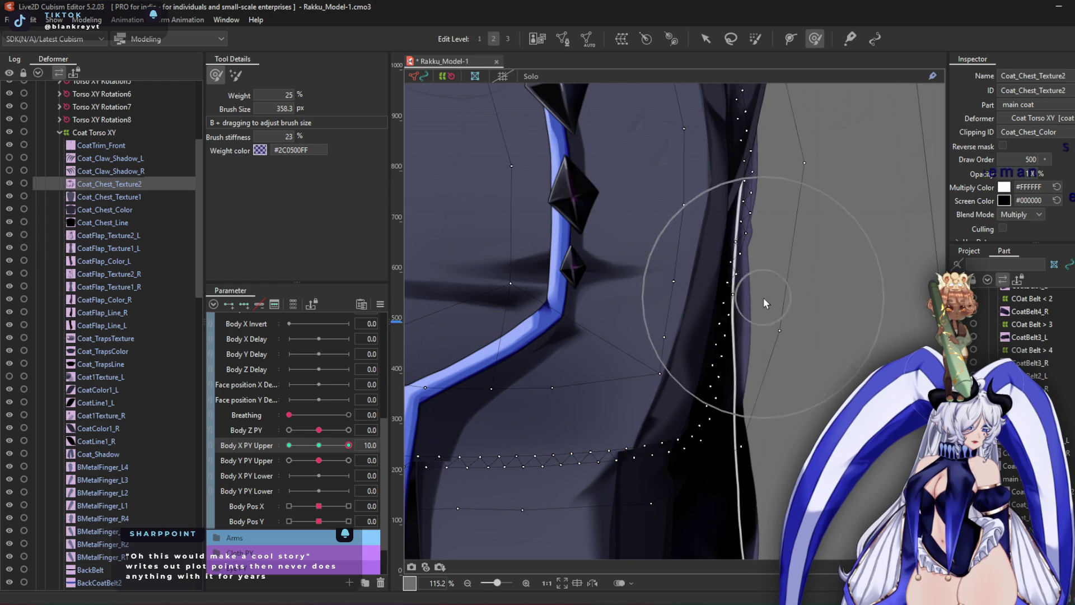
pyautogui.scroll(-5, 769, 293)
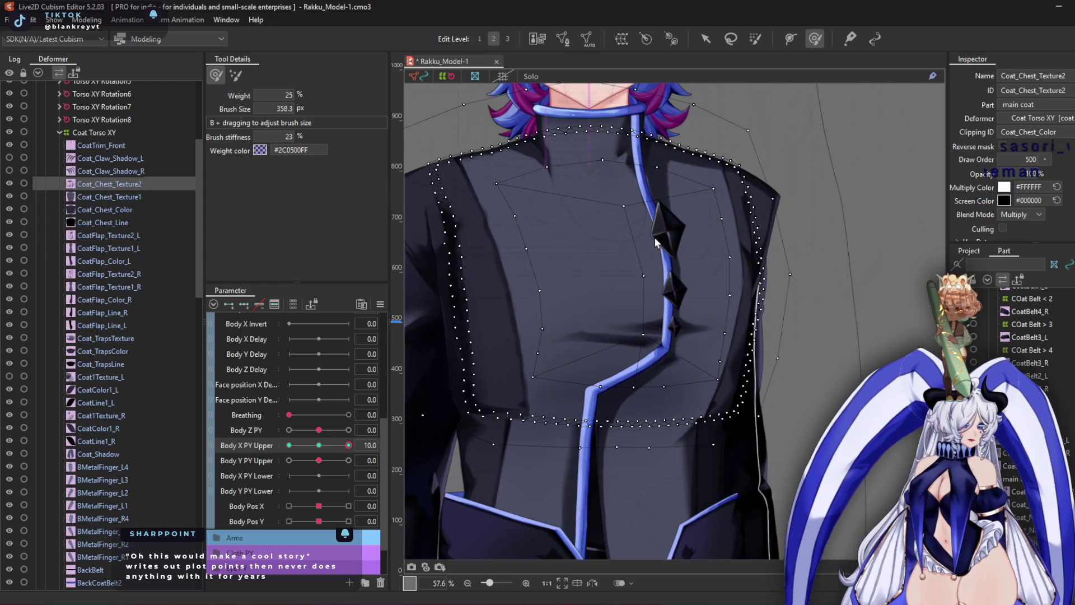
pyautogui.moveTo(654, 237); pyautogui.dragTo(702, 282, button='middle')
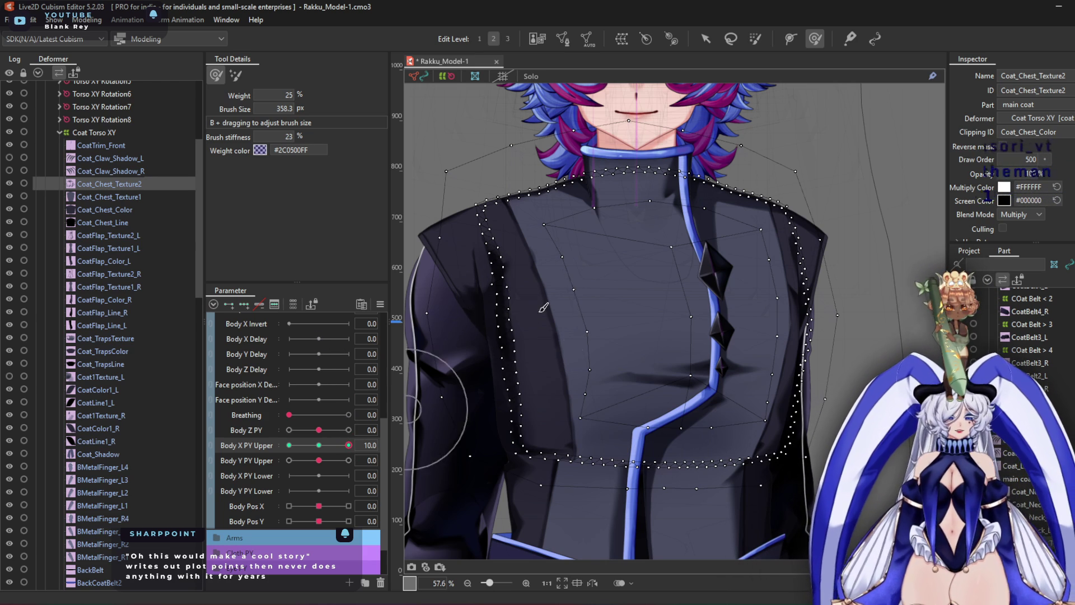
# Compare the 10 and -10 poses and reshape the lower chest mesh near the stripe at 10
pyautogui.click(348, 445)
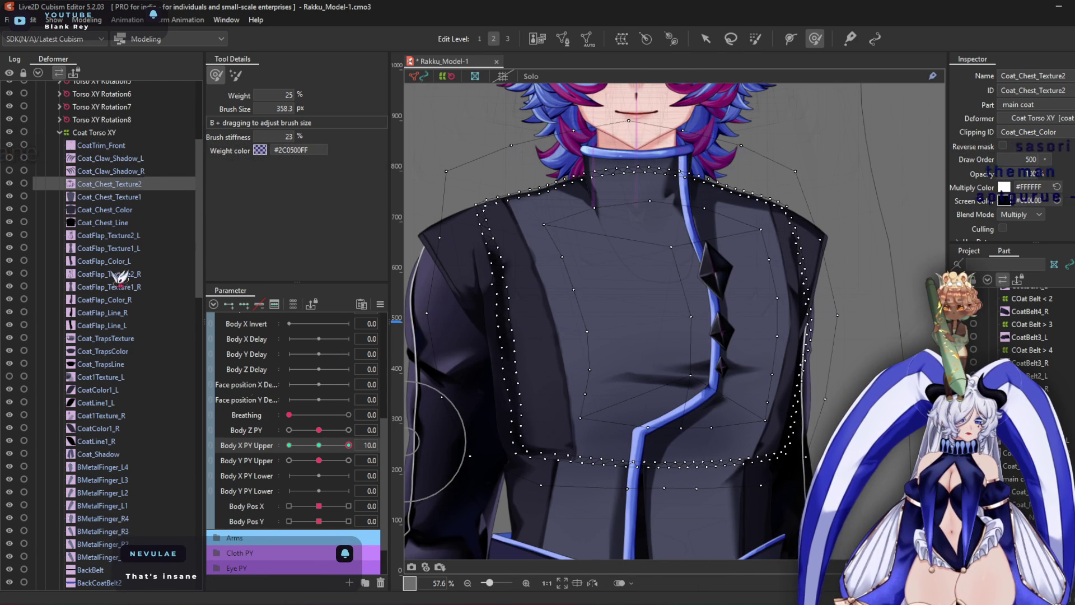
pyautogui.moveTo(510, 595)
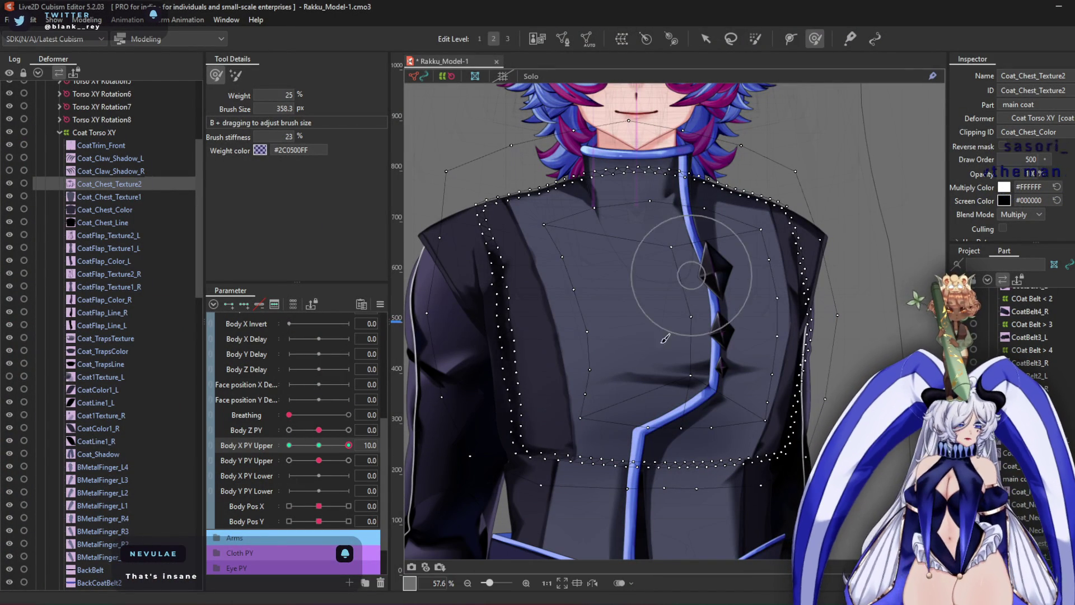
pyautogui.scroll(2, 554, 314)
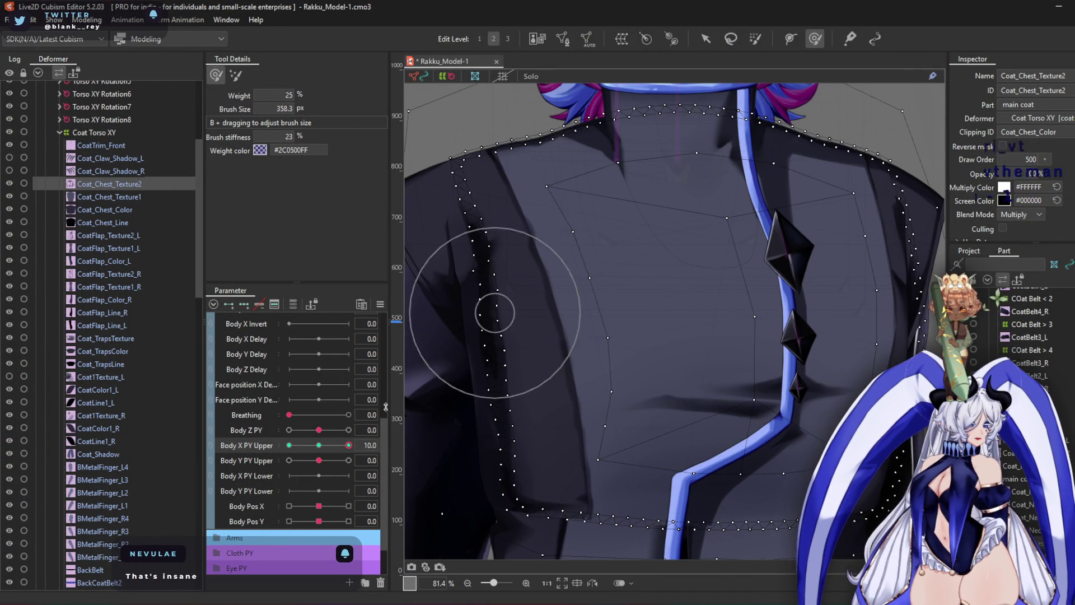
pyautogui.moveTo(348, 445); pyautogui.dragTo(247, 442)
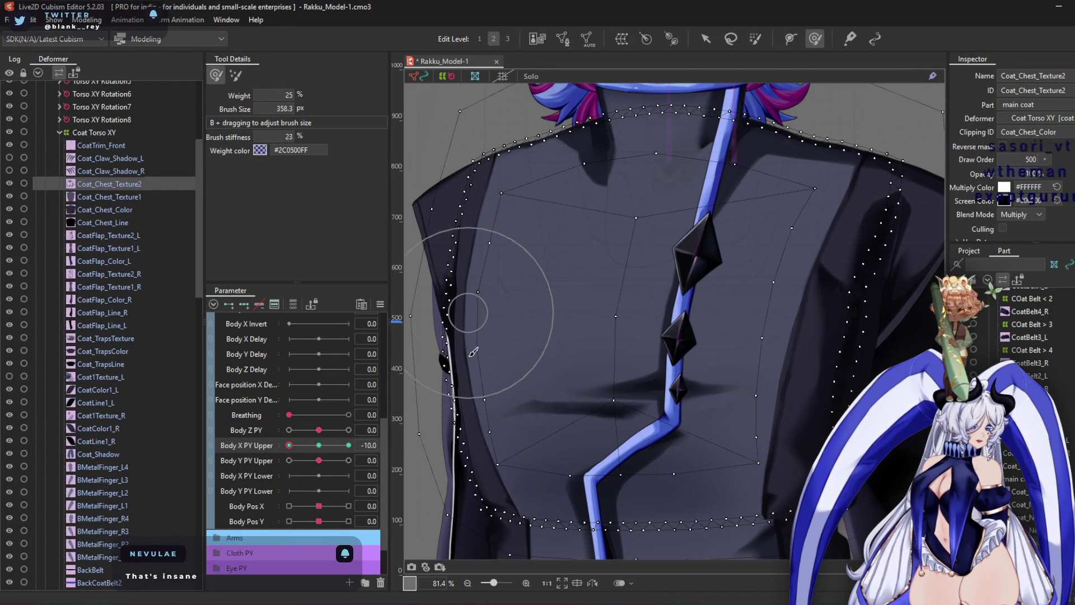
pyautogui.scroll(2, 472, 335)
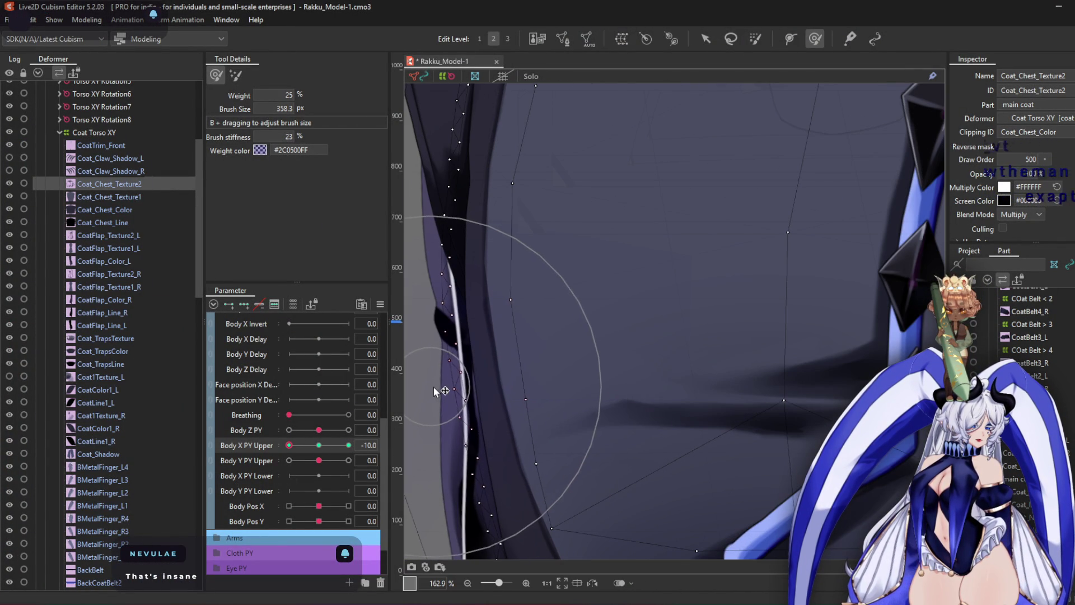
pyautogui.scroll(-2, 616, 260)
pyautogui.scroll(-1, 616, 260)
pyautogui.click(348, 445)
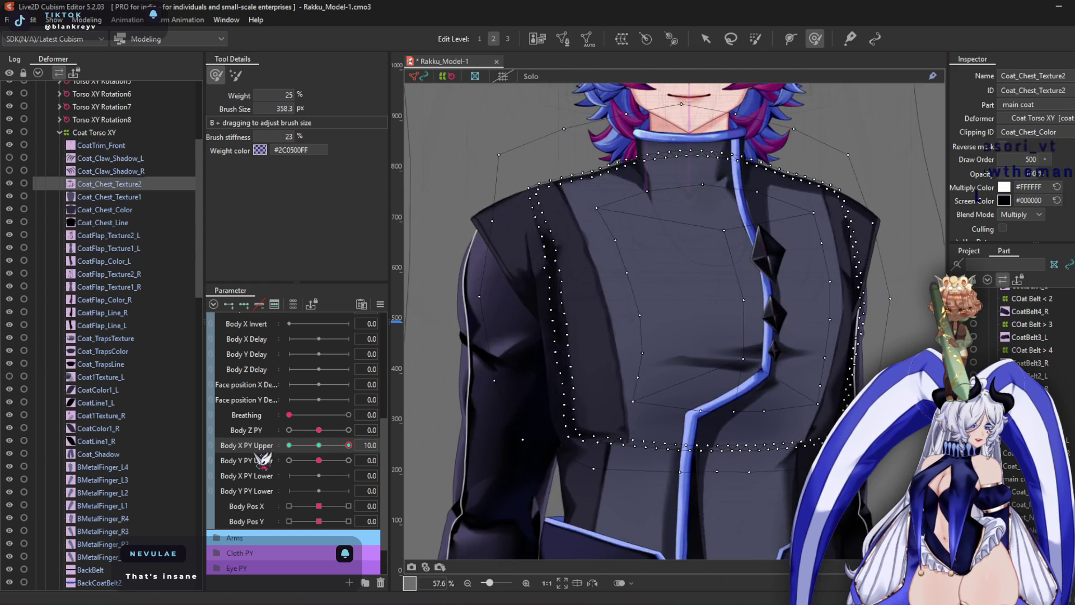
pyautogui.scroll(2, 701, 428)
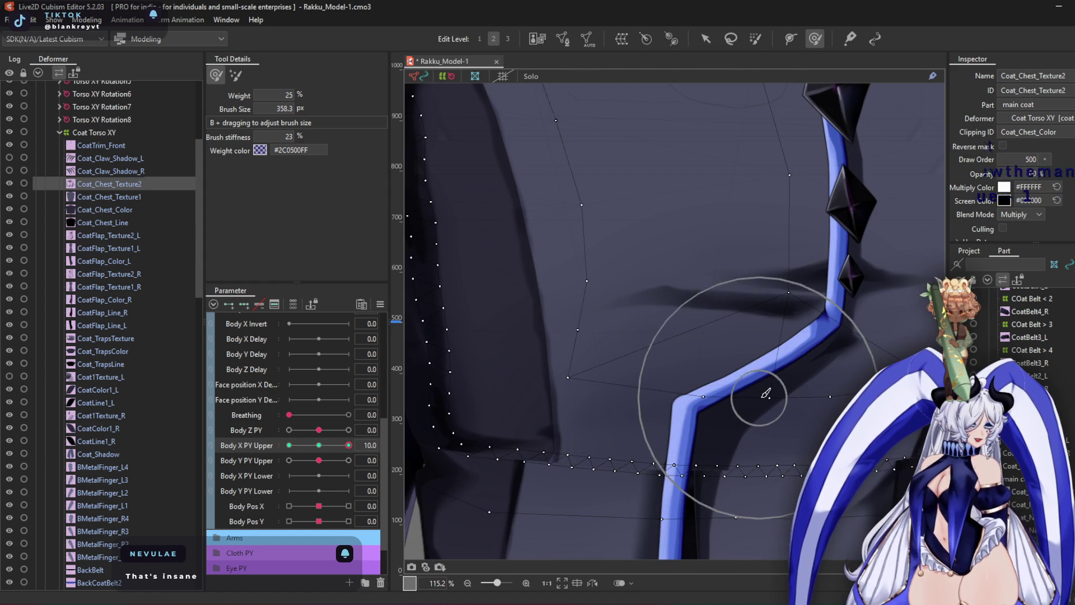
pyautogui.moveTo(730, 428)
pyautogui.mouseDown()
pyautogui.moveTo(723, 364)
pyautogui.moveTo(665, 425)
pyautogui.moveTo(720, 346)
pyautogui.mouseUp()
pyautogui.scroll(-2, 721, 345)
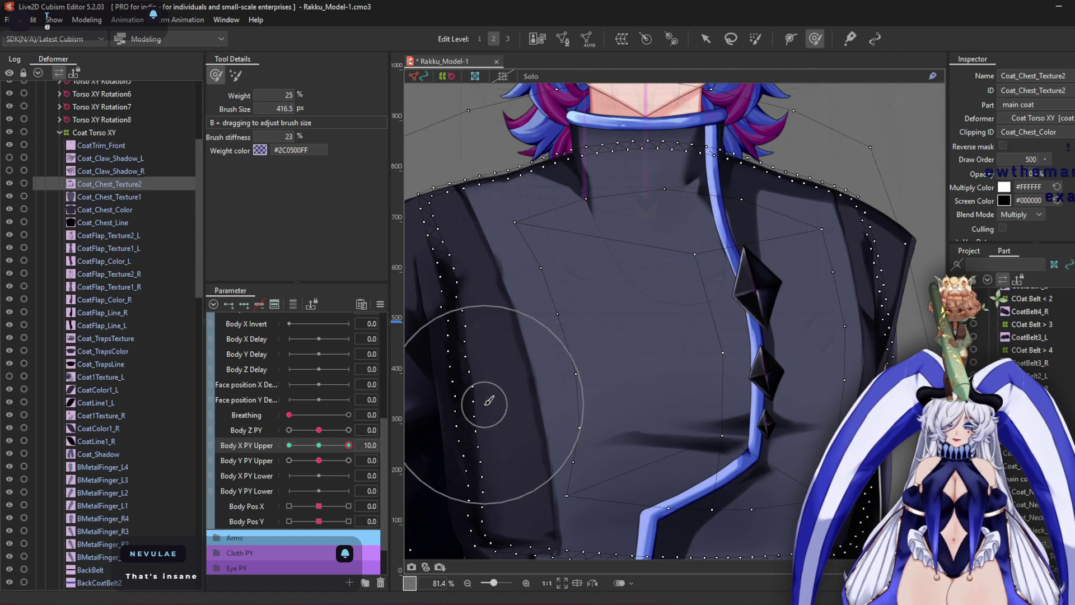
# Enlarge the brush at -10, recheck both extremes, then reset Body X PY Upper to 0
pyautogui.click(289, 445)
pyautogui.moveTo(553, 301); pyautogui.dragTo(609, 309, button='middle')
pyautogui.moveTo(582, 358); pyautogui.dragTo(606, 350)
pyautogui.scroll(2, 562, 200)
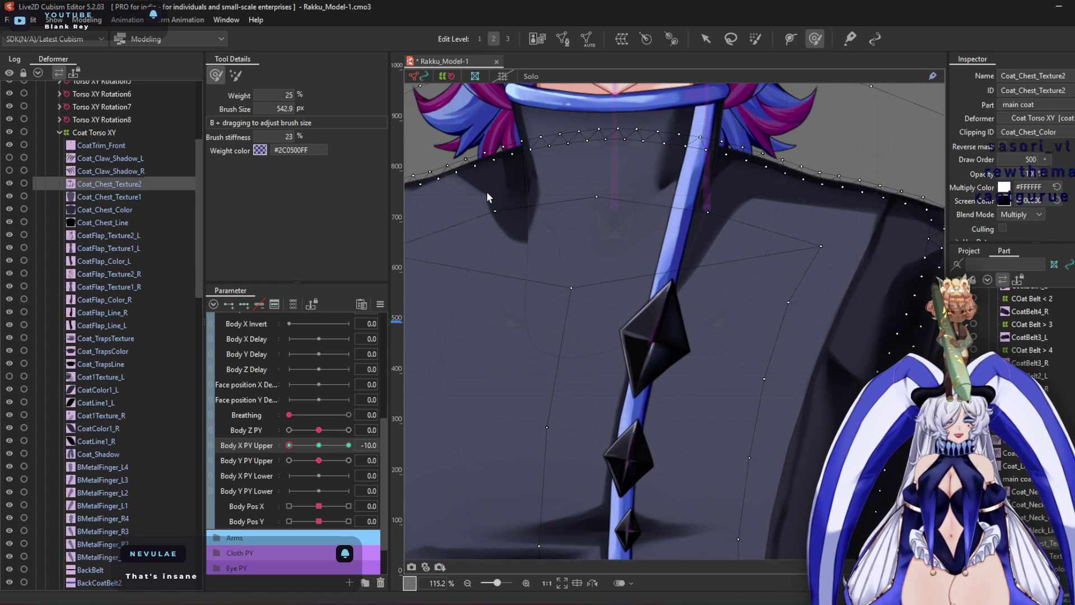
pyautogui.moveTo(488, 196); pyautogui.dragTo(554, 280, button='middle')
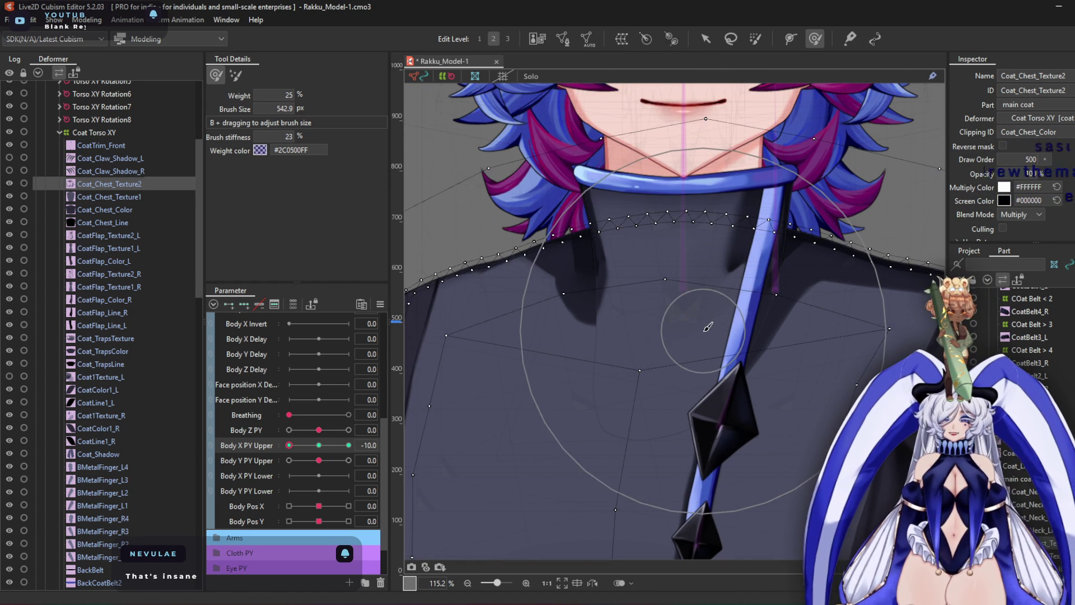
pyautogui.scroll(-2, 700, 368)
pyautogui.moveTo(700, 369); pyautogui.dragTo(600, 263, button='middle')
pyautogui.moveTo(289, 446); pyautogui.dragTo(349, 445)
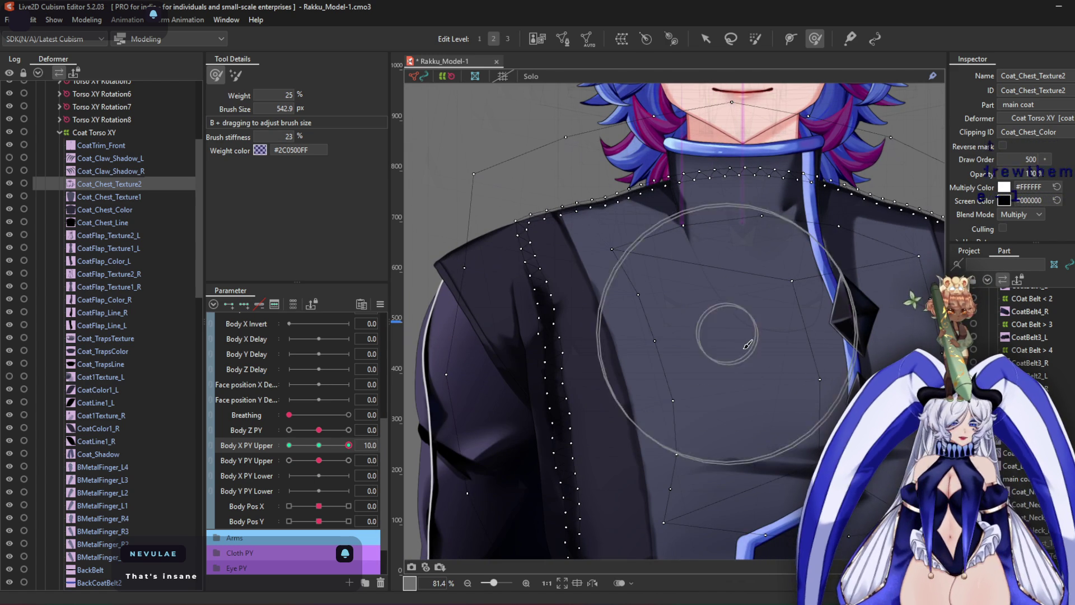
pyautogui.moveTo(807, 364)
pyautogui.mouseDown(button='middle')
pyautogui.moveTo(791, 355)
pyautogui.moveTo(744, 384)
pyautogui.mouseUp(button='middle')
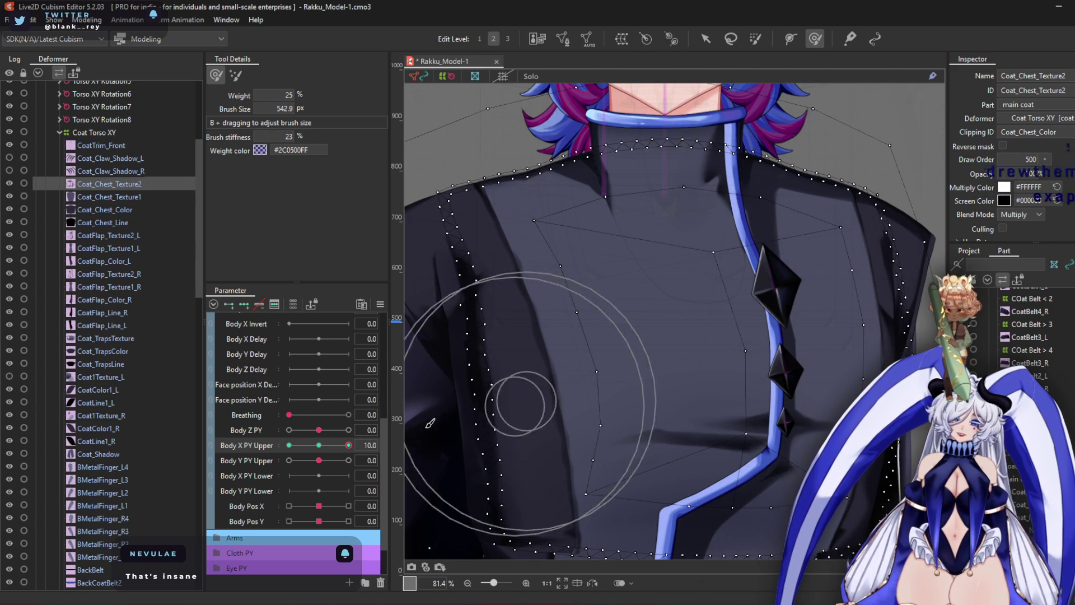
pyautogui.moveTo(348, 446)
pyautogui.mouseDown()
pyautogui.moveTo(218, 459)
pyautogui.moveTo(501, 439)
pyautogui.mouseUp()
pyautogui.moveTo(232, 462)
pyautogui.mouseDown()
pyautogui.moveTo(341, 449)
pyautogui.moveTo(319, 446)
pyautogui.mouseUp()
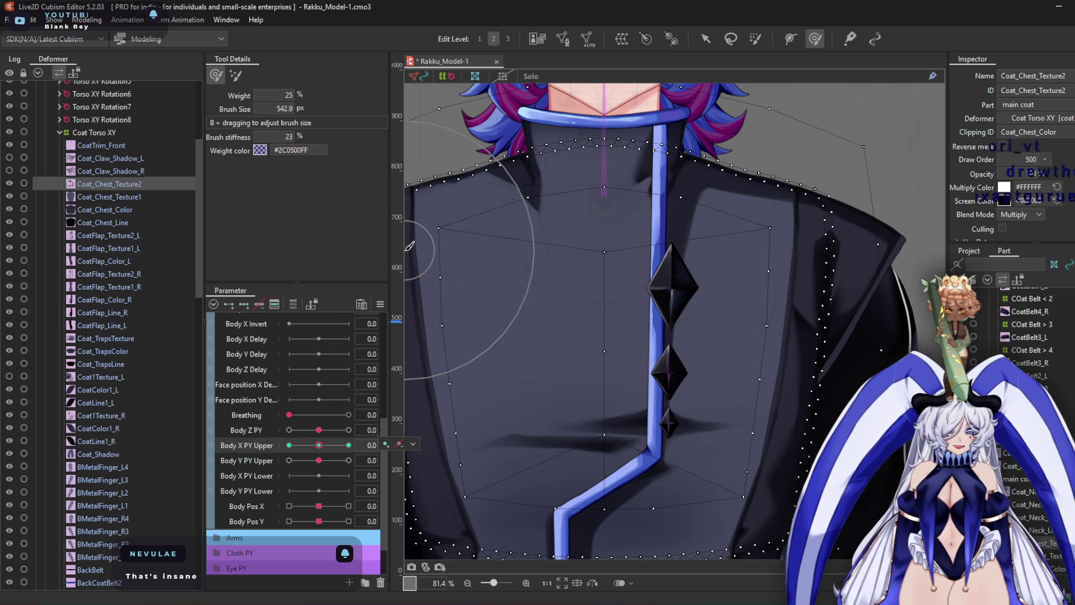
pyautogui.scroll(-3, 548, 325)
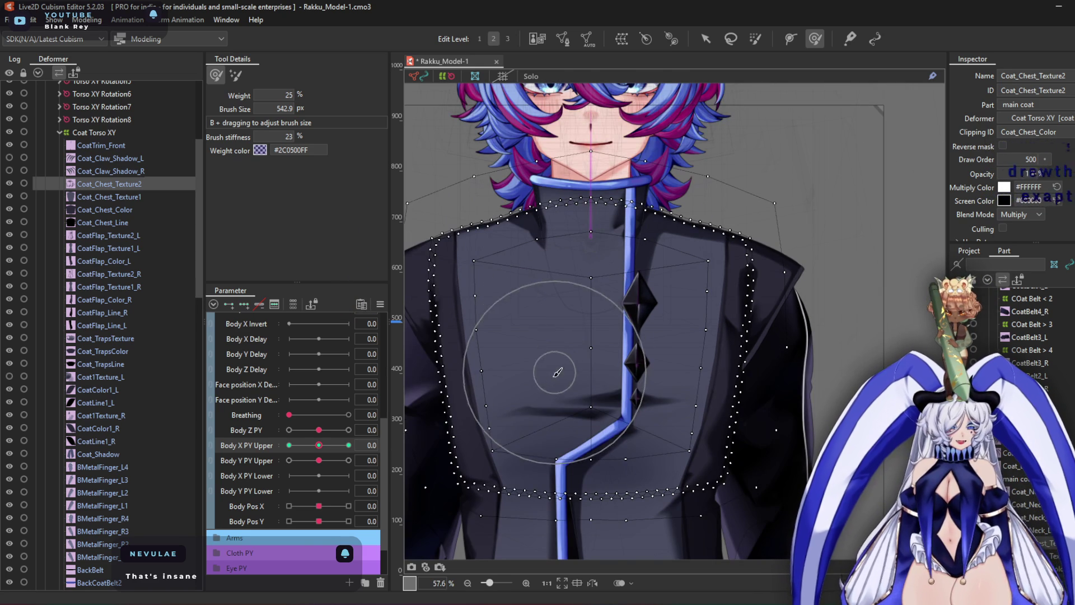
pyautogui.click(349, 445)
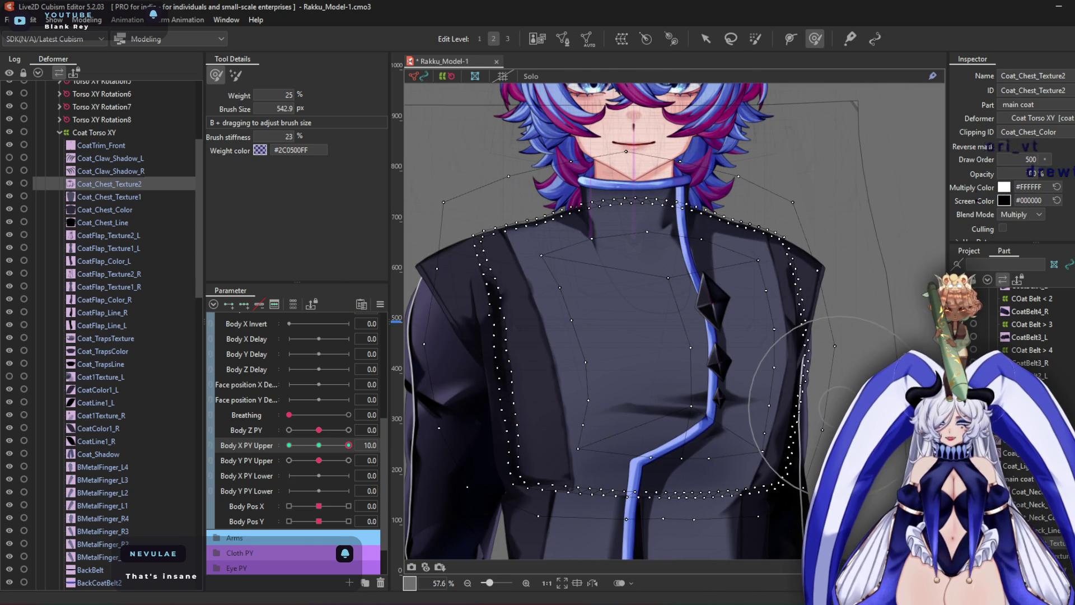
pyautogui.scroll(3, 737, 343)
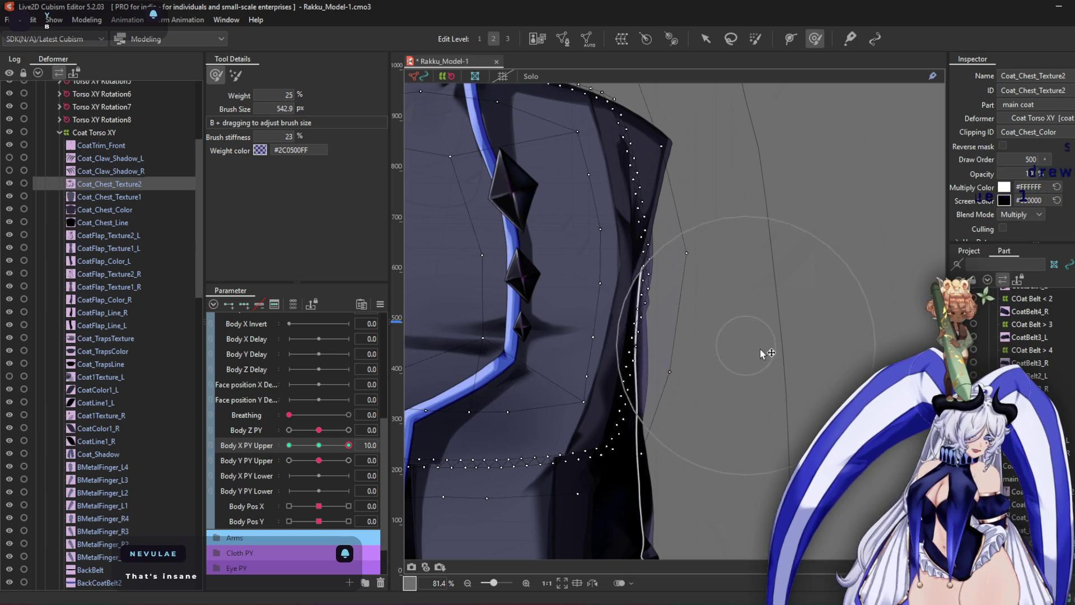
pyautogui.scroll(3, 722, 280)
pyautogui.hscroll(-5, 517, 352)
pyautogui.hscroll(-3, 518, 352)
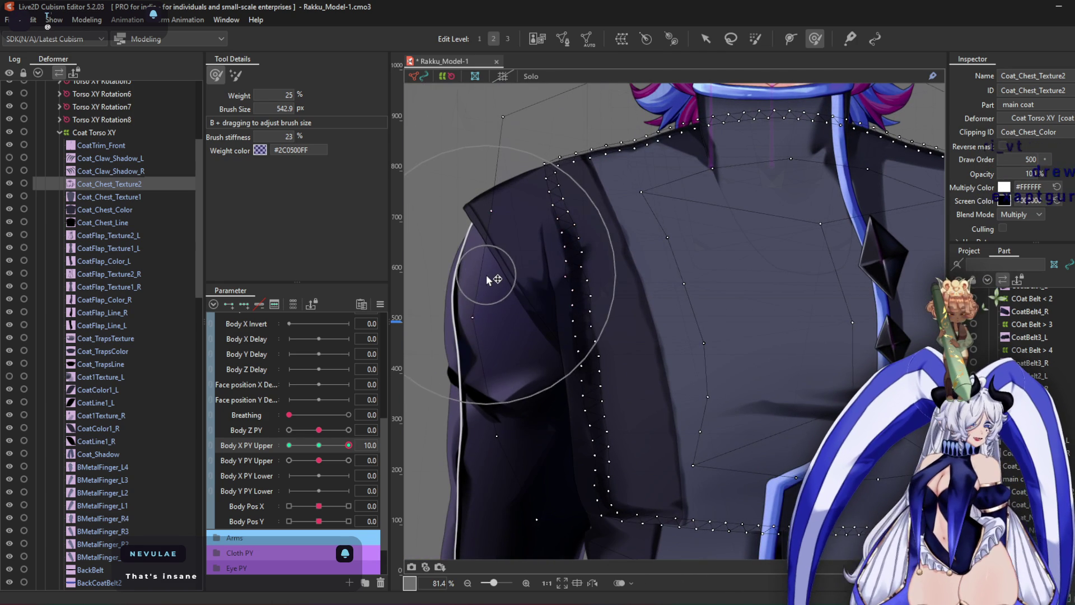
pyautogui.moveTo(474, 276)
pyautogui.mouseDown()
pyautogui.moveTo(509, 260)
pyautogui.moveTo(523, 355)
pyautogui.moveTo(480, 432)
pyautogui.moveTo(510, 503)
pyautogui.moveTo(514, 381)
pyautogui.moveTo(479, 246)
pyautogui.moveTo(461, 257)
pyautogui.moveTo(579, 220)
pyautogui.moveTo(466, 304)
pyautogui.mouseUp()
pyautogui.click(318, 445)
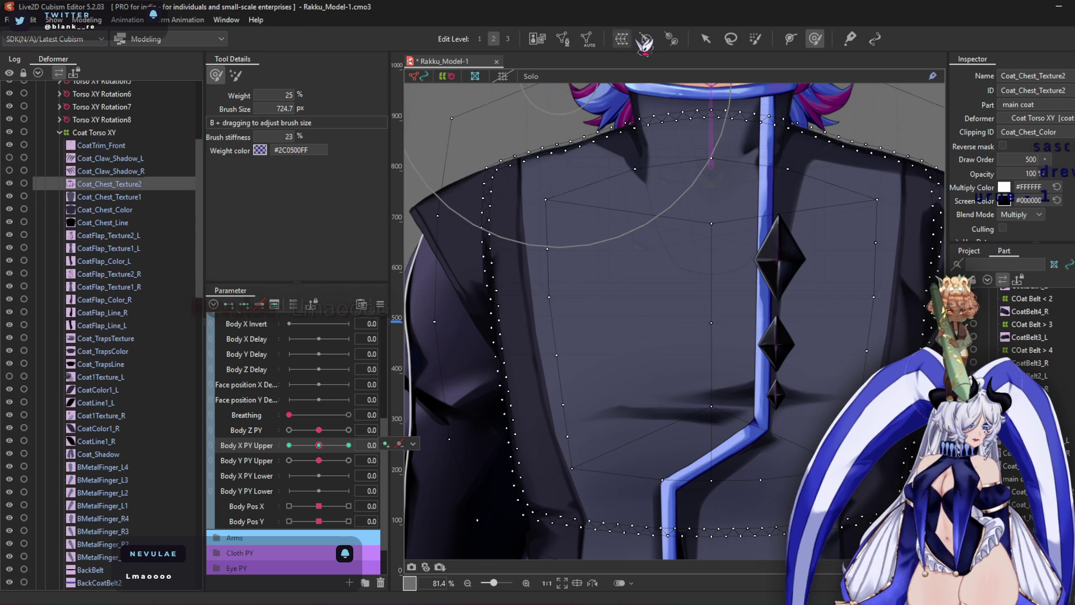
pyautogui.click(572, 45)
# Erase the interior vertices from the upper coat mesh of Coat_Chest_Texture2
pyautogui.scroll(3, 575, 195)
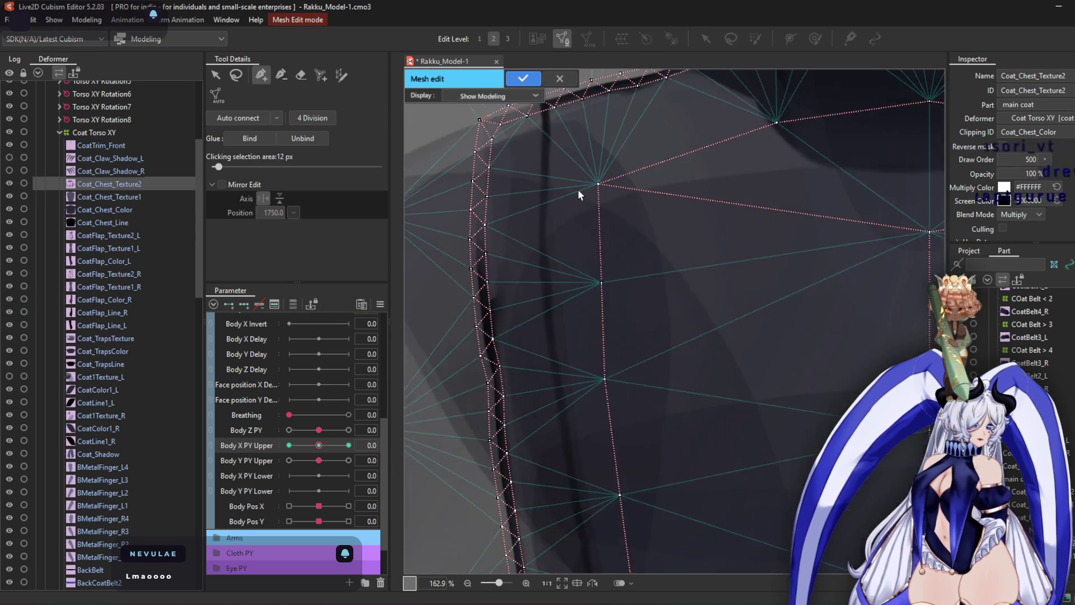
pyautogui.scroll(-3, 568, 199)
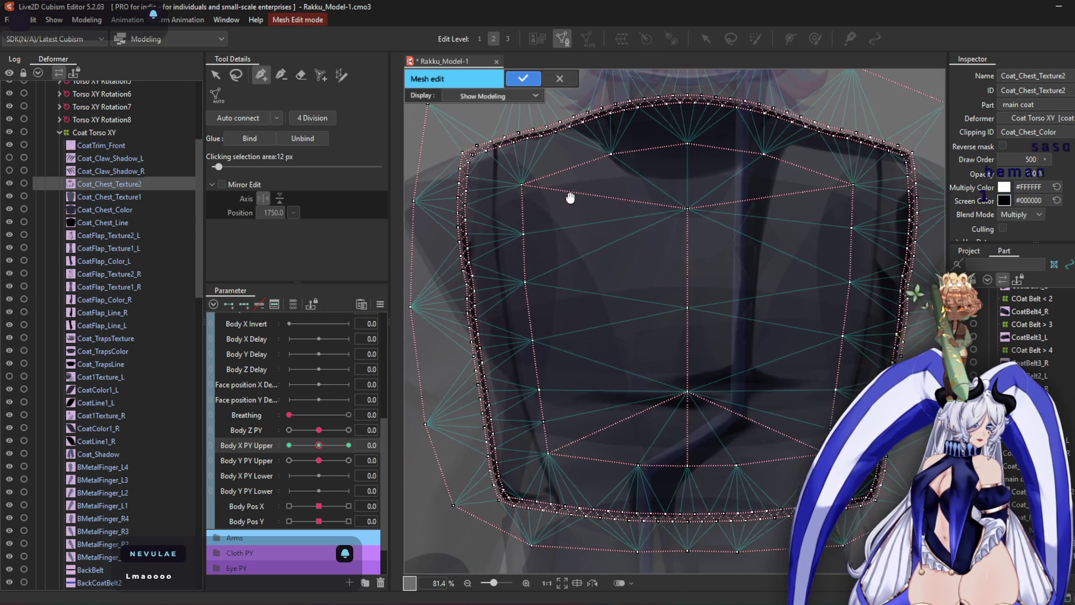
pyautogui.click(308, 76)
pyautogui.moveTo(617, 274)
pyautogui.mouseDown()
pyautogui.moveTo(581, 236)
pyautogui.moveTo(657, 220)
pyautogui.moveTo(654, 394)
pyautogui.moveTo(583, 372)
pyautogui.moveTo(583, 418)
pyautogui.moveTo(743, 404)
pyautogui.moveTo(819, 341)
pyautogui.moveTo(799, 240)
pyautogui.moveTo(764, 216)
pyautogui.moveTo(801, 226)
pyautogui.mouseUp()
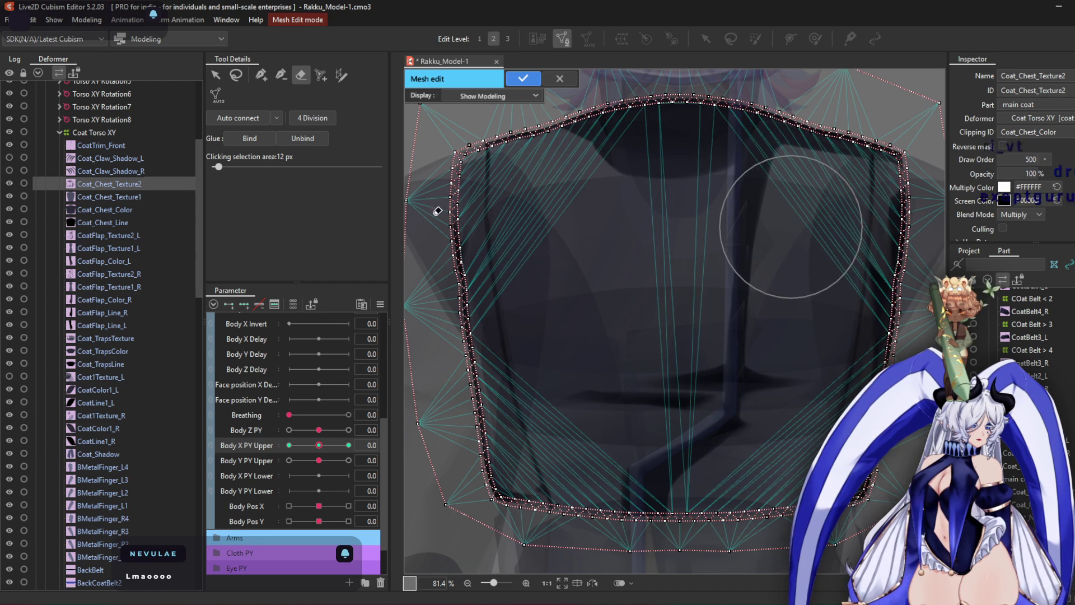
# Add a line of vertices down the dark stripe, undoing the misplaced batch
pyautogui.click(261, 74)
pyautogui.scroll(5, 542, 129)
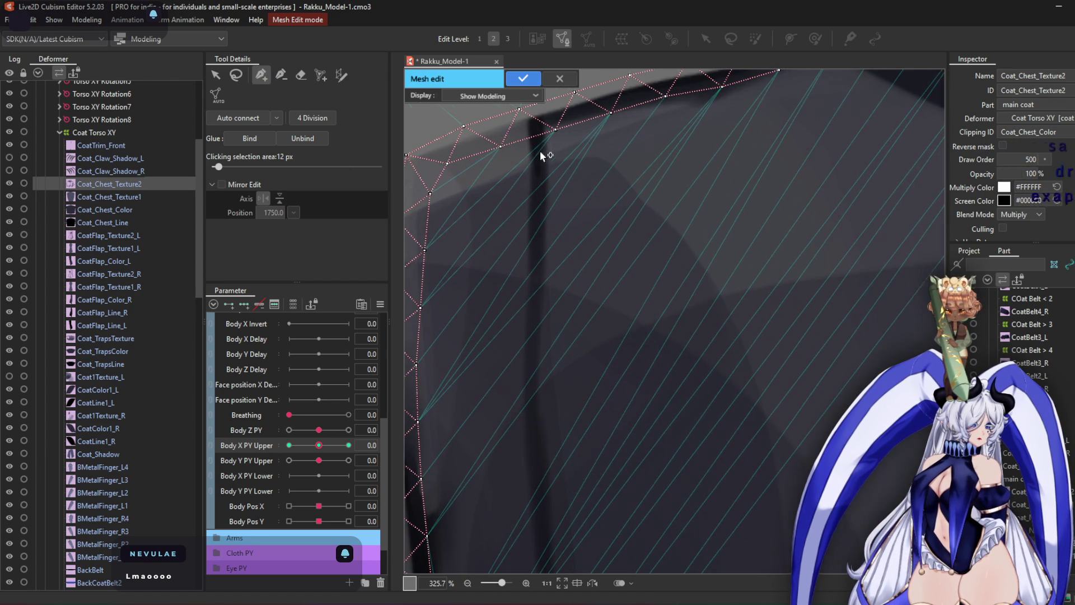
pyautogui.scroll(-5, 539, 194)
pyautogui.scroll(5, 539, 194)
pyautogui.moveTo(535, 180); pyautogui.dragTo(529, 426)
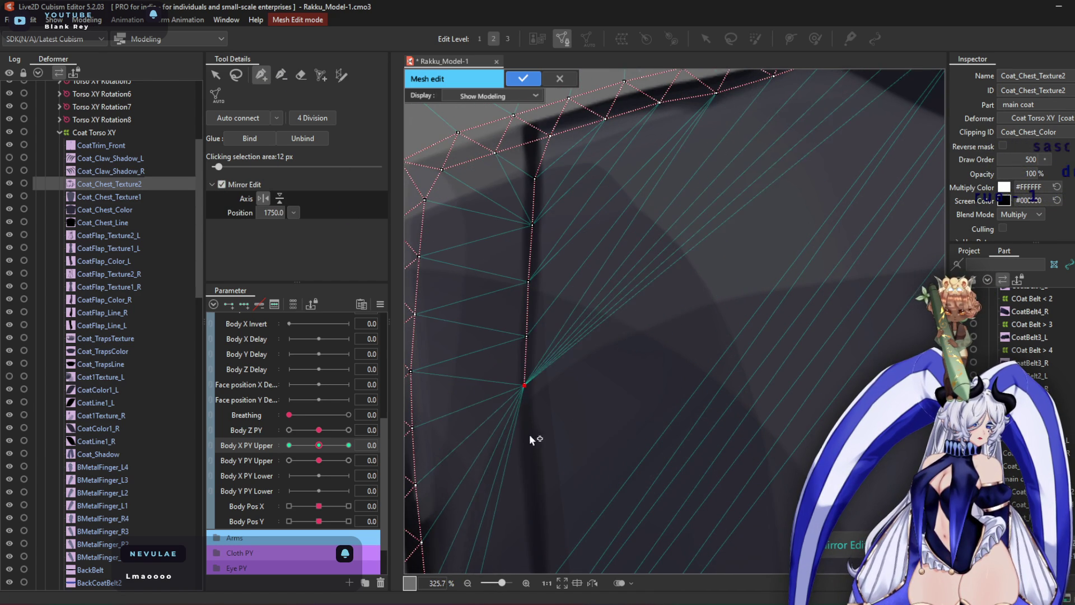
pyautogui.moveTo(534, 485)
pyautogui.mouseDown(button='middle')
pyautogui.moveTo(509, 245)
pyautogui.moveTo(516, 213)
pyautogui.mouseUp(button='middle')
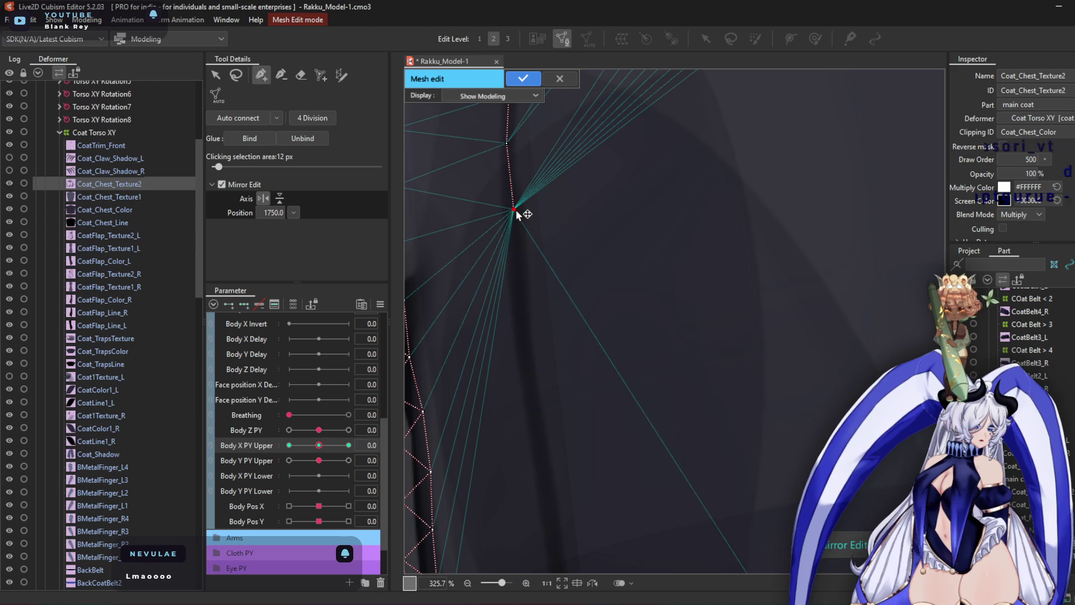
pyautogui.keyDown('ctrl'); pyautogui.click(515, 211); pyautogui.keyUp('ctrl')
pyautogui.click(513, 208)
pyautogui.click(518, 259)
pyautogui.click(520, 318)
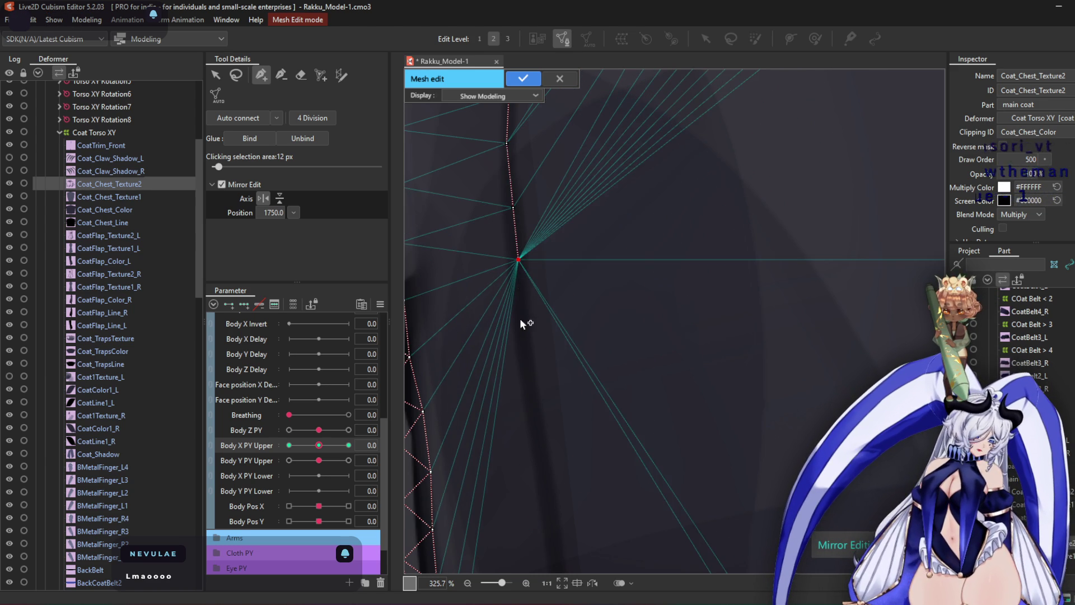
pyautogui.click(526, 361)
pyautogui.hotkey('ctrl', 'z')
pyautogui.hotkey('ctrl', 'z')
pyautogui.hotkey('ctrl', 'z')
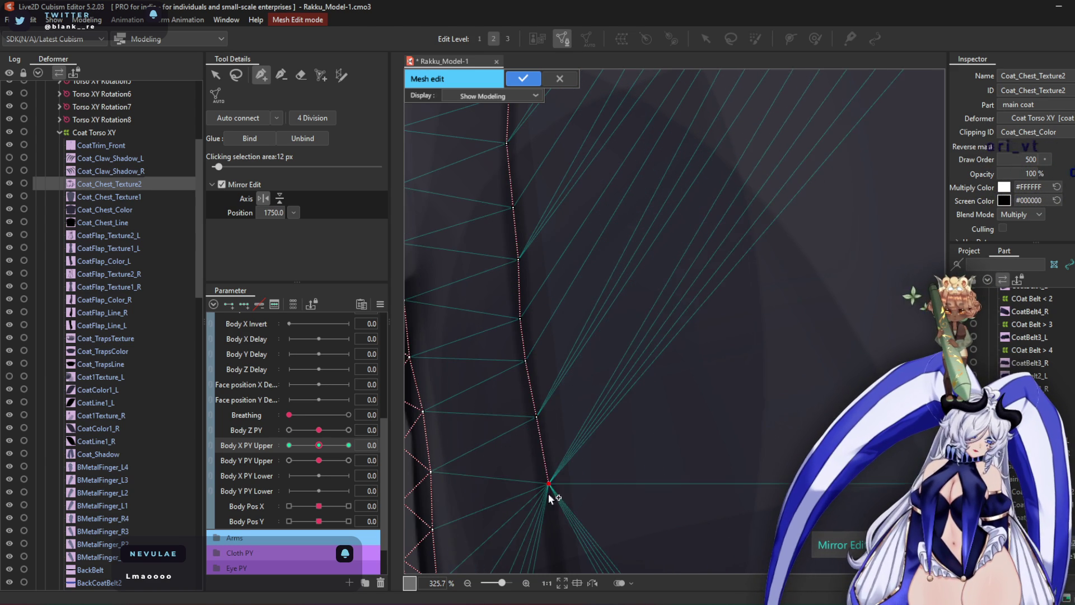
# Continue placing vertices along the curved edge line down to its lower end
pyautogui.scroll(3, 513, 307)
pyautogui.click(514, 317)
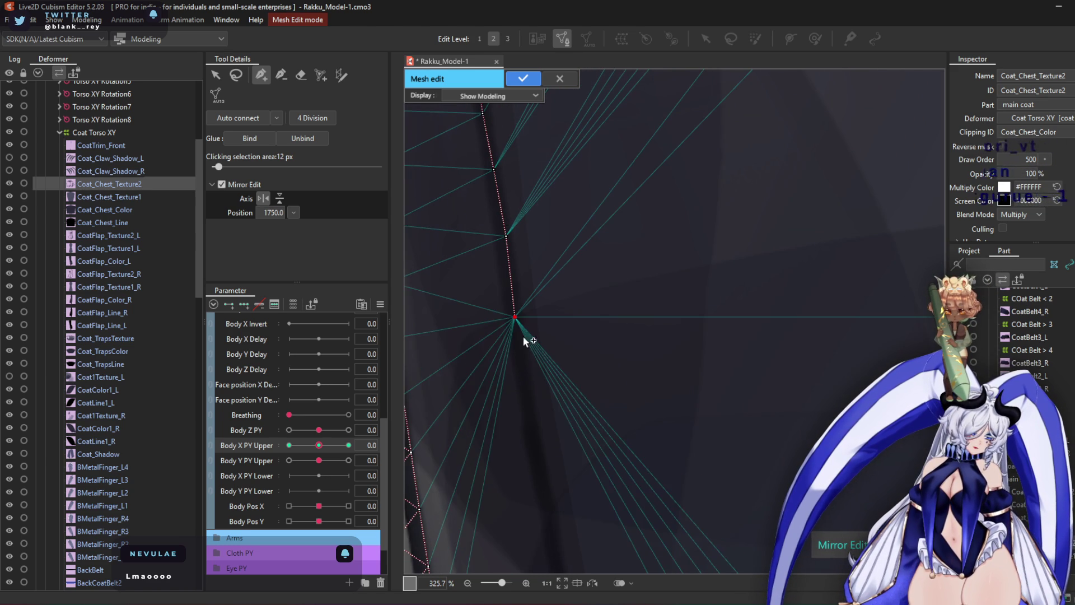
pyautogui.click(523, 374)
pyautogui.click(533, 439)
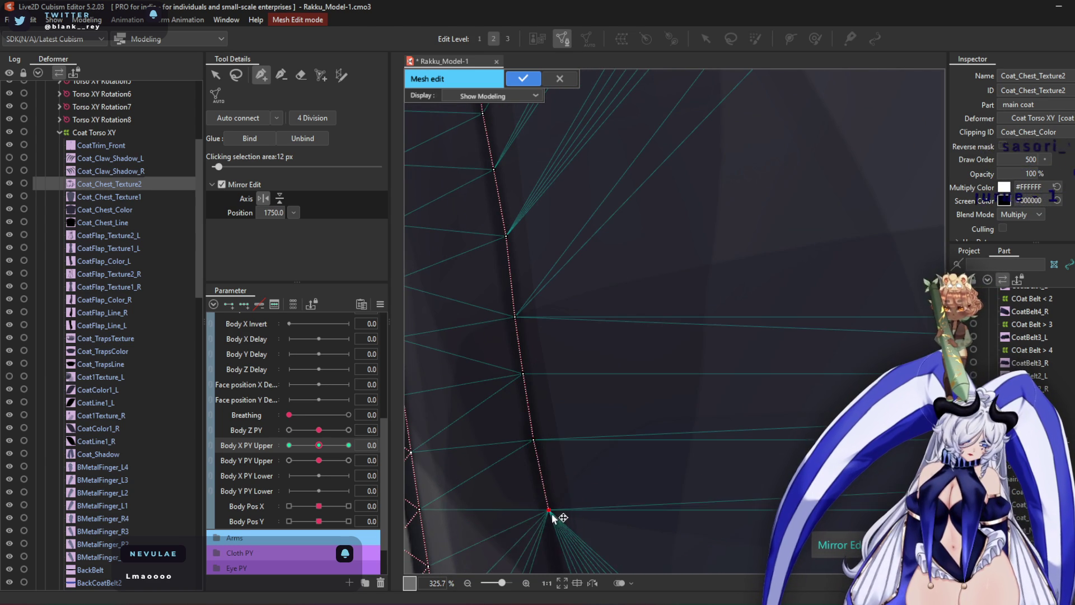
pyautogui.moveTo(549, 510); pyautogui.dragTo(472, 286, button='middle')
pyautogui.click(467, 291)
pyautogui.click(481, 344)
pyautogui.click(500, 417)
pyautogui.click(514, 471)
pyautogui.moveTo(526, 498); pyautogui.dragTo(462, 275, button='middle')
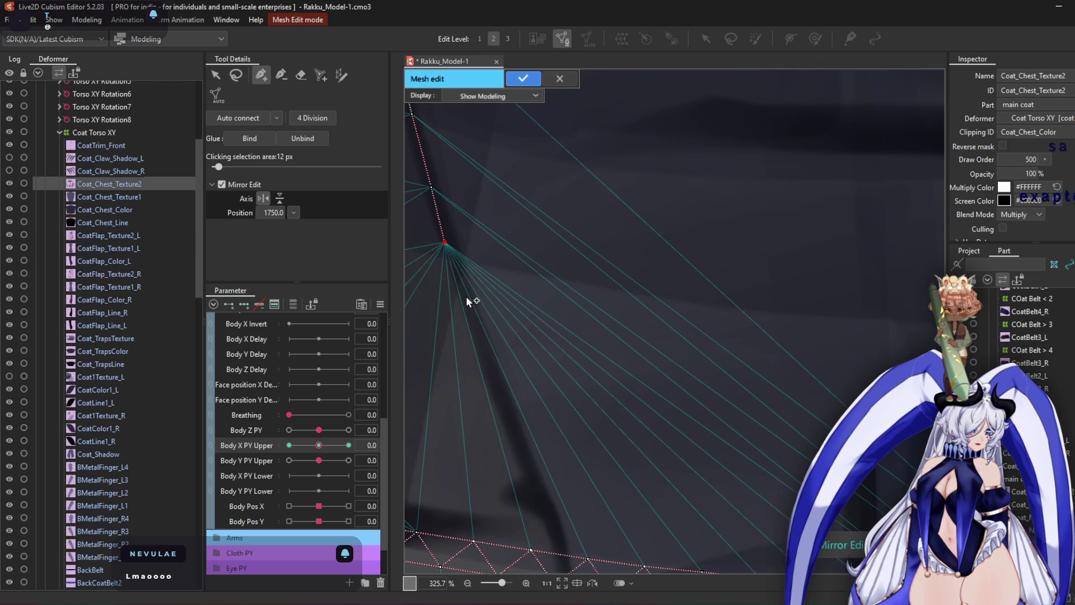
pyautogui.click(476, 323)
pyautogui.click(498, 385)
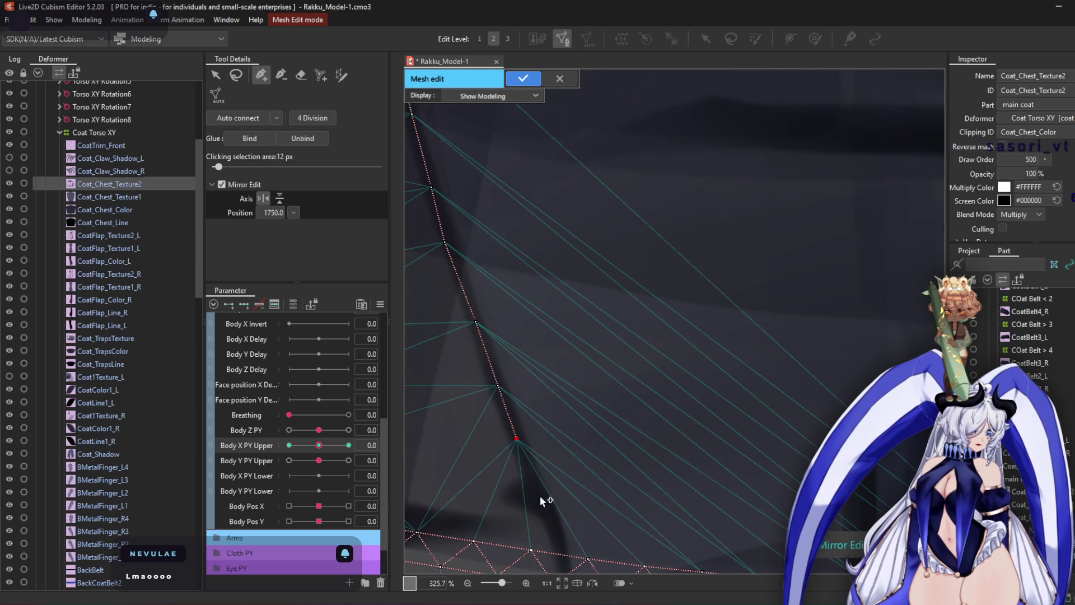
pyautogui.scroll(-5, 519, 320)
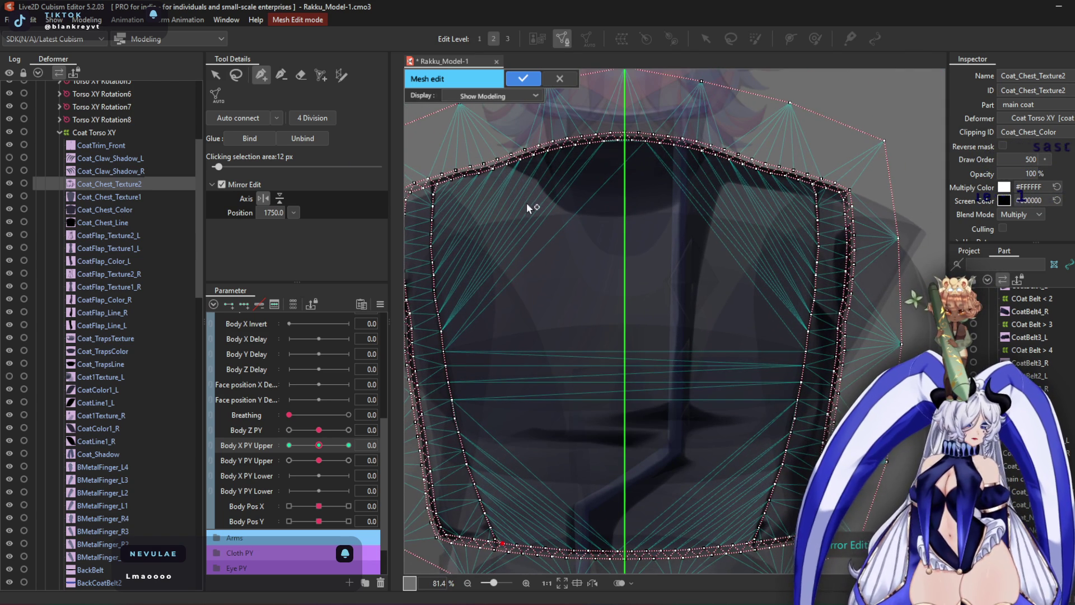
# Add mirrored vertices across the upper chest plus one on the centre axis
pyautogui.click(494, 223)
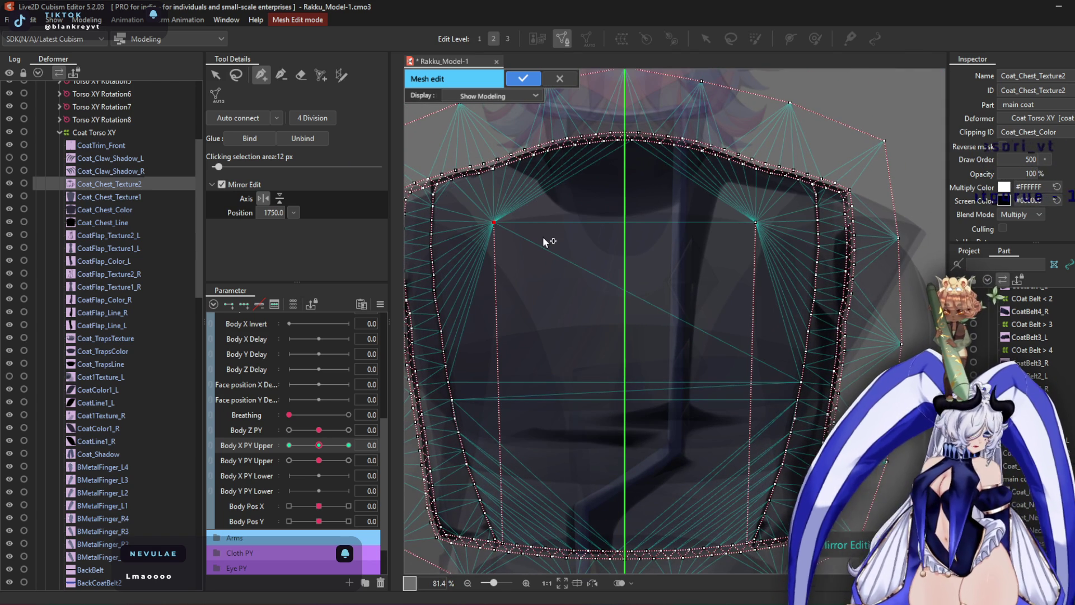
pyautogui.hotkey('ctrl', 'z')
pyautogui.press('v')
pyautogui.click(261, 75)
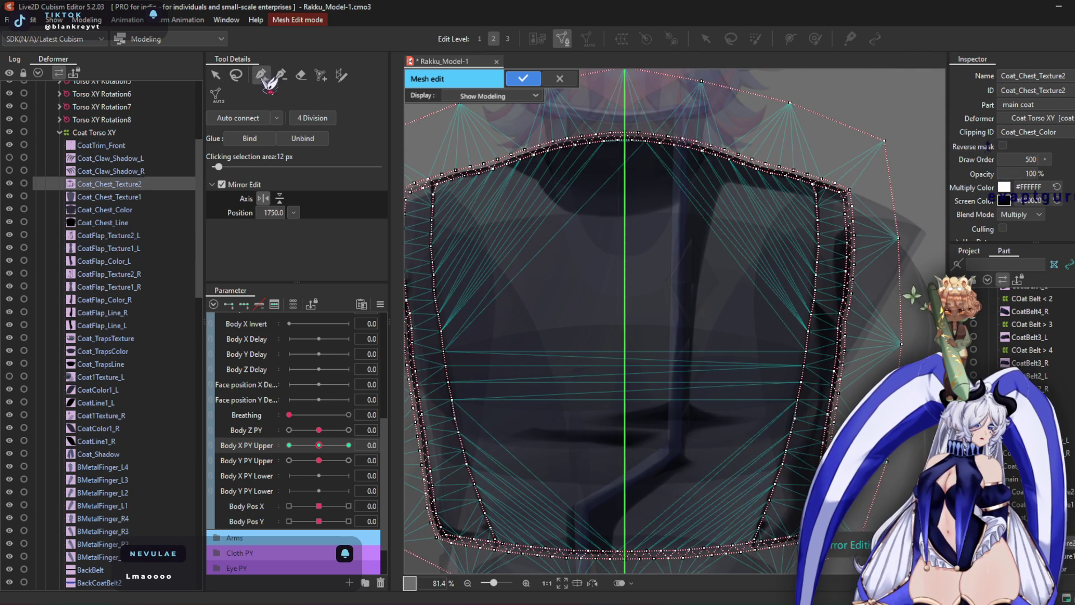
pyautogui.click(488, 236)
pyautogui.click(562, 218)
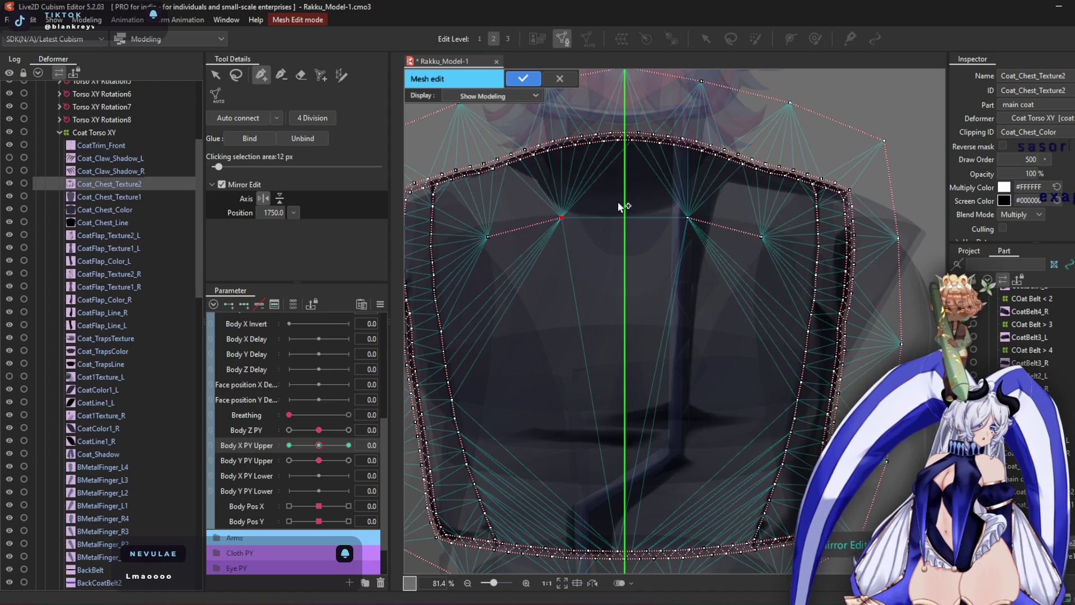
pyautogui.click(624, 201)
pyautogui.click(561, 218)
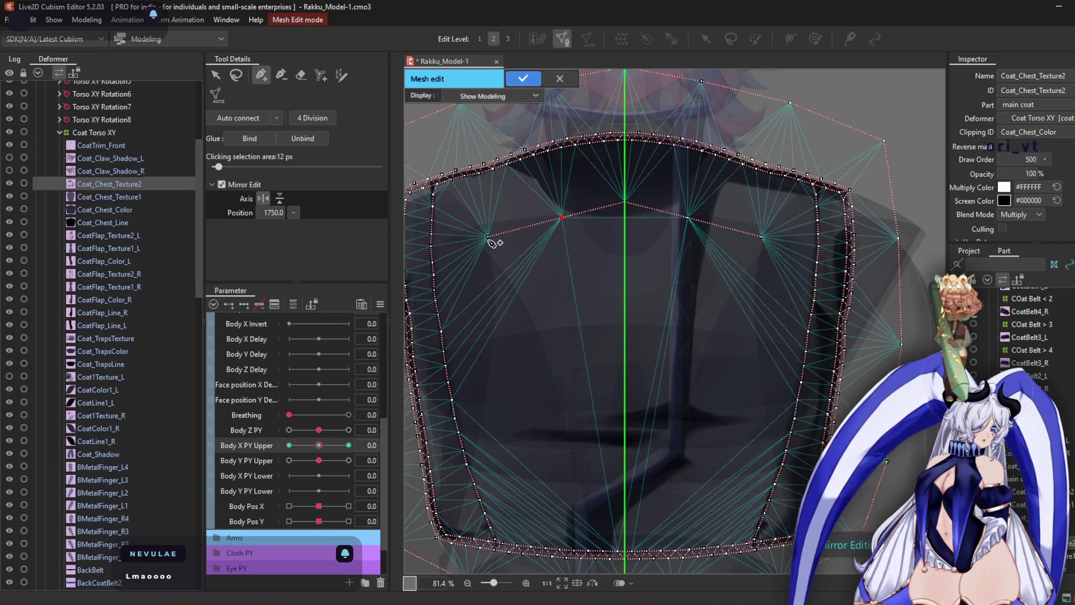
# Add mirrored vertices down the sides and along the centre axis, then apply the mesh edit
pyautogui.click(488, 302)
pyautogui.click(494, 374)
pyautogui.click(510, 462)
pyautogui.click(534, 502)
pyautogui.click(625, 506)
pyautogui.click(625, 414)
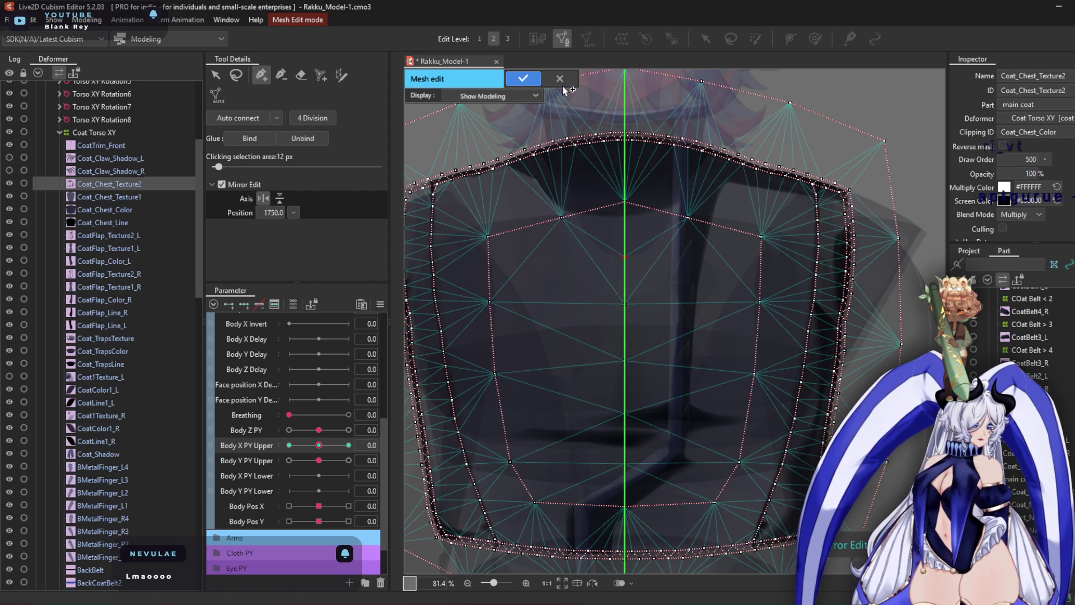
pyautogui.click(523, 79)
# Set Body X PY Upper to its extreme of 10
pyautogui.moveTo(319, 446); pyautogui.dragTo(348, 447)
pyautogui.moveTo(644, 392); pyautogui.dragTo(616, 229)
pyautogui.scroll(5, 608, 252)
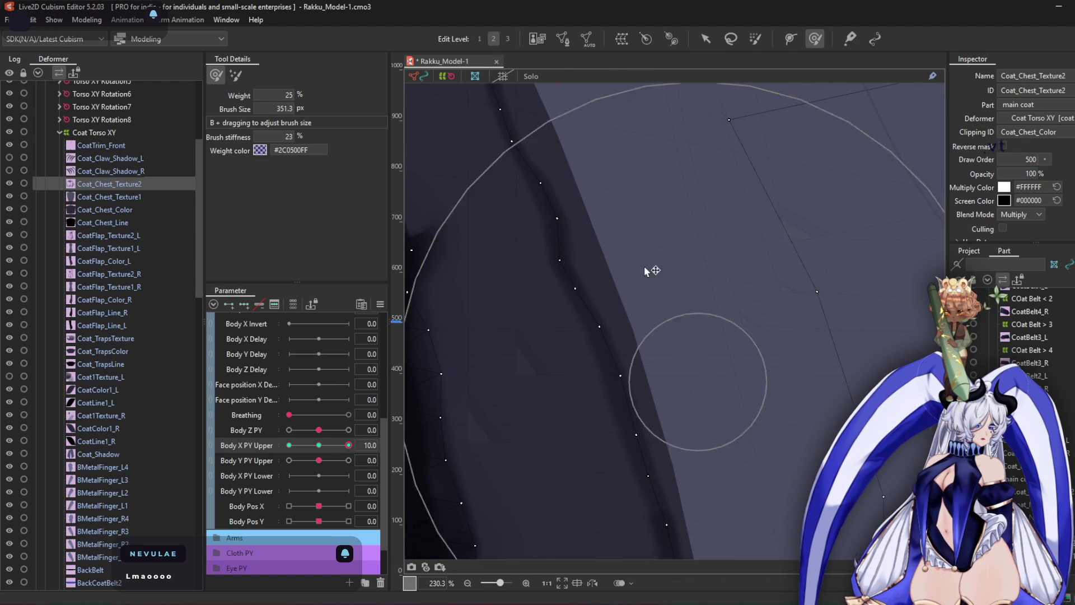
# Brush the coat edge and crease vertices rightward and up to follow the fold
pyautogui.moveTo(600, 295)
pyautogui.mouseDown()
pyautogui.moveTo(622, 252)
pyautogui.moveTo(659, 424)
pyautogui.mouseUp()
pyautogui.moveTo(665, 460); pyautogui.dragTo(641, 509, button='middle')
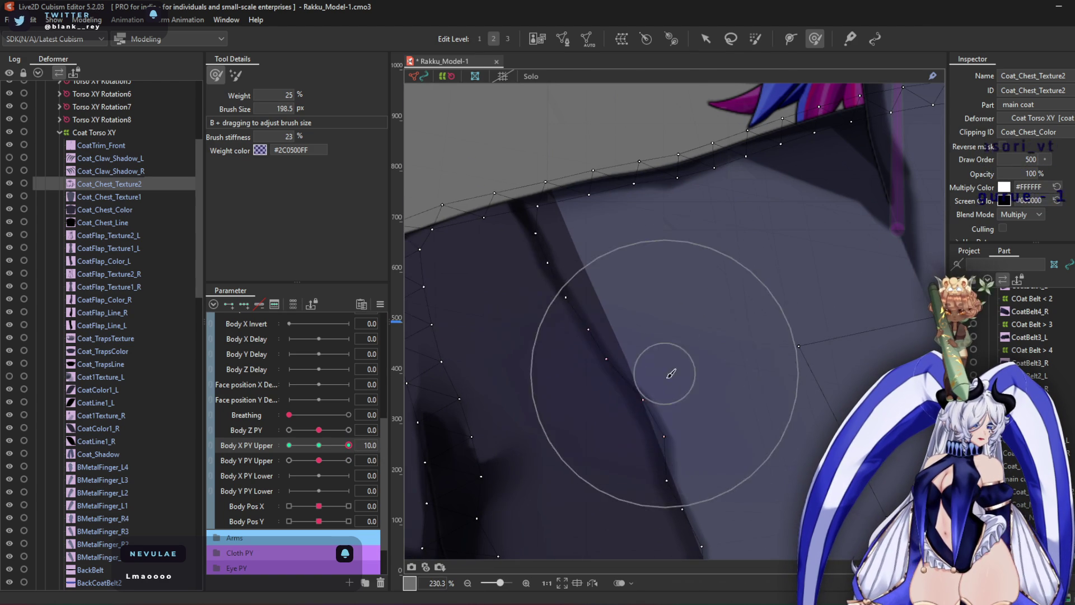
pyautogui.moveTo(573, 308)
pyautogui.mouseDown()
pyautogui.moveTo(585, 275)
pyautogui.moveTo(575, 269)
pyautogui.mouseUp()
pyautogui.moveTo(499, 221)
pyautogui.mouseDown()
pyautogui.moveTo(566, 149)
pyautogui.moveTo(612, 149)
pyautogui.moveTo(637, 132)
pyautogui.moveTo(737, 175)
pyautogui.moveTo(644, 179)
pyautogui.moveTo(547, 151)
pyautogui.moveTo(659, 273)
pyautogui.mouseUp()
pyautogui.scroll(-3, 659, 273)
pyautogui.moveTo(667, 288); pyautogui.dragTo(624, 173, button='middle')
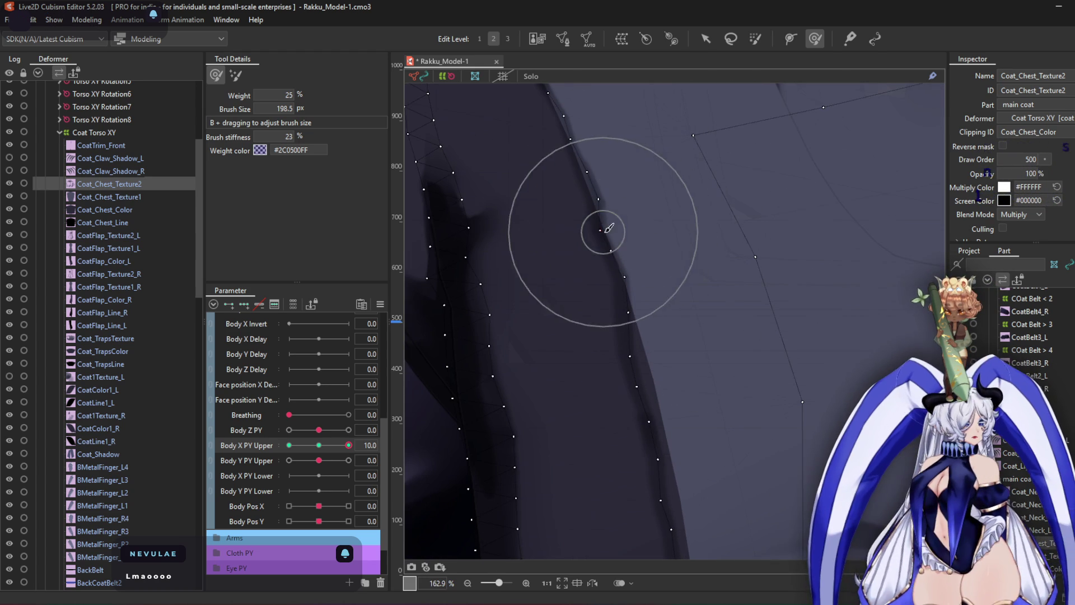
pyautogui.moveTo(654, 361)
pyautogui.mouseDown()
pyautogui.moveTo(644, 363)
pyautogui.moveTo(669, 360)
pyautogui.moveTo(650, 460)
pyautogui.mouseUp()
pyautogui.moveTo(650, 460); pyautogui.dragTo(655, 336, button='middle')
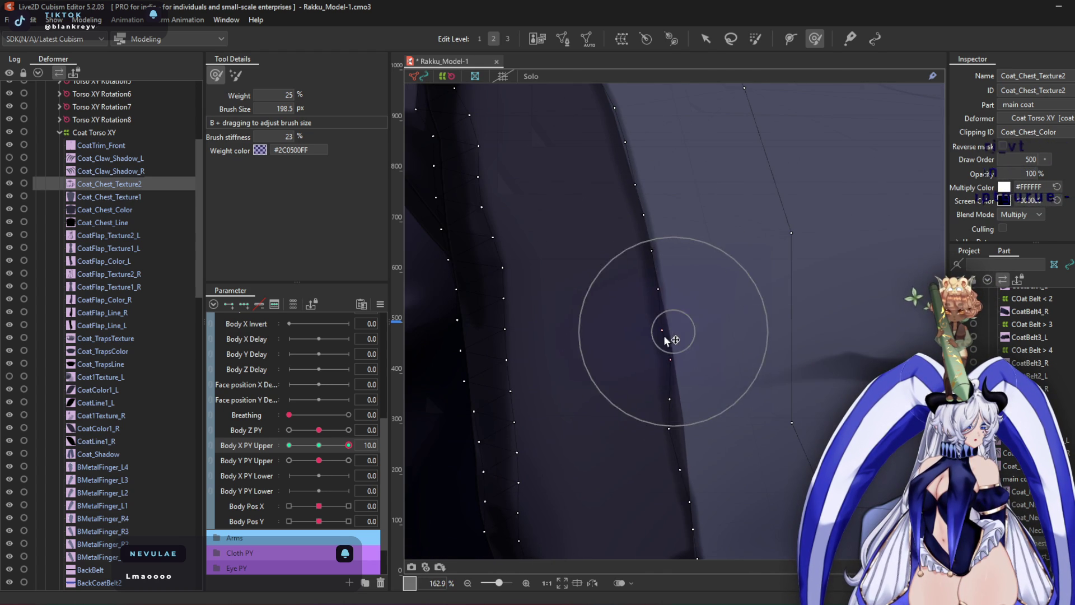
pyautogui.moveTo(720, 444)
pyautogui.mouseDown(button='middle')
pyautogui.moveTo(655, 235)
pyautogui.moveTo(607, 270)
pyautogui.mouseUp(button='middle')
pyautogui.moveTo(636, 336)
pyautogui.mouseDown()
pyautogui.moveTo(713, 372)
pyautogui.moveTo(661, 299)
pyautogui.mouseUp()
pyautogui.click(706, 45)
# Drag individual crease vertices slightly left or right to bend the edge along the fold
pyautogui.scroll(4, 611, 308)
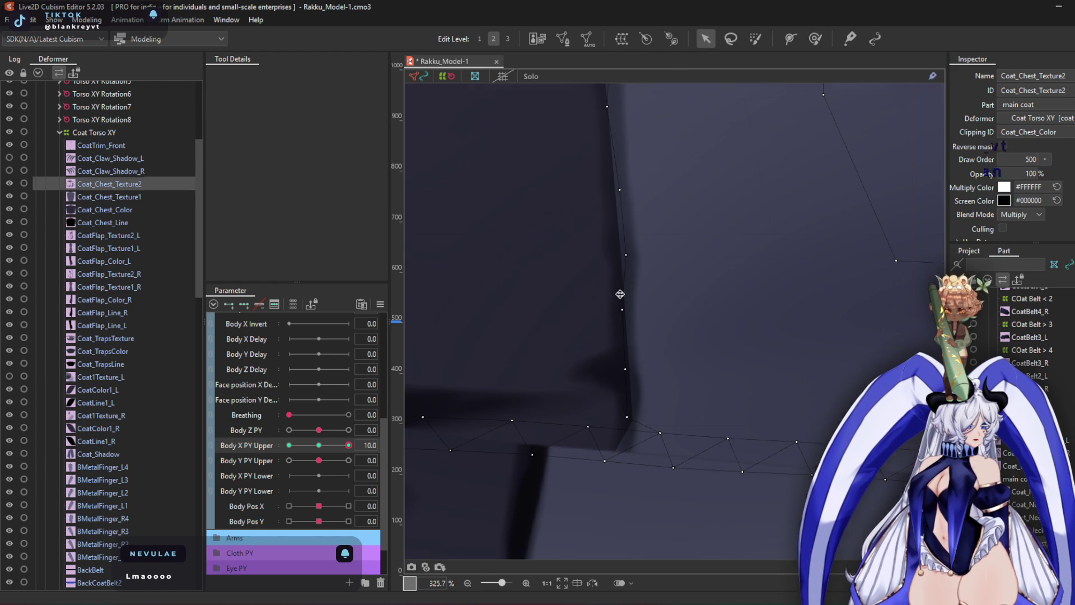
pyautogui.moveTo(626, 258); pyautogui.dragTo(621, 256)
pyautogui.moveTo(623, 194); pyautogui.dragTo(618, 192)
pyautogui.moveTo(617, 191); pyautogui.dragTo(604, 334, button='middle')
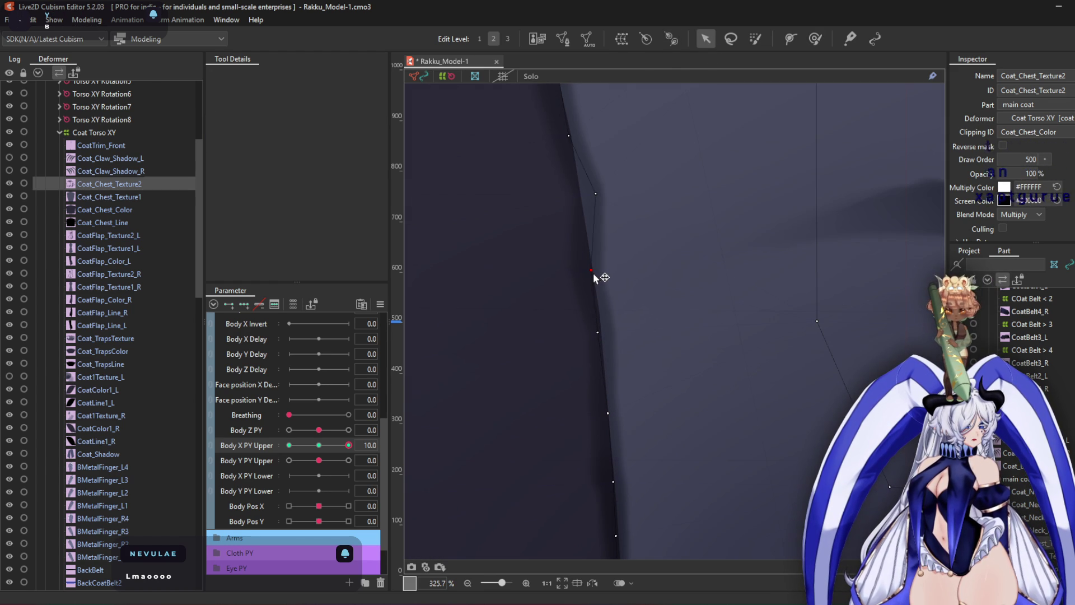
pyautogui.moveTo(596, 195); pyautogui.dragTo(586, 200)
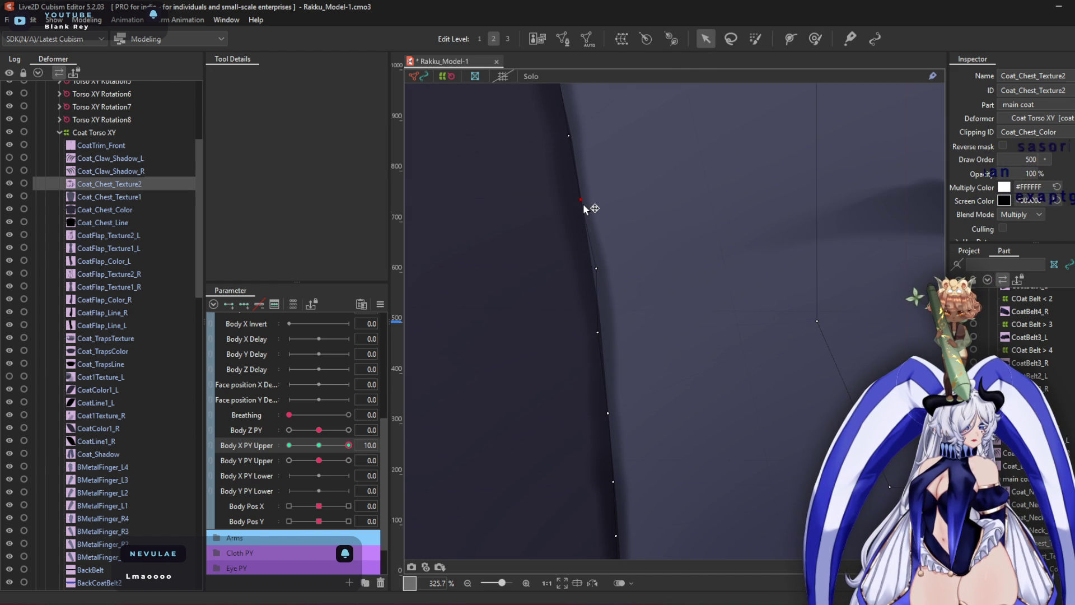
pyautogui.moveTo(592, 174); pyautogui.dragTo(597, 351, button='middle')
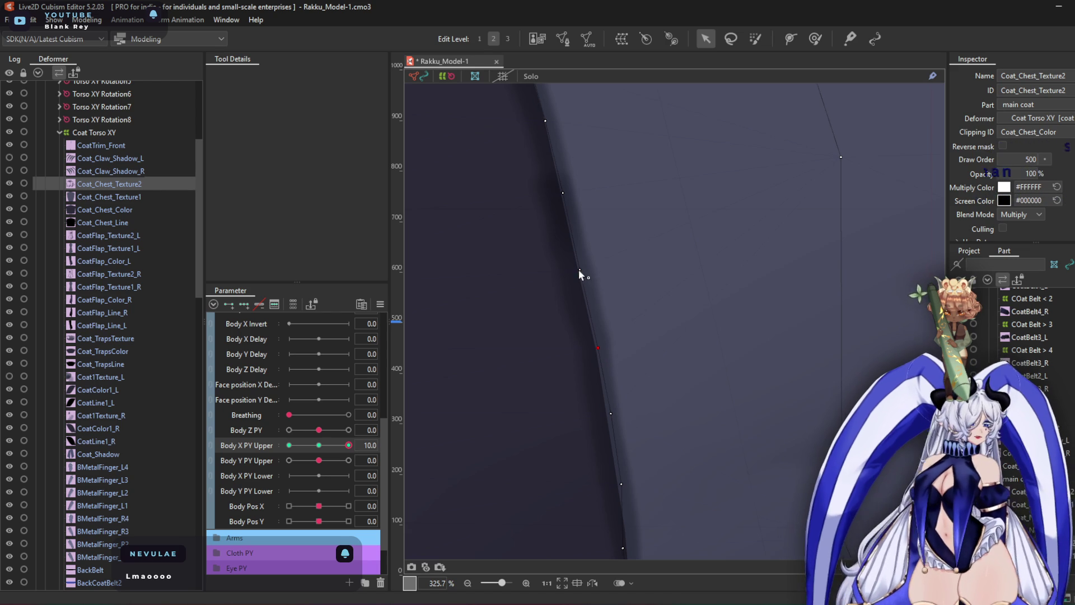
pyautogui.moveTo(583, 260); pyautogui.dragTo(616, 386, button='middle')
pyautogui.moveTo(612, 363); pyautogui.dragTo(617, 361)
pyautogui.moveTo(596, 290); pyautogui.dragTo(603, 287)
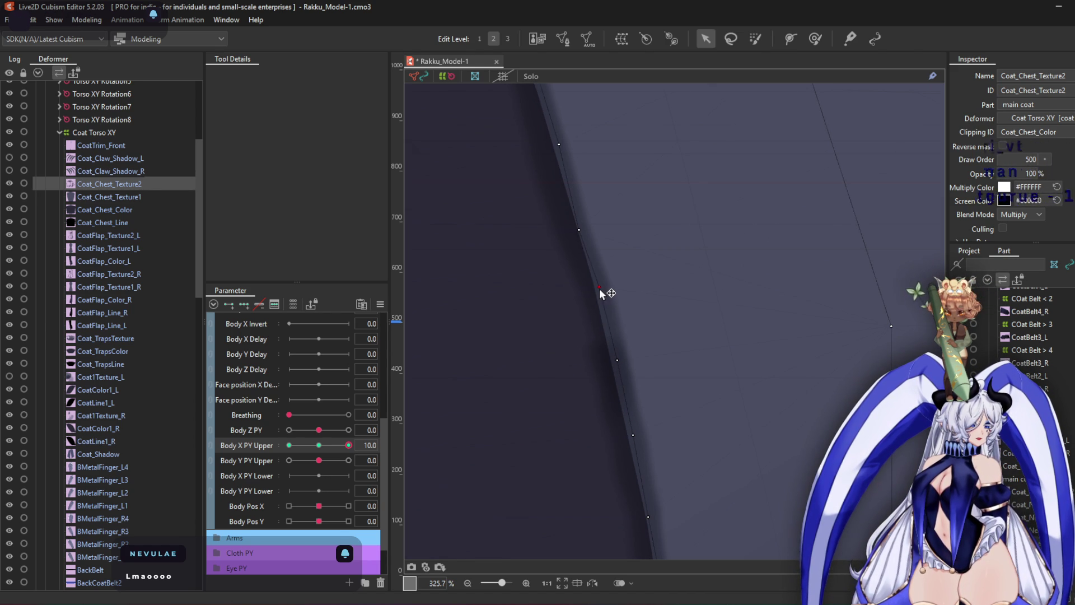
# Nudge another crease vertex up and right while checking the rest of the crease
pyautogui.click(815, 39)
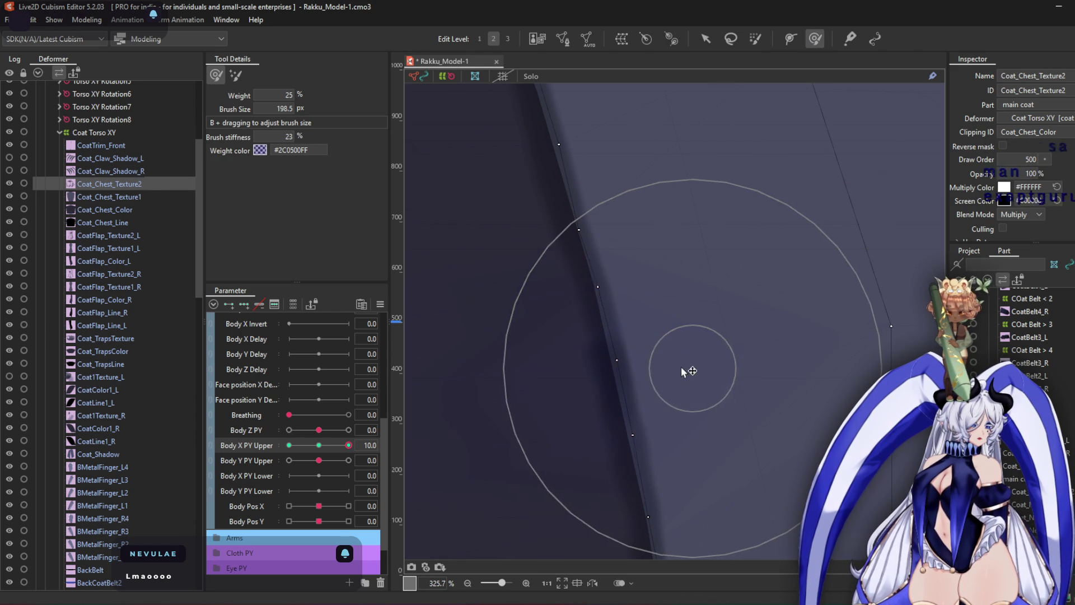
pyautogui.click(706, 38)
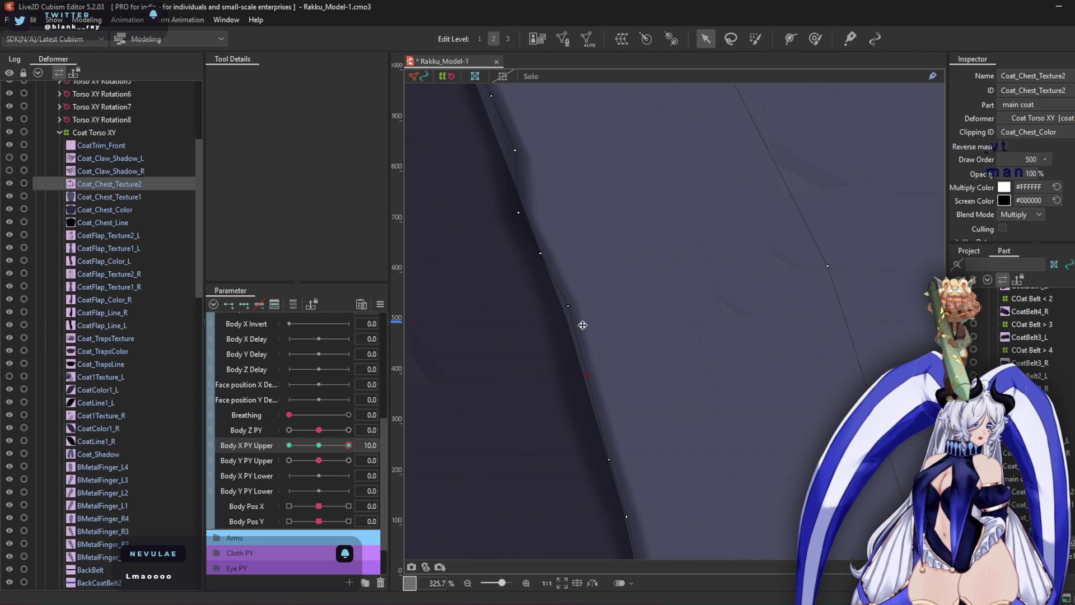
pyautogui.moveTo(521, 215); pyautogui.dragTo(526, 214)
pyautogui.moveTo(553, 251); pyautogui.dragTo(628, 367, button='middle')
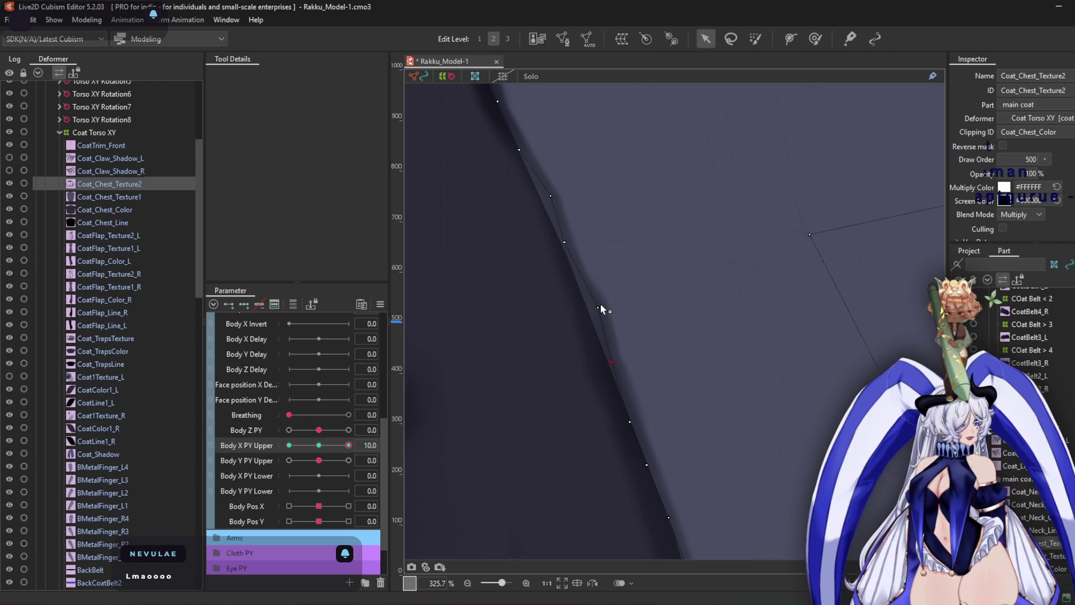
pyautogui.moveTo(645, 423)
pyautogui.mouseDown(button='middle')
pyautogui.moveTo(653, 411)
pyautogui.moveTo(677, 445)
pyautogui.mouseUp(button='middle')
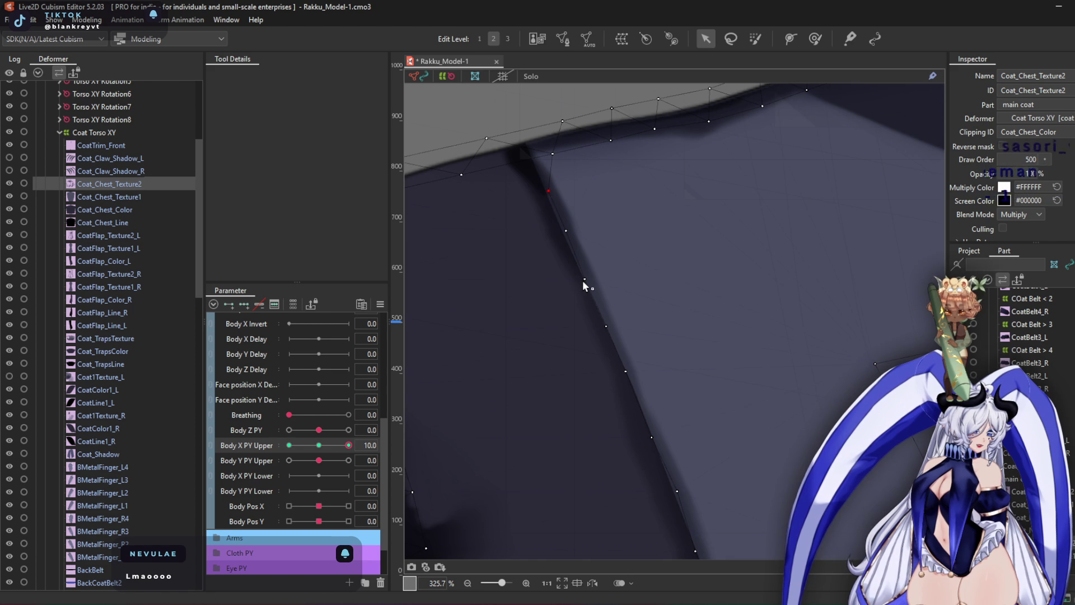
pyautogui.scroll(-6, 583, 285)
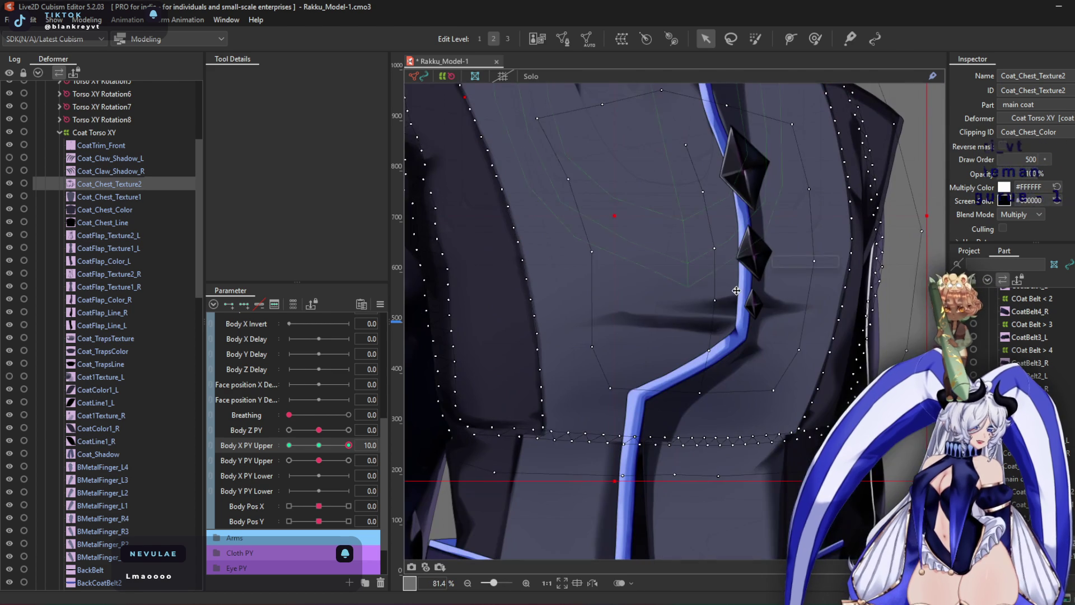
pyautogui.scroll(5, 673, 379)
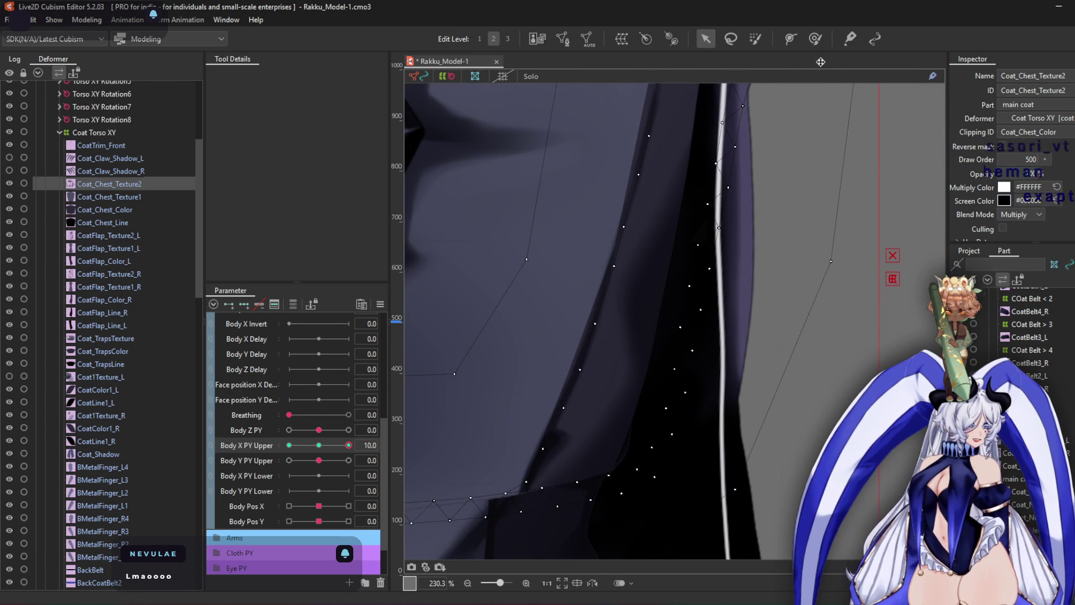
# Shrink the deform brush and smooth the coat fold vertices toward the shoulder
pyautogui.click(815, 38)
pyautogui.moveTo(601, 394)
pyautogui.mouseDown()
pyautogui.moveTo(547, 247)
pyautogui.moveTo(566, 368)
pyautogui.mouseUp()
pyautogui.moveTo(581, 336); pyautogui.dragTo(526, 418, button='middle')
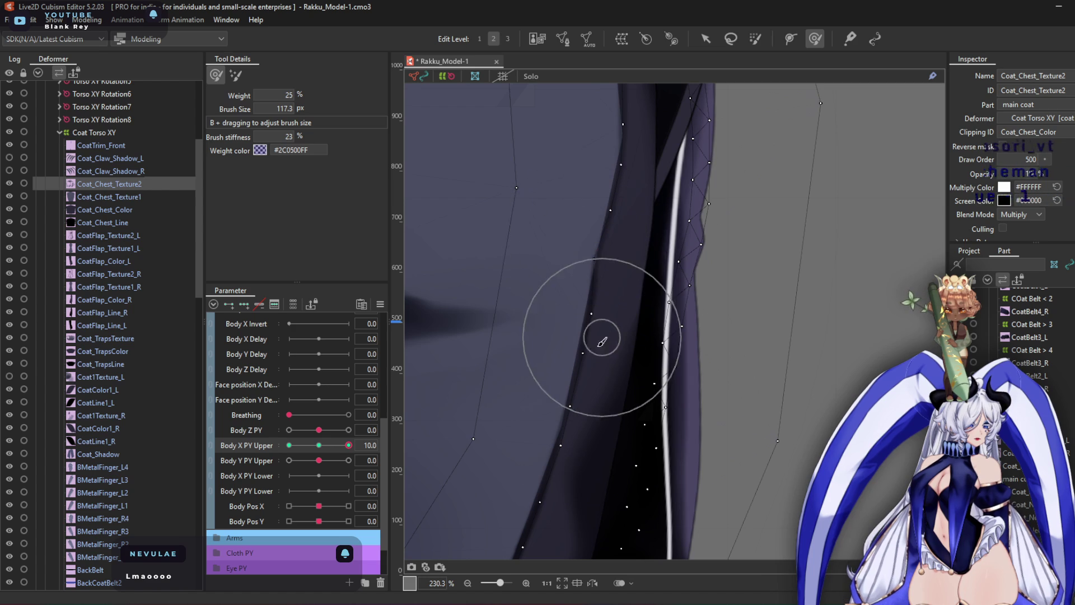
pyautogui.moveTo(576, 298); pyautogui.dragTo(576, 413, button='middle')
pyautogui.moveTo(602, 351)
pyautogui.mouseDown()
pyautogui.moveTo(569, 343)
pyautogui.moveTo(537, 211)
pyautogui.moveTo(588, 295)
pyautogui.moveTo(597, 202)
pyautogui.mouseUp()
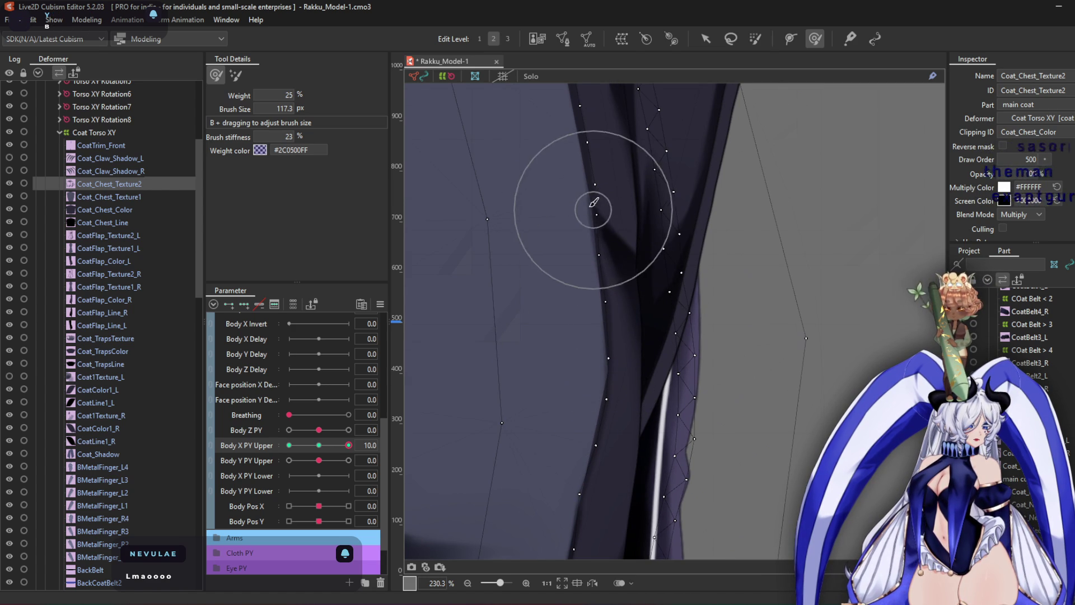
pyautogui.moveTo(566, 194)
pyautogui.mouseDown(button='middle')
pyautogui.moveTo(588, 192)
pyautogui.moveTo(588, 372)
pyautogui.mouseUp(button='middle')
pyautogui.moveTo(602, 410)
pyautogui.mouseDown()
pyautogui.moveTo(532, 369)
pyautogui.moveTo(523, 282)
pyautogui.moveTo(549, 330)
pyautogui.moveTo(600, 211)
pyautogui.mouseUp()
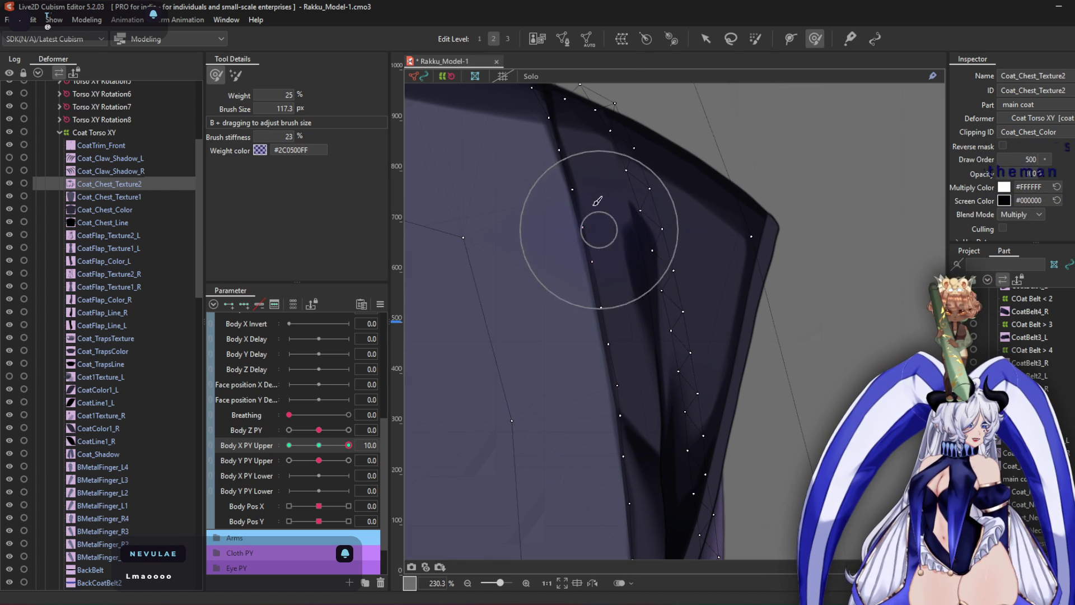
pyautogui.moveTo(577, 168)
pyautogui.mouseDown(button='middle')
pyautogui.moveTo(616, 281)
pyautogui.moveTo(629, 269)
pyautogui.mouseUp(button='middle')
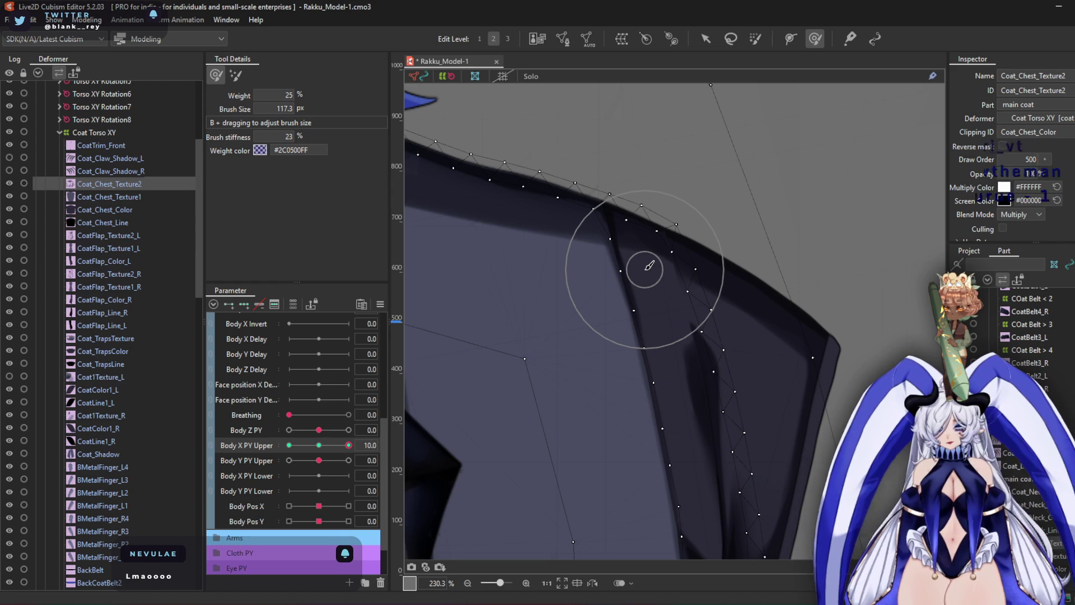
# Reshape the chest mesh along the lower strap near the coat hem
pyautogui.scroll(-5, 649, 268)
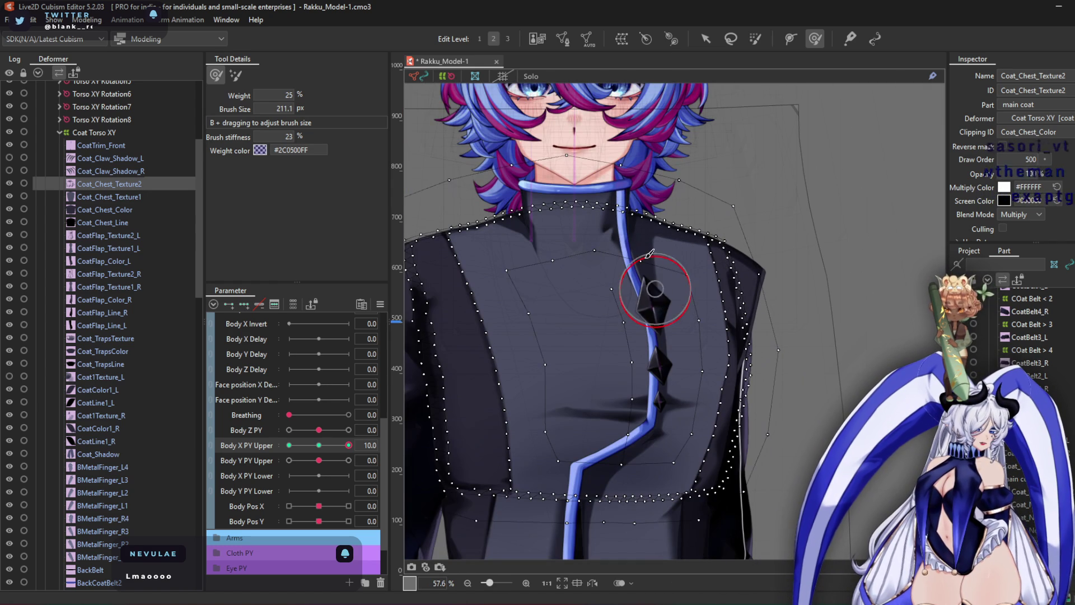
pyautogui.scroll(2, 668, 298)
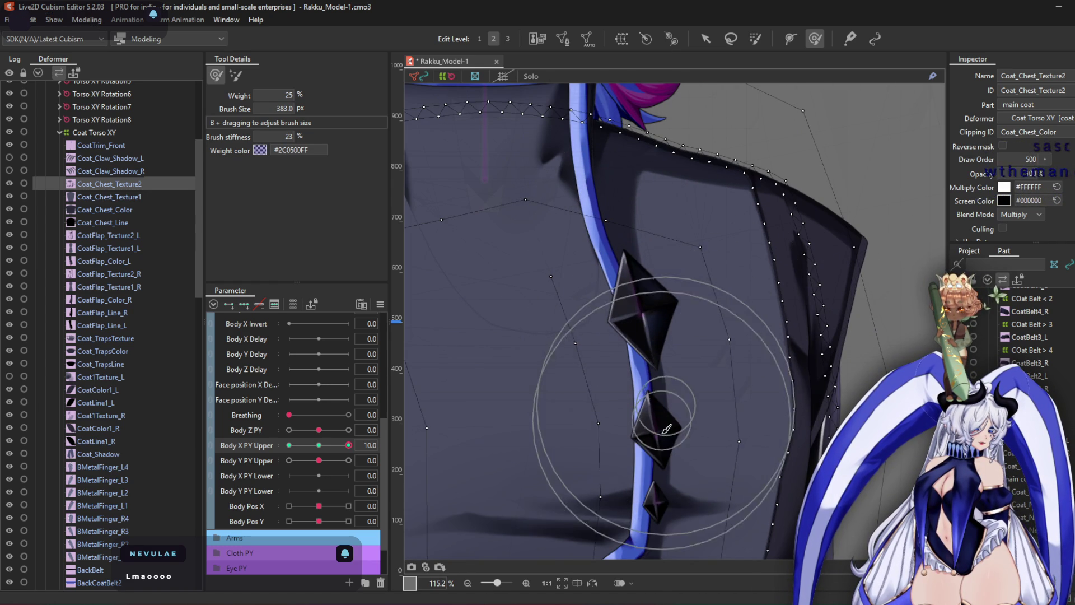
pyautogui.moveTo(691, 456); pyautogui.dragTo(700, 283, button='middle')
pyautogui.moveTo(701, 282)
pyautogui.mouseDown()
pyautogui.moveTo(722, 367)
pyautogui.moveTo(555, 426)
pyautogui.moveTo(587, 397)
pyautogui.moveTo(569, 448)
pyautogui.moveTo(576, 381)
pyautogui.moveTo(611, 444)
pyautogui.moveTo(551, 384)
pyautogui.moveTo(607, 379)
pyautogui.moveTo(599, 392)
pyautogui.moveTo(666, 463)
pyautogui.moveTo(512, 497)
pyautogui.moveTo(532, 504)
pyautogui.moveTo(577, 364)
pyautogui.moveTo(674, 302)
pyautogui.mouseUp()
pyautogui.scroll(-2, 674, 302)
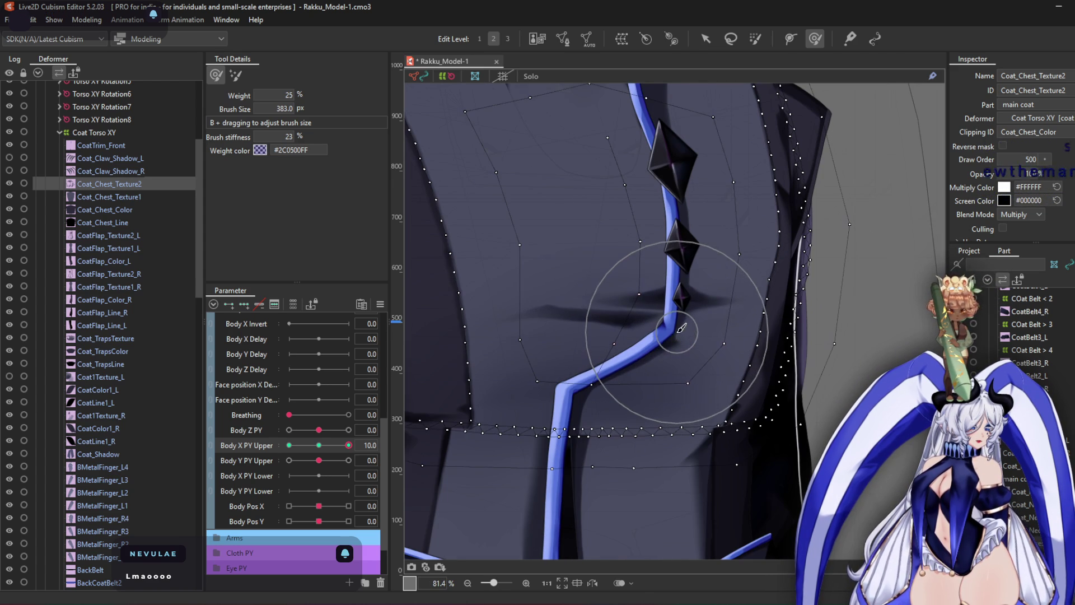
pyautogui.scroll(-2, 657, 231)
# Set Body X PY Upper to -10 and enlarge the deform brush to about 565 px
pyautogui.moveTo(349, 445); pyautogui.dragTo(289, 445)
pyautogui.scroll(2, 433, 376)
pyautogui.moveTo(548, 413)
pyautogui.mouseDown()
pyautogui.moveTo(557, 329)
pyautogui.moveTo(565, 348)
pyautogui.moveTo(597, 271)
pyautogui.mouseUp()
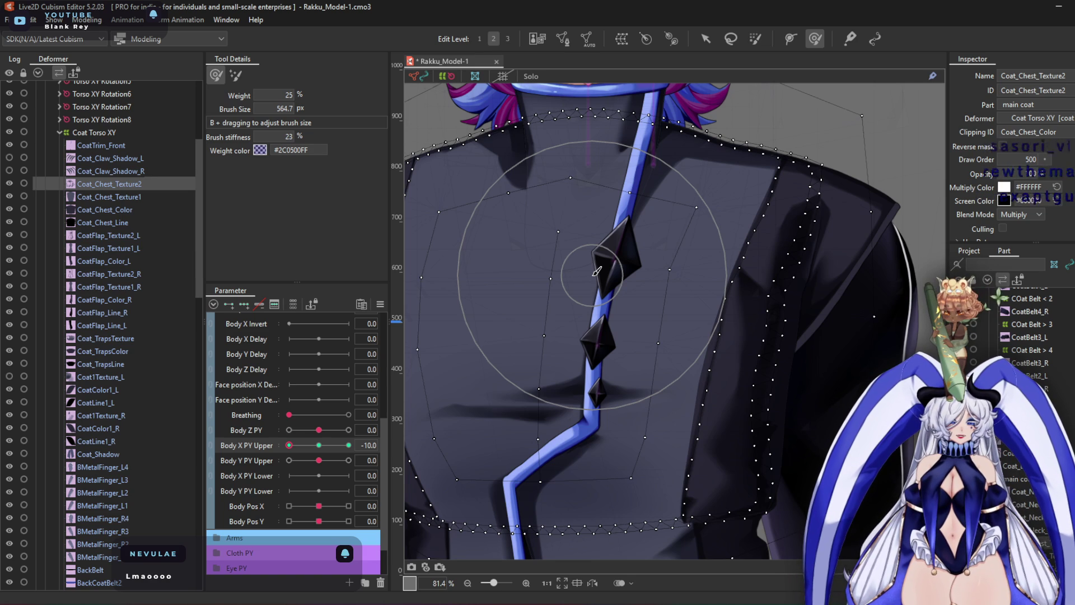
# Push the chest mesh rightward across the chest and shrink the brush to about 339 px
pyautogui.moveTo(597, 271)
pyautogui.mouseDown()
pyautogui.moveTo(624, 271)
pyautogui.moveTo(601, 364)
pyautogui.moveTo(630, 435)
pyautogui.moveTo(627, 414)
pyautogui.moveTo(523, 448)
pyautogui.moveTo(541, 456)
pyautogui.mouseUp()
pyautogui.moveTo(541, 456); pyautogui.dragTo(647, 355, button='middle')
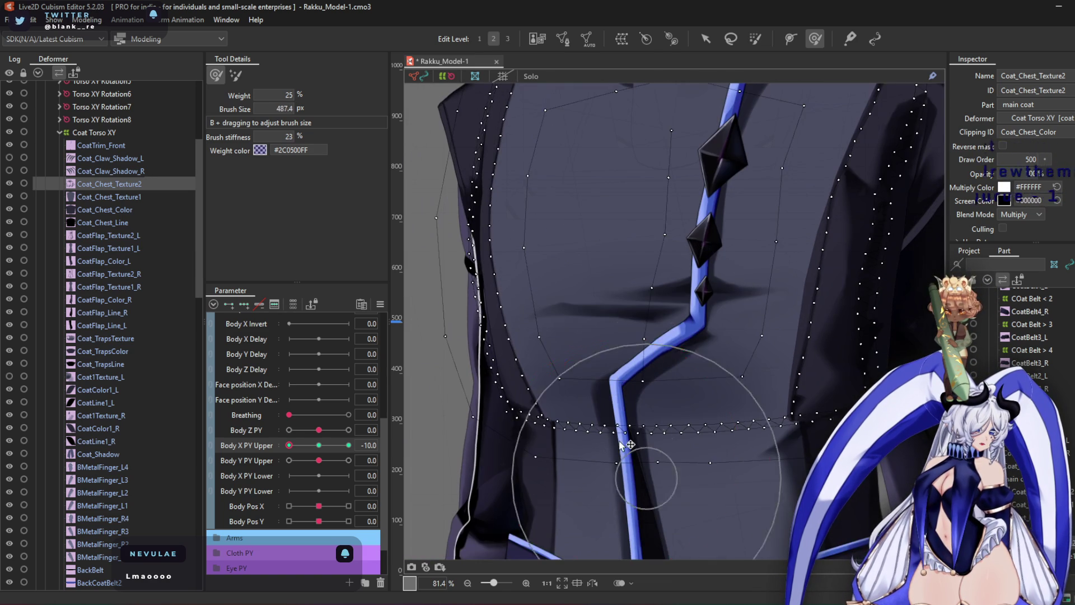
pyautogui.scroll(5, 583, 440)
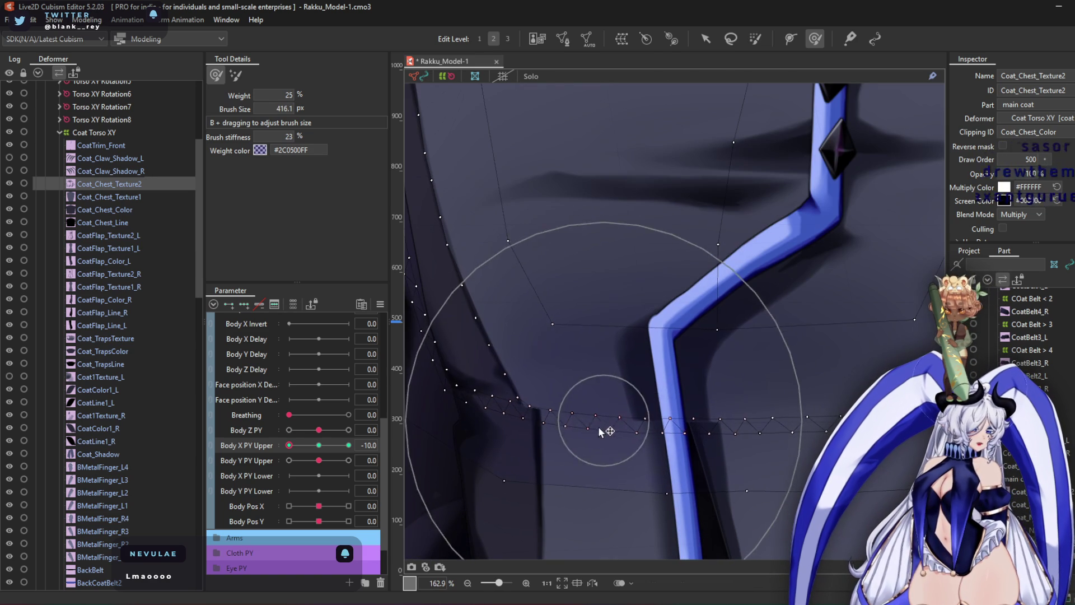
pyautogui.moveTo(650, 339)
pyautogui.mouseDown()
pyautogui.moveTo(672, 280)
pyautogui.moveTo(728, 377)
pyautogui.moveTo(661, 360)
pyautogui.moveTo(654, 291)
pyautogui.mouseUp()
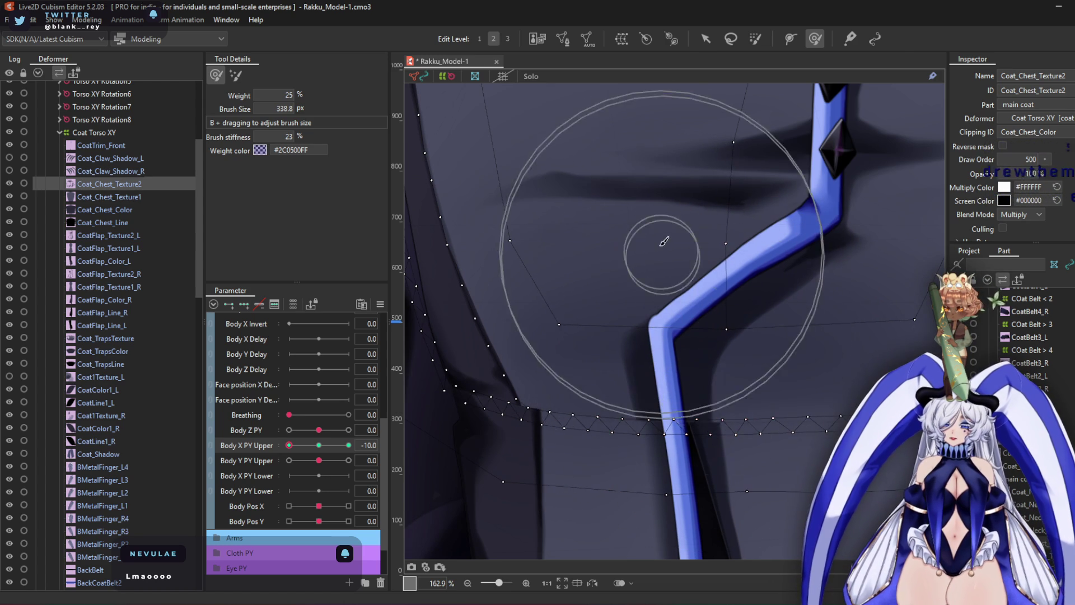
pyautogui.scroll(-3, 627, 396)
pyautogui.scroll(-2, 728, 352)
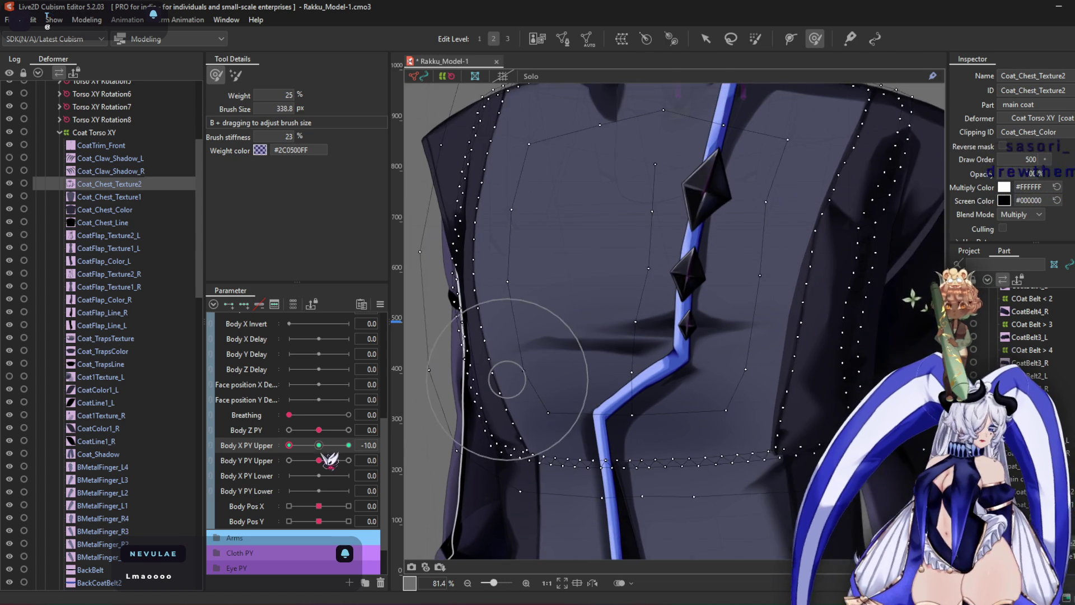
# Compare Body X PY Upper at neutral and -10, then enlarge the brush slightly
pyautogui.click(319, 446)
pyautogui.click(289, 445)
pyautogui.scroll(2, 560, 381)
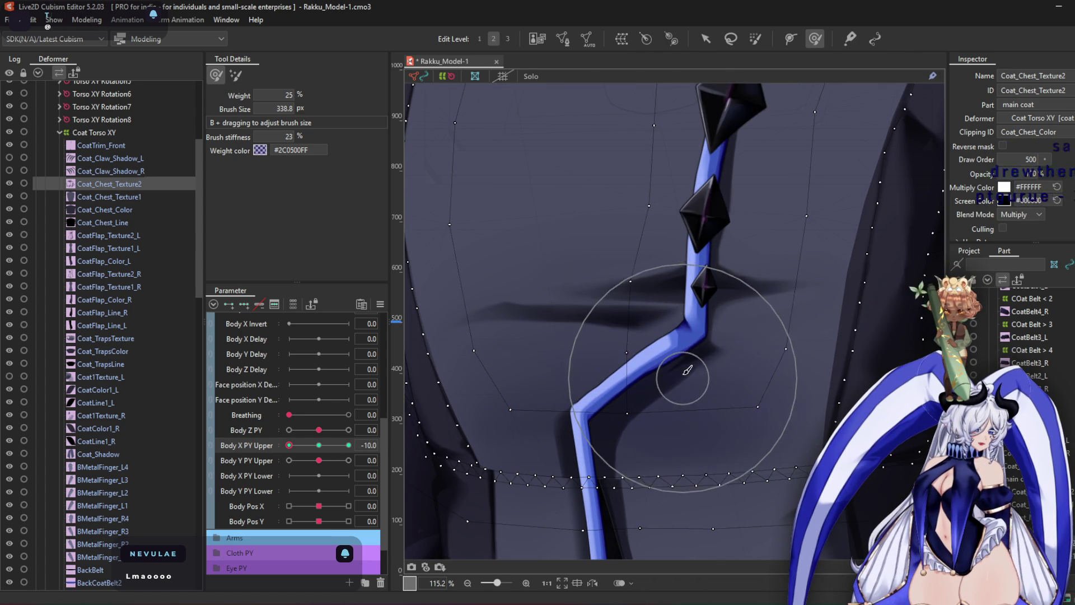
pyautogui.scroll(-2, 670, 355)
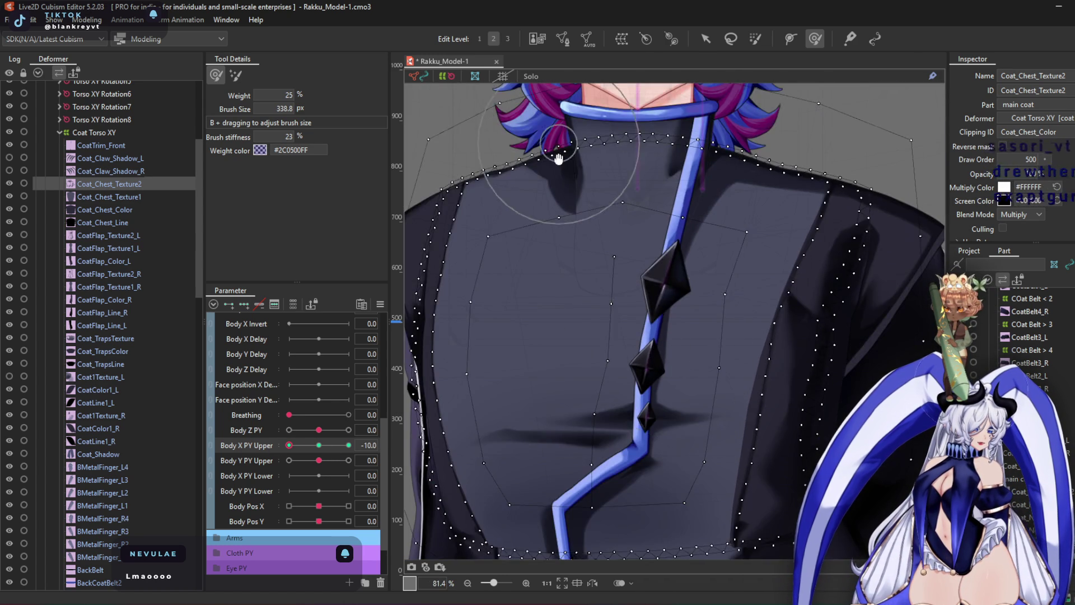
pyautogui.moveTo(549, 119); pyautogui.dragTo(589, 271, button='middle')
pyautogui.scroll(2, 589, 272)
pyautogui.moveTo(649, 462)
pyautogui.mouseDown()
pyautogui.moveTo(655, 487)
pyautogui.moveTo(648, 470)
pyautogui.mouseUp()
pyautogui.scroll(2, 591, 380)
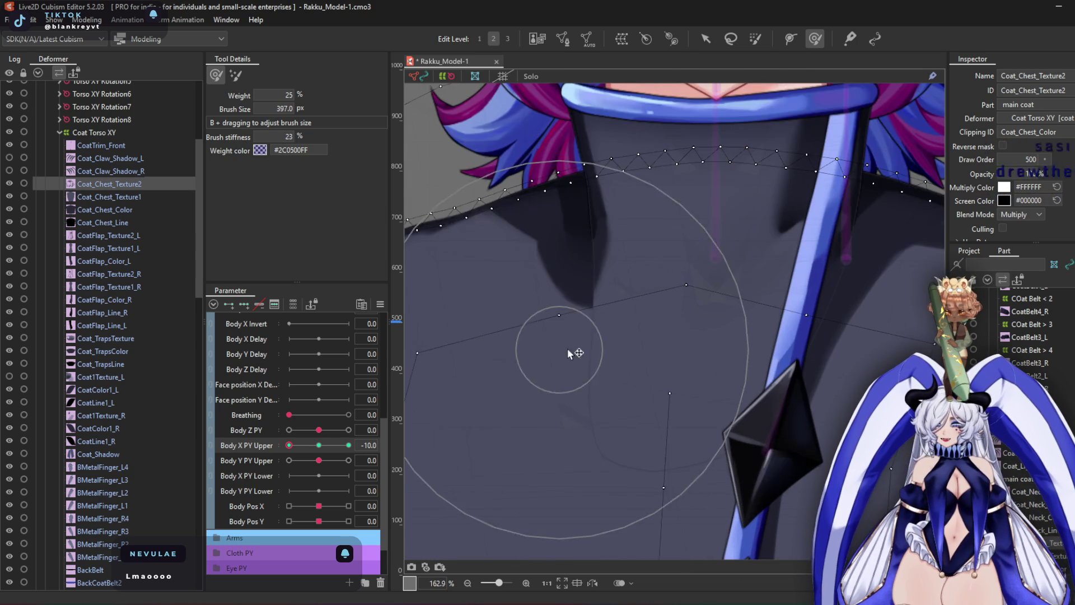
pyautogui.scroll(-6, 598, 346)
# Preview the motion by sweeping Body X PY Upper from +10 and back
pyautogui.click(348, 445)
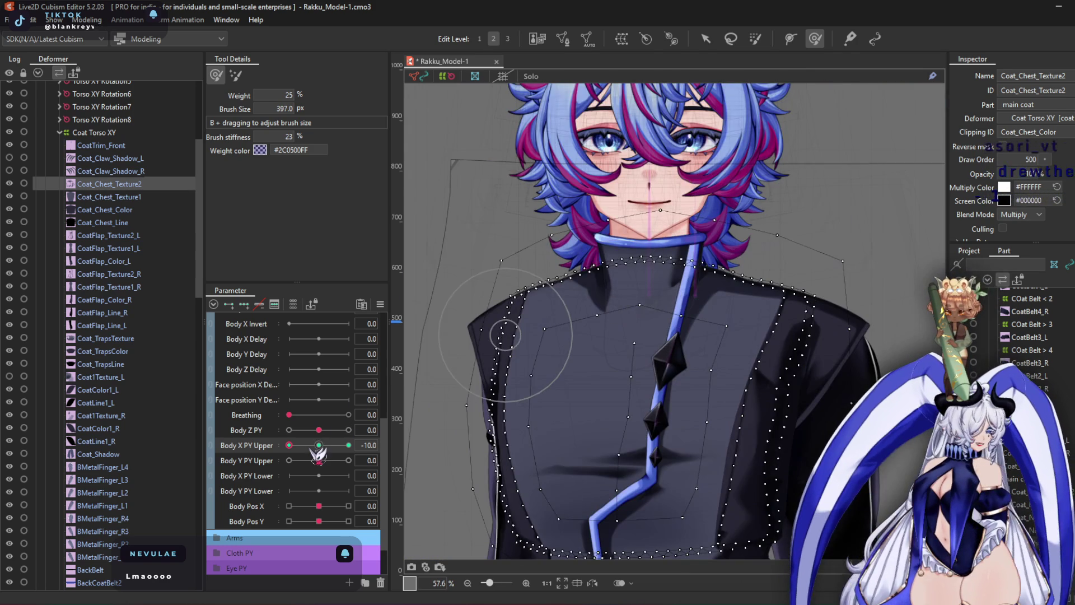
pyautogui.scroll(4, 824, 314)
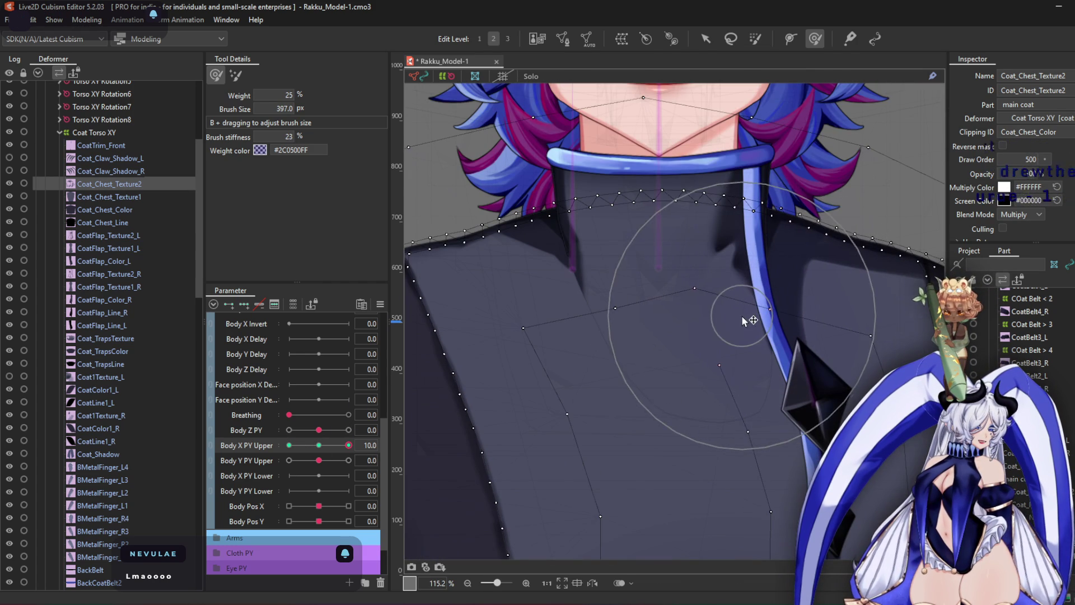
pyautogui.scroll(-4, 748, 291)
pyautogui.moveTo(348, 445)
pyautogui.mouseDown()
pyautogui.moveTo(302, 445)
pyautogui.moveTo(312, 445)
pyautogui.mouseUp()
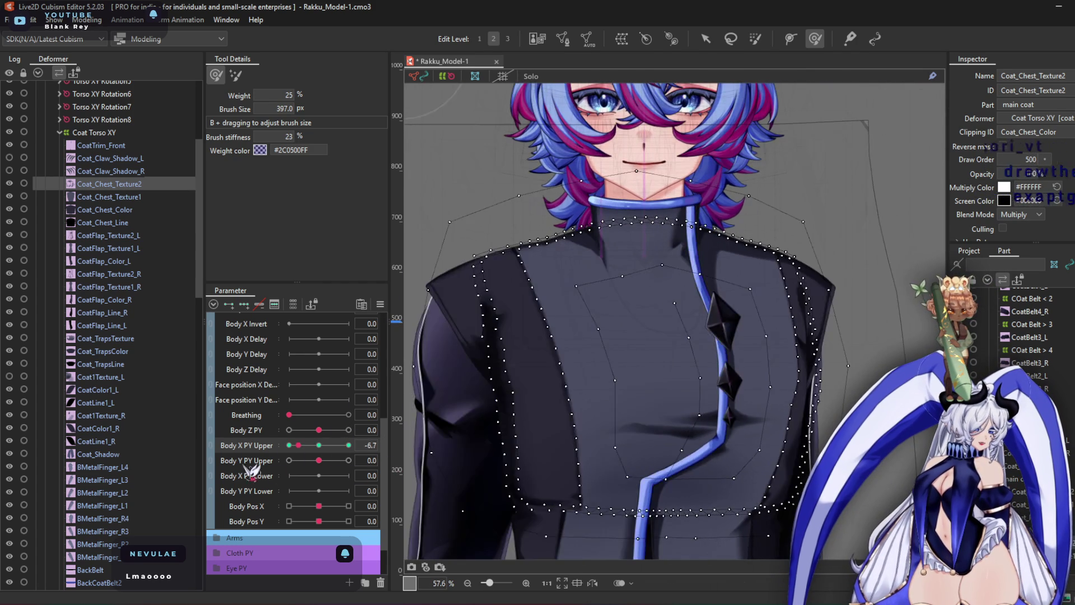
pyautogui.click(349, 445)
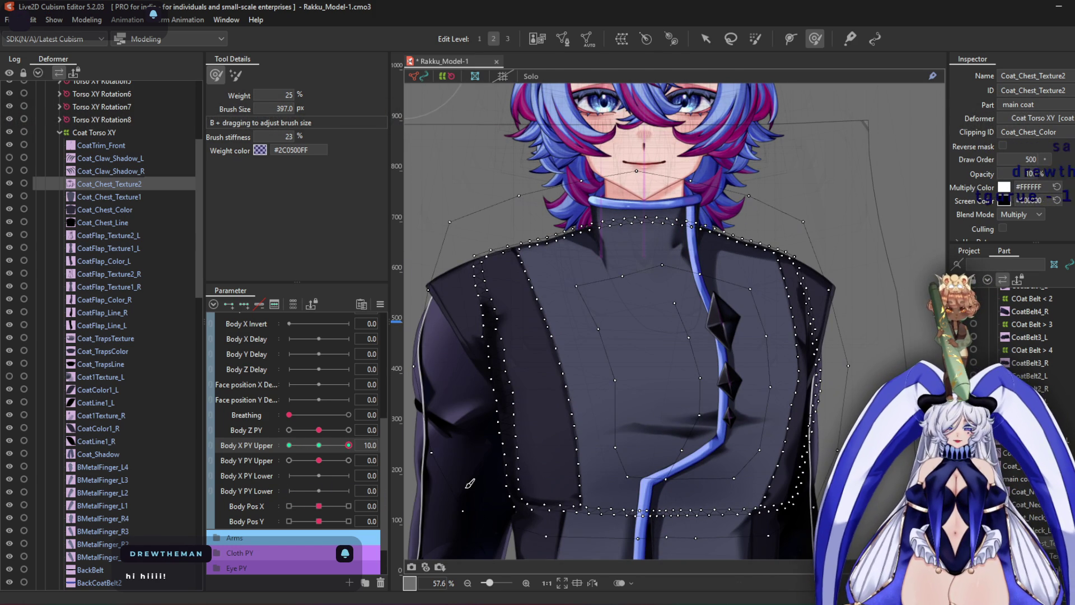
pyautogui.scroll(2, 643, 327)
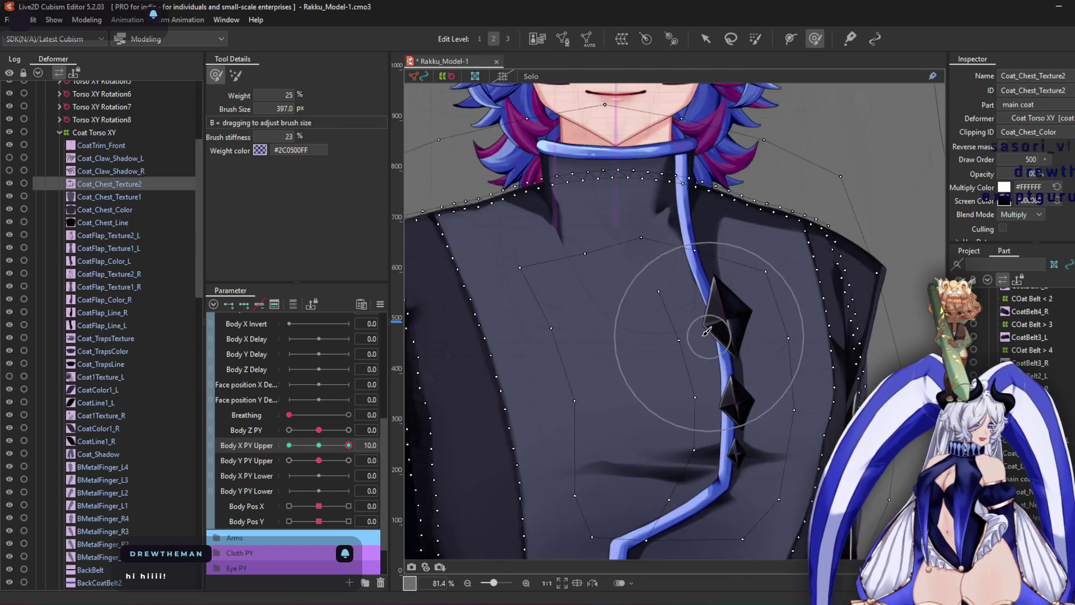
pyautogui.scroll(-2, 683, 359)
pyautogui.scroll(3, 683, 336)
# Set the brush to about 537 px, recentre the chest, and return Body X PY Upper to -10
pyautogui.moveTo(638, 284)
pyautogui.mouseDown()
pyautogui.moveTo(653, 293)
pyautogui.moveTo(643, 293)
pyautogui.mouseUp()
pyautogui.click(319, 445)
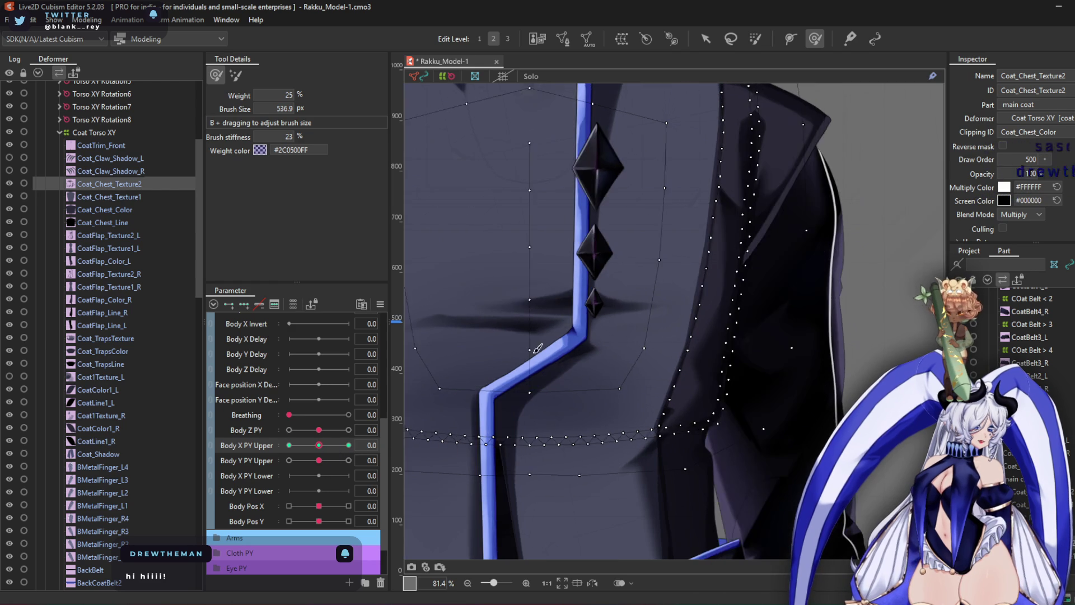
pyautogui.scroll(-3, 705, 225)
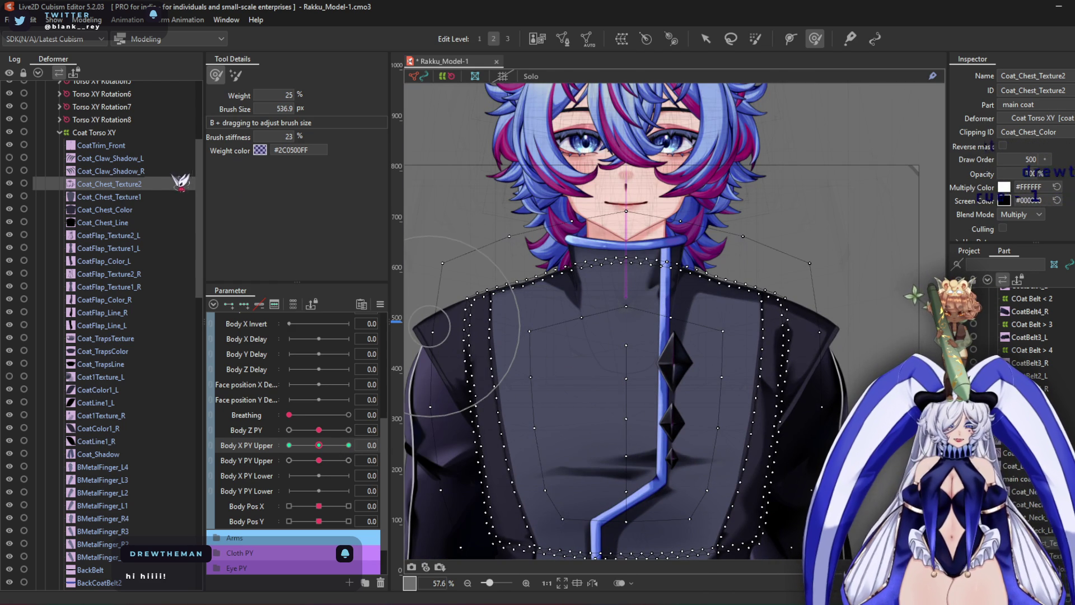
pyautogui.moveTo(563, 280); pyautogui.dragTo(573, 191, button='middle')
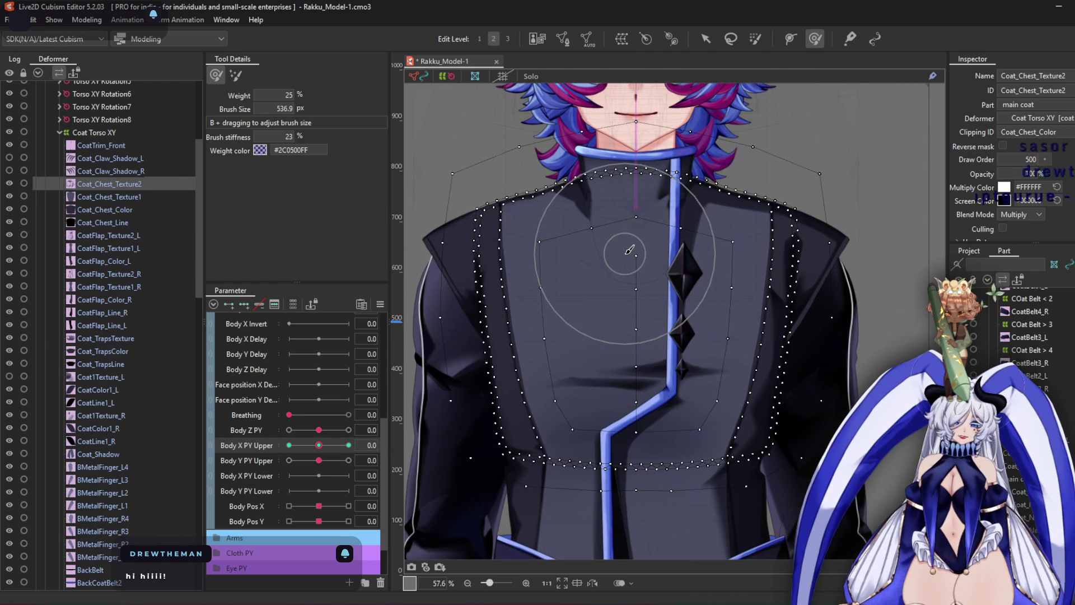
pyautogui.moveTo(320, 446); pyautogui.dragTo(255, 454)
pyautogui.scroll(5, 623, 280)
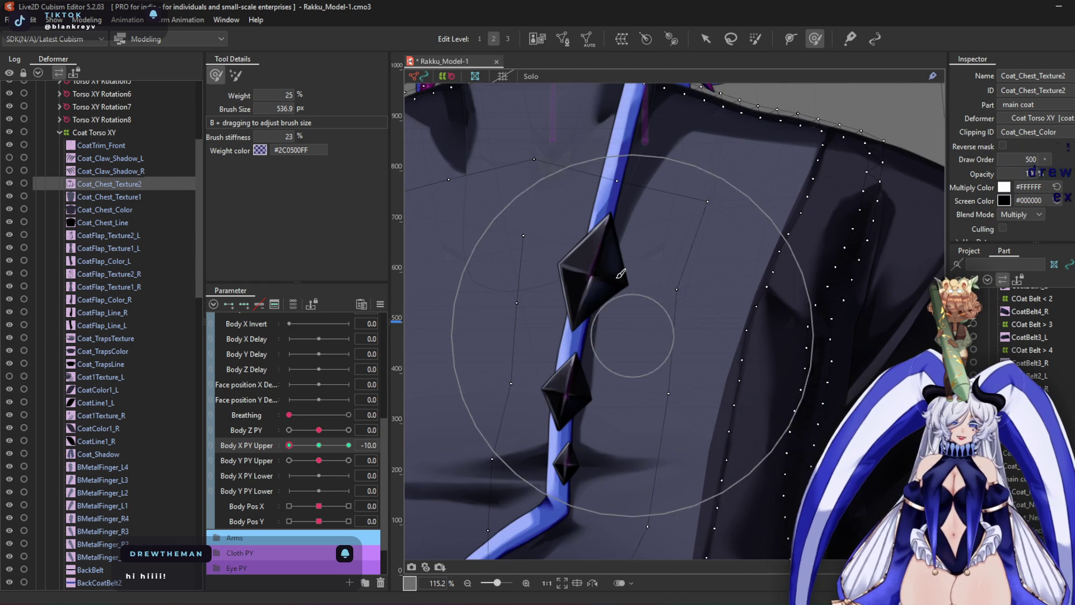
pyautogui.scroll(-5, 621, 286)
pyautogui.scroll(-4, 139, 237)
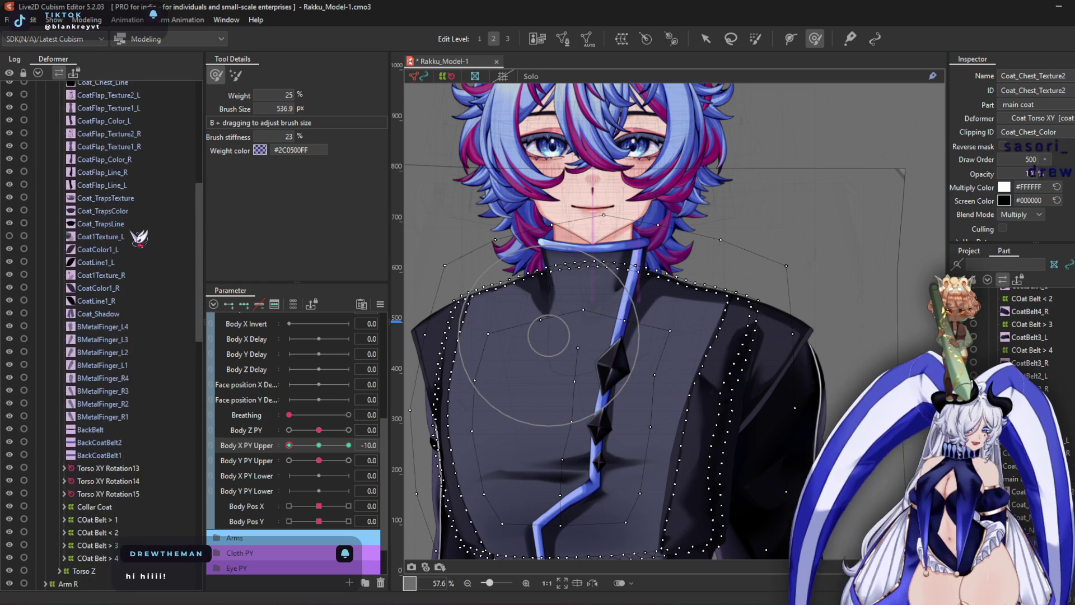
pyautogui.scroll(-5, 139, 237)
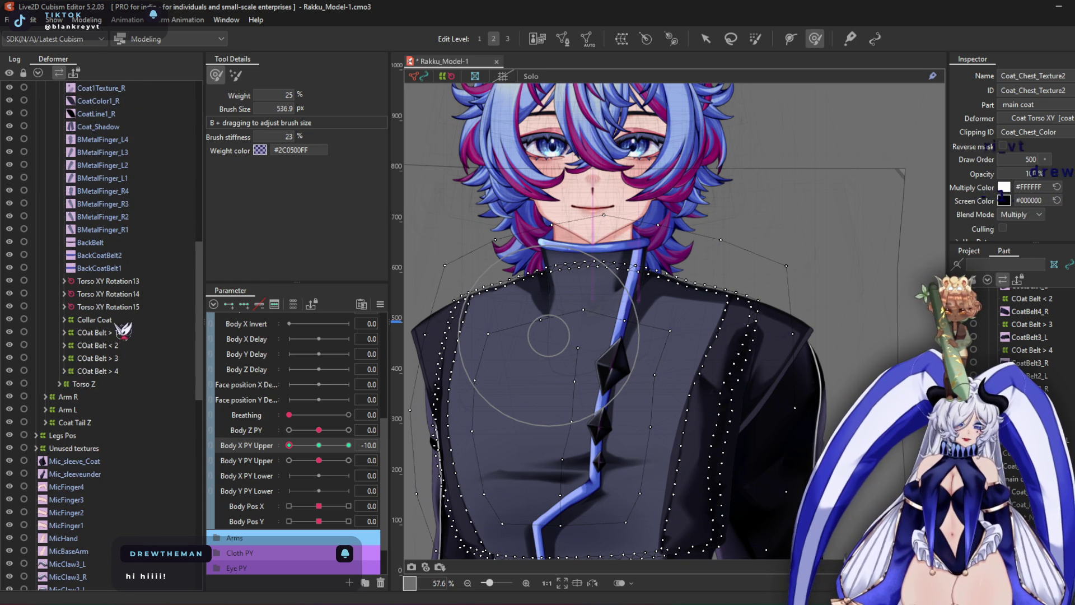
pyautogui.scroll(5, 132, 219)
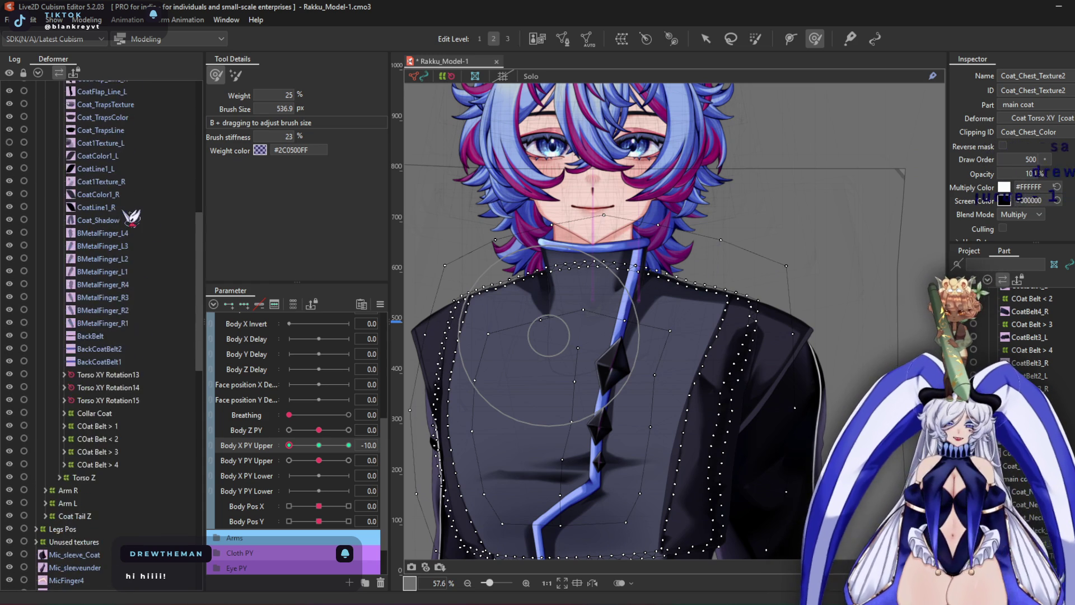
pyautogui.scroll(3, 129, 158)
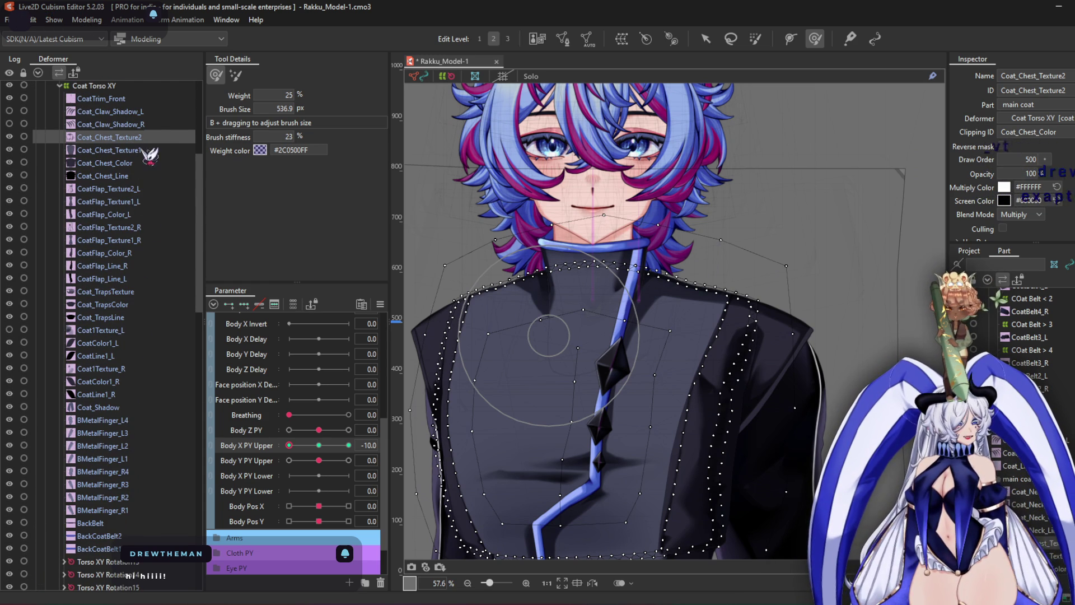
# Select CoatTrim_Front and brush its strap toward the collar and slightly right, shrinking the brush to about 390 px
pyautogui.click(128, 98)
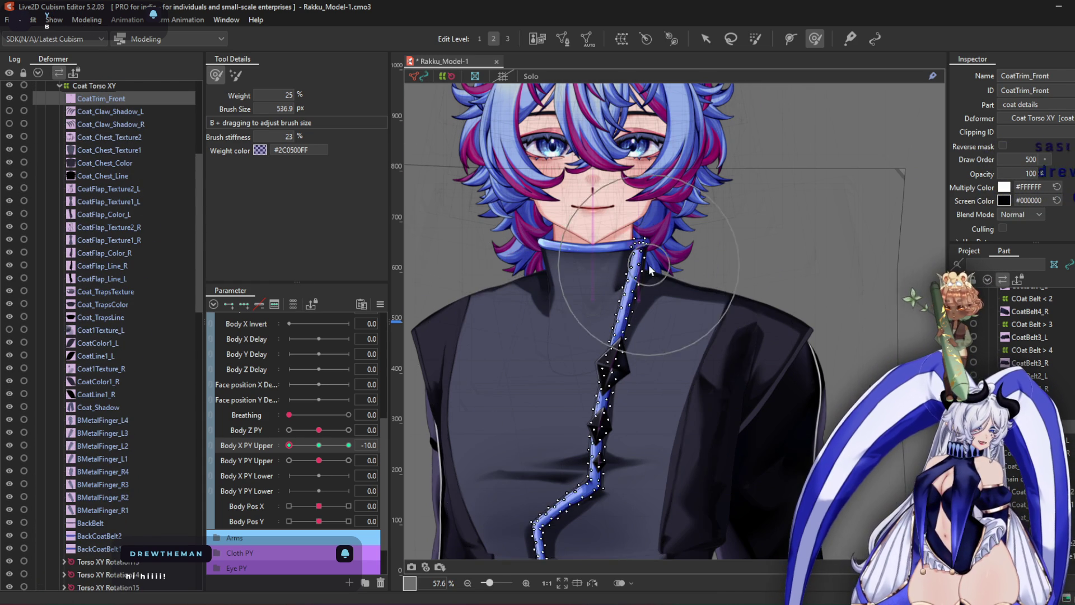
pyautogui.scroll(3, 784, 235)
pyautogui.moveTo(680, 180)
pyautogui.mouseDown()
pyautogui.moveTo(576, 192)
pyautogui.moveTo(576, 180)
pyautogui.moveTo(612, 189)
pyautogui.moveTo(655, 243)
pyautogui.mouseUp()
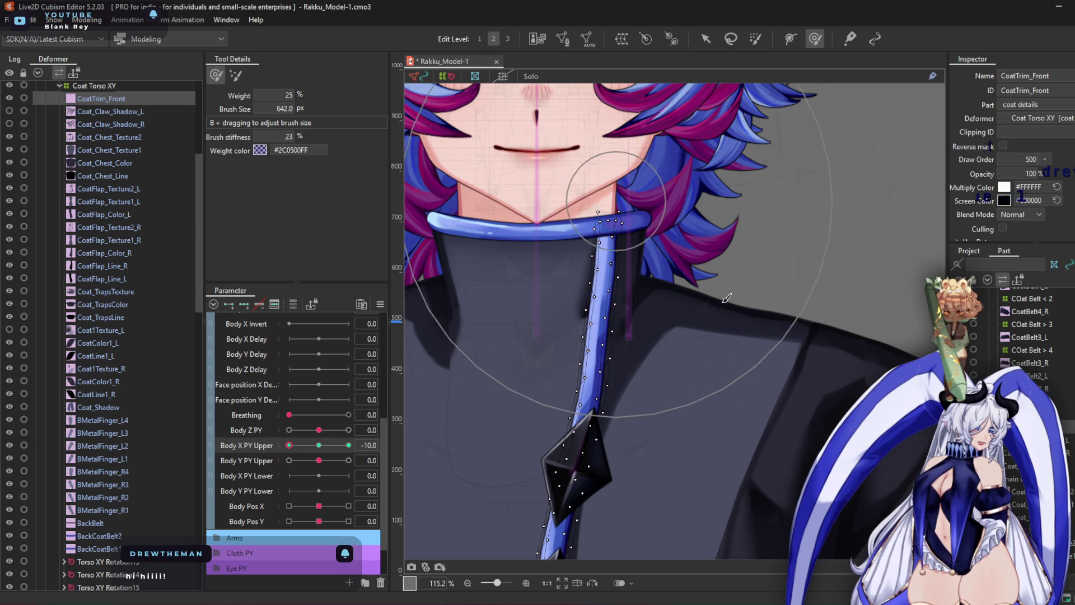
pyautogui.moveTo(751, 416); pyautogui.dragTo(681, 393)
pyautogui.moveTo(619, 375); pyautogui.dragTo(610, 372)
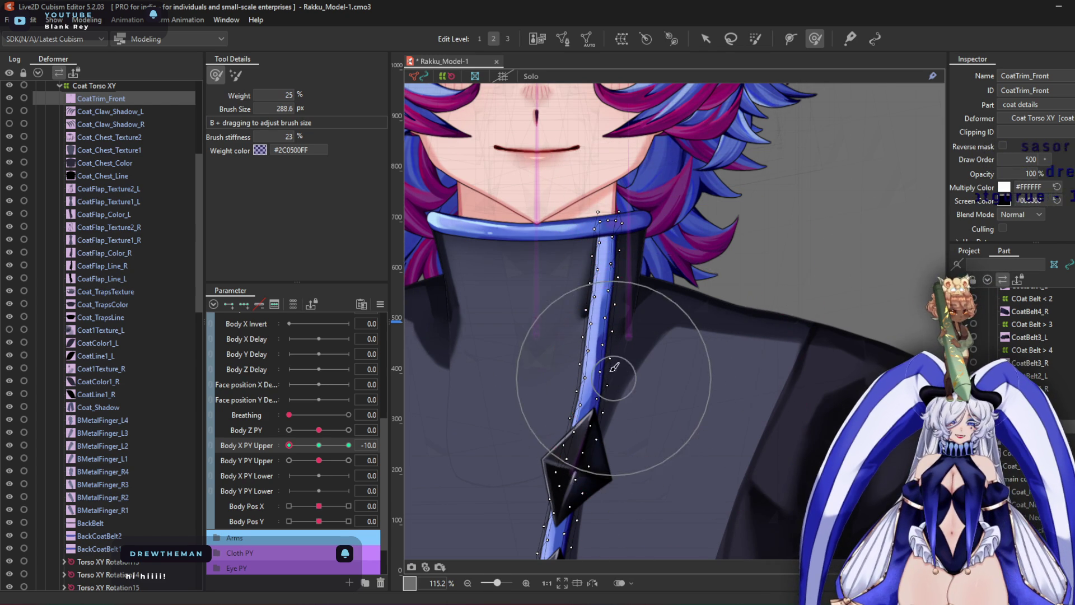
pyautogui.scroll(5, 594, 350)
pyautogui.moveTo(579, 283)
pyautogui.mouseDown()
pyautogui.moveTo(588, 252)
pyautogui.moveTo(643, 312)
pyautogui.moveTo(690, 327)
pyautogui.mouseUp()
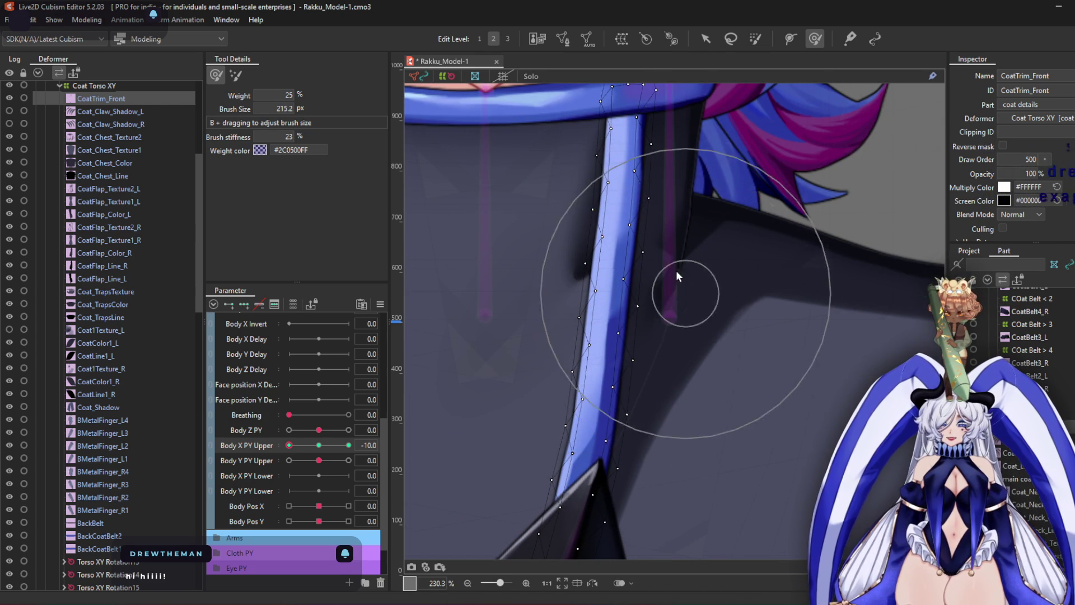
# Shrink the deform brush to about 505 px and bring the strap's bend into view
pyautogui.scroll(-8, 684, 271)
pyautogui.moveTo(718, 237); pyautogui.dragTo(683, 238)
pyautogui.scroll(3, 641, 247)
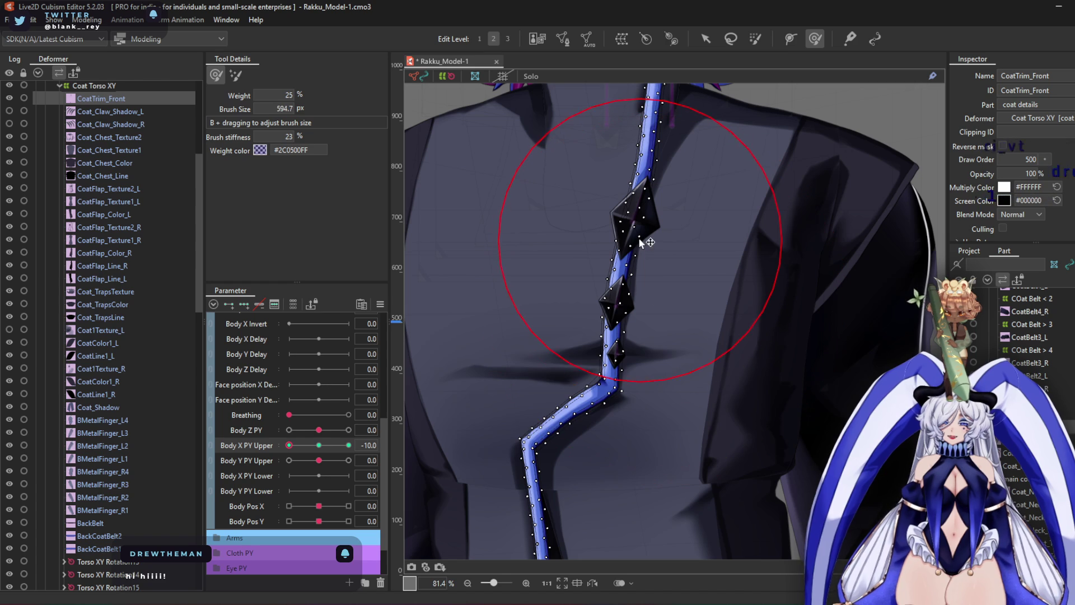
pyautogui.moveTo(636, 285); pyautogui.dragTo(639, 287)
pyautogui.scroll(2, 628, 249)
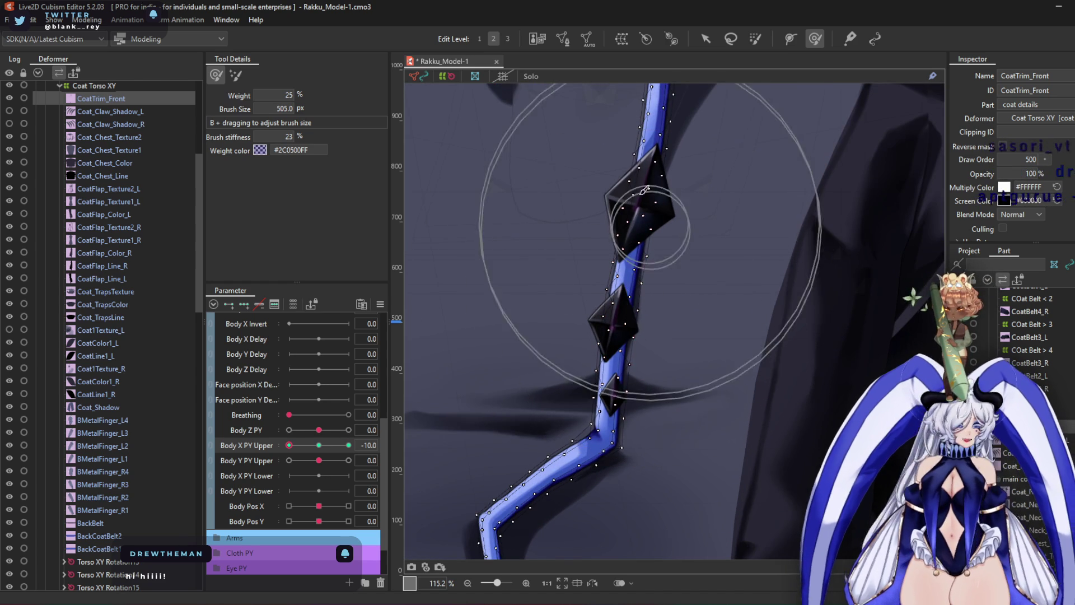
pyautogui.moveTo(669, 314); pyautogui.dragTo(668, 101)
pyautogui.scroll(-3, 604, 313)
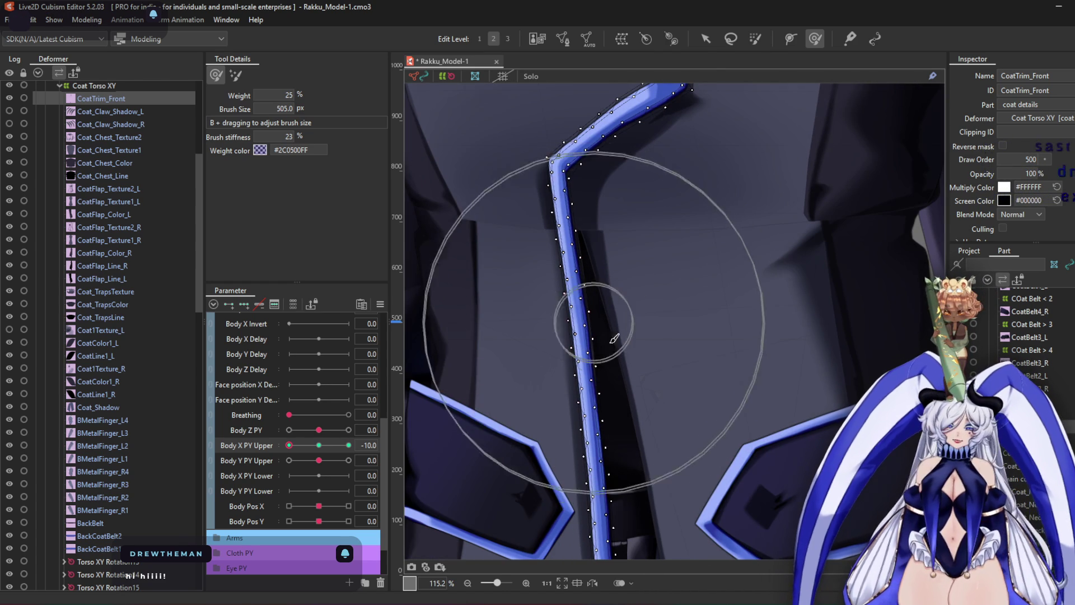
pyautogui.scroll(5, 523, 190)
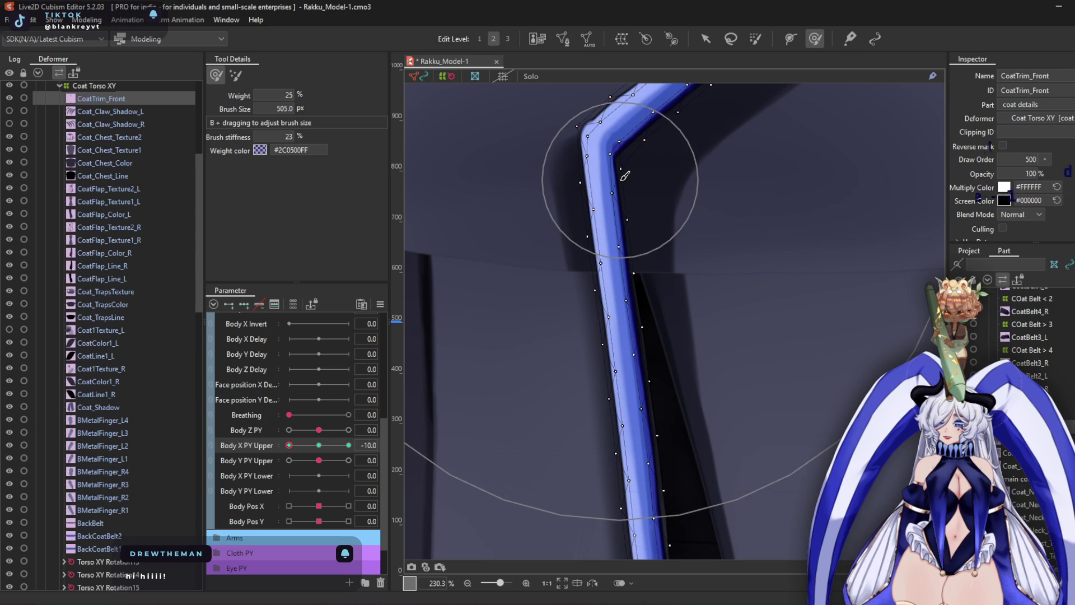
# Make the brush smaller, pan back over the coat flaps, and set Body X PY Upper to 10
pyautogui.moveTo(750, 256)
pyautogui.mouseDown()
pyautogui.moveTo(767, 269)
pyautogui.moveTo(746, 240)
pyautogui.moveTo(754, 247)
pyautogui.mouseUp()
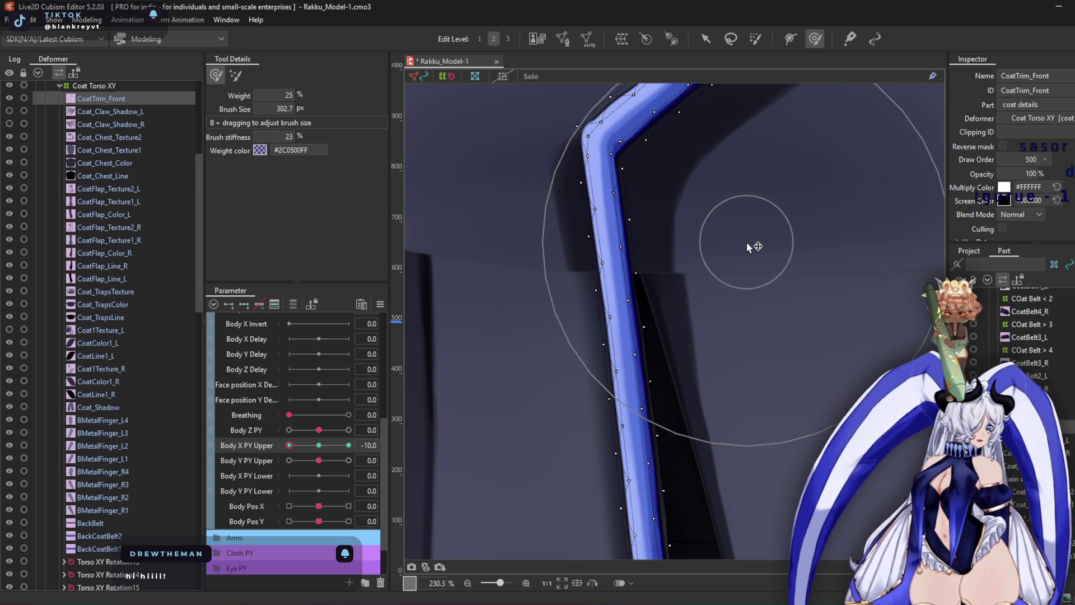
pyautogui.scroll(-6, 751, 238)
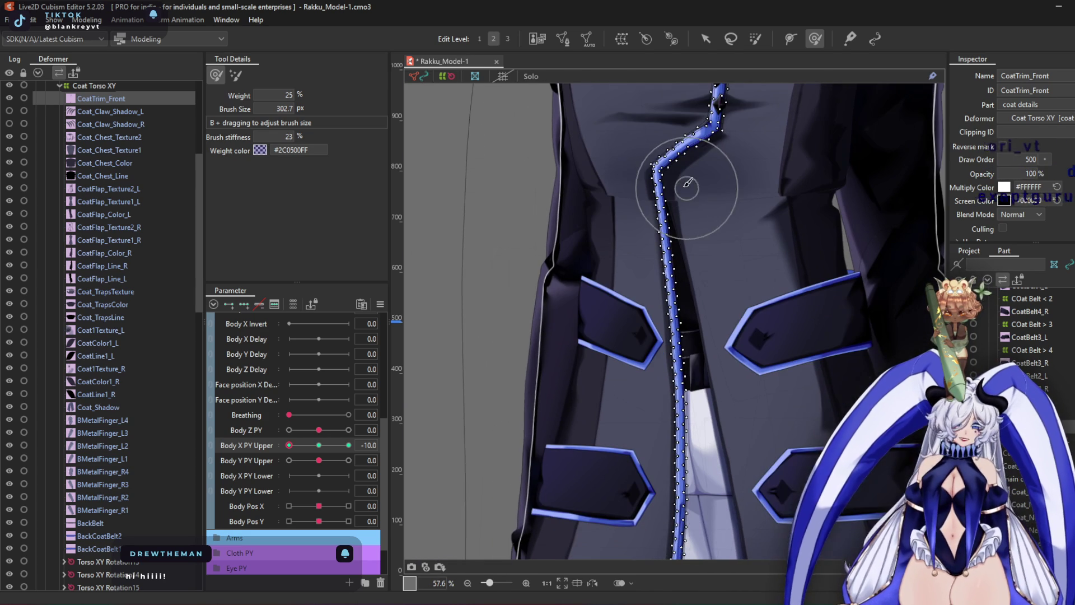
pyautogui.scroll(3, 728, 449)
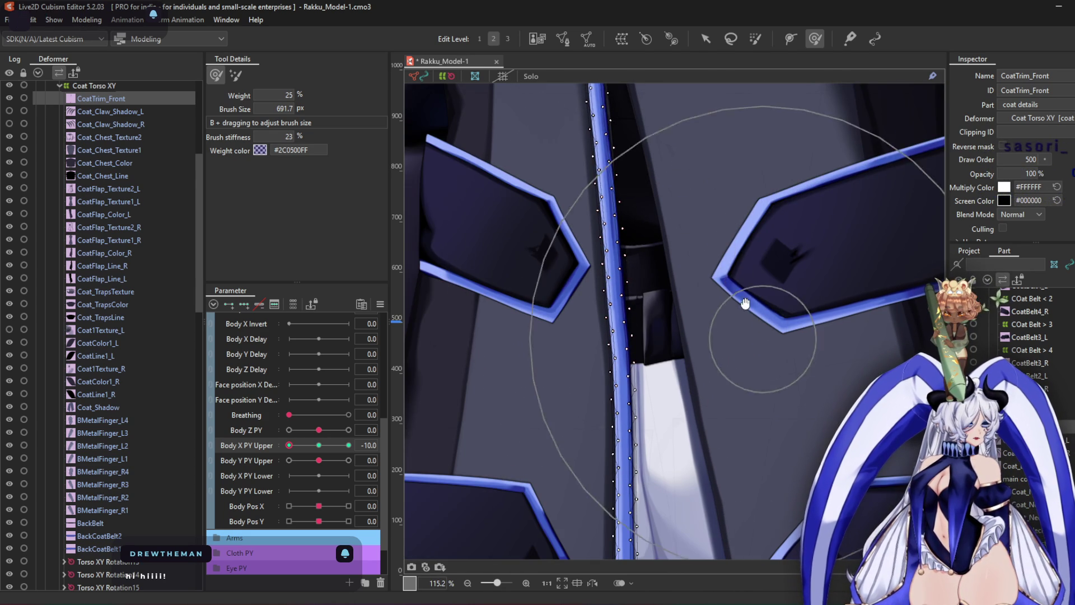
pyautogui.scroll(-3, 706, 286)
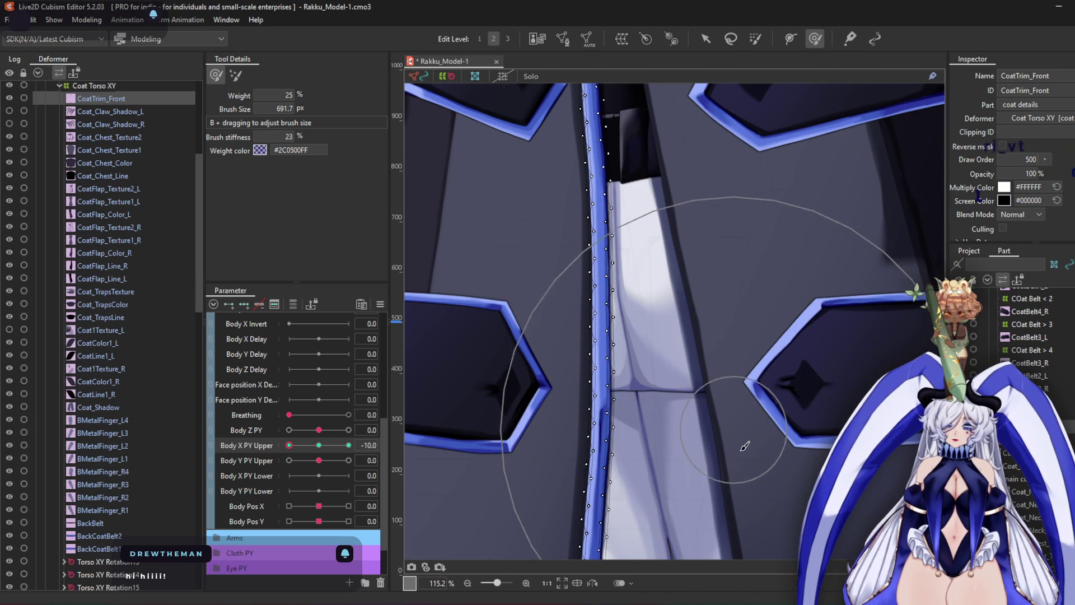
pyautogui.scroll(-2, 758, 374)
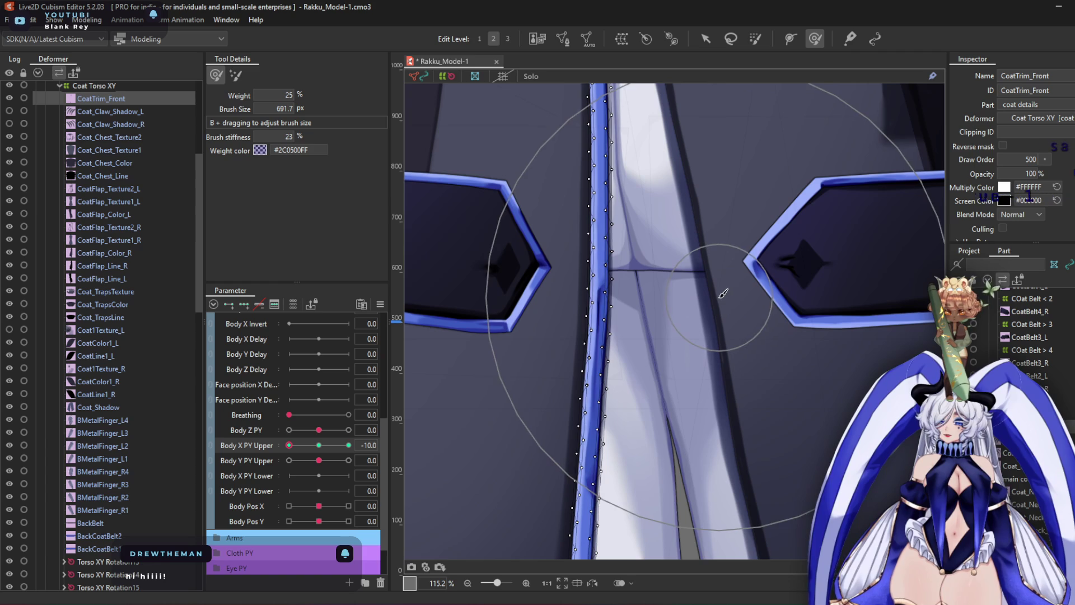
pyautogui.scroll(-3, 733, 303)
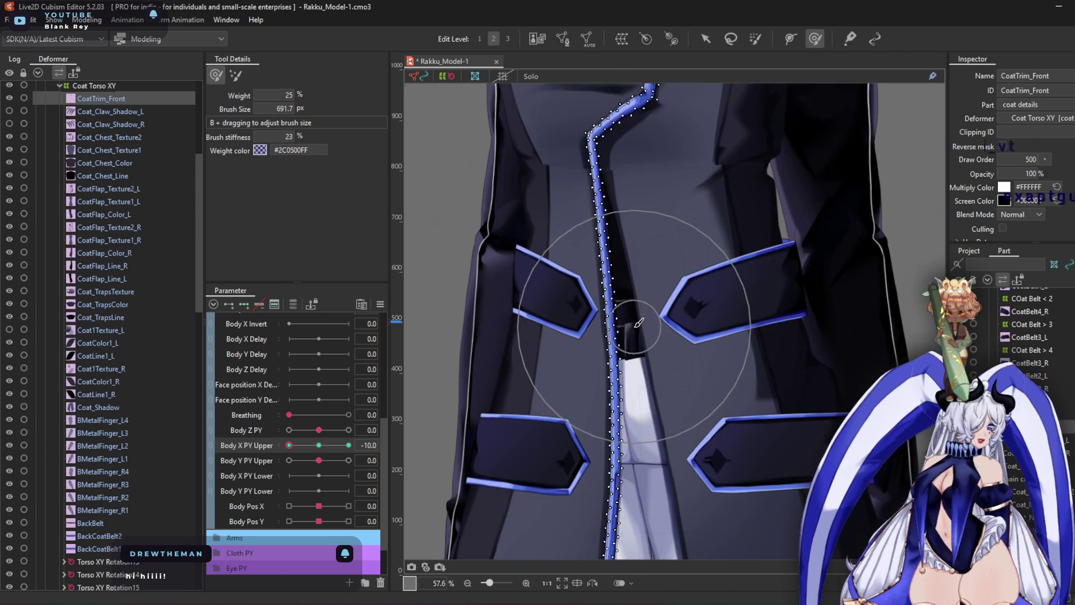
pyautogui.scroll(-3, 612, 252)
pyautogui.moveTo(612, 252); pyautogui.dragTo(620, 250, button='middle')
pyautogui.scroll(5, 619, 250)
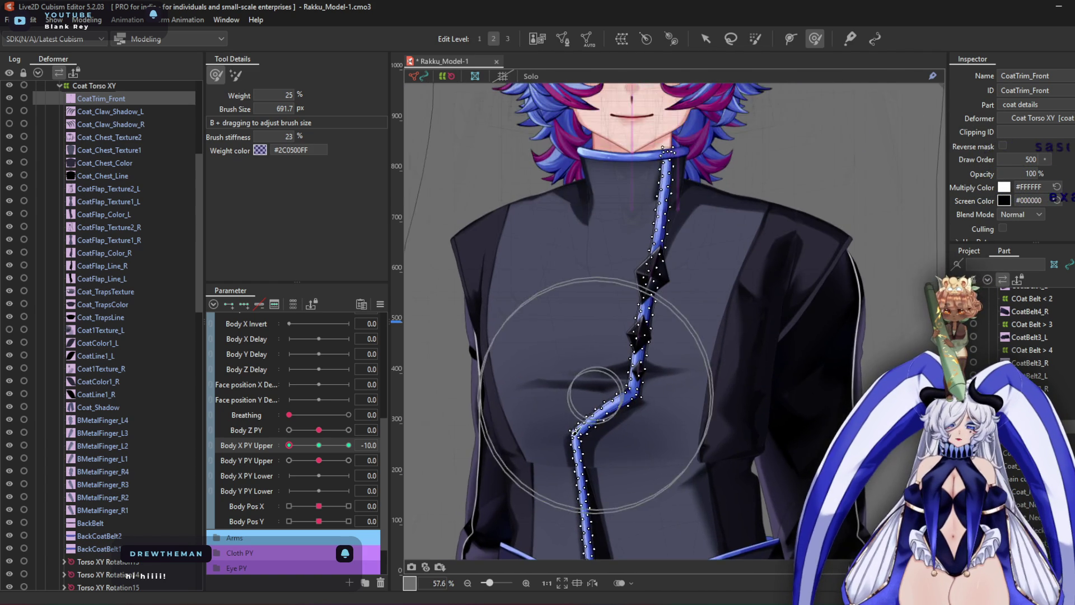
pyautogui.keyDown('ctrl'); pyautogui.scroll(2, 577, 386); pyautogui.keyUp('ctrl')
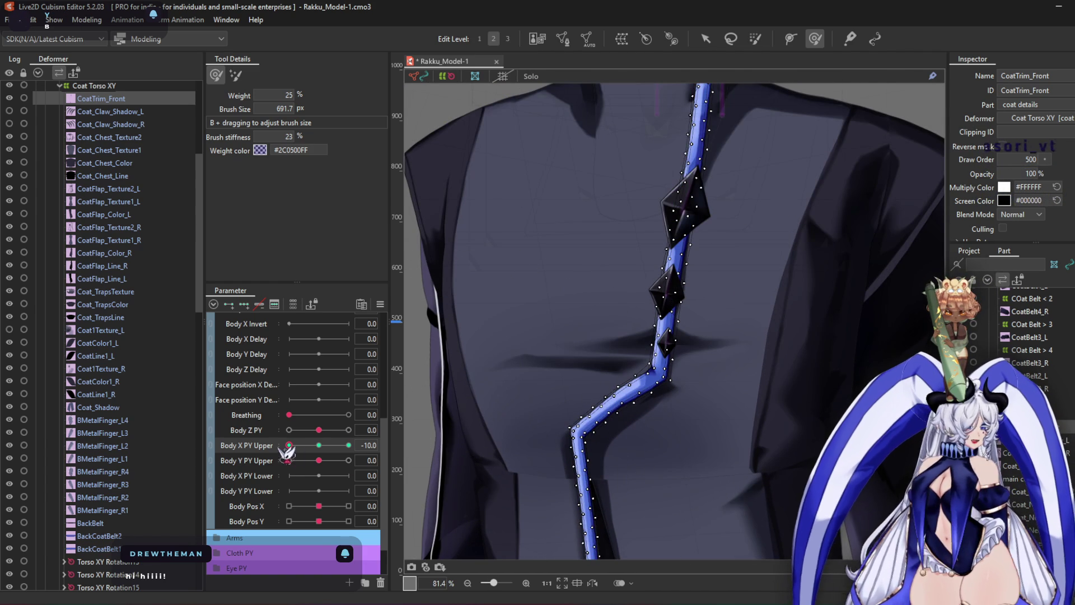
pyautogui.moveTo(289, 445); pyautogui.dragTo(633, 418)
# Push the collar-trim bend up and right with a smaller brush, following the trim up to the diamond ornaments
pyautogui.scroll(3, 554, 271)
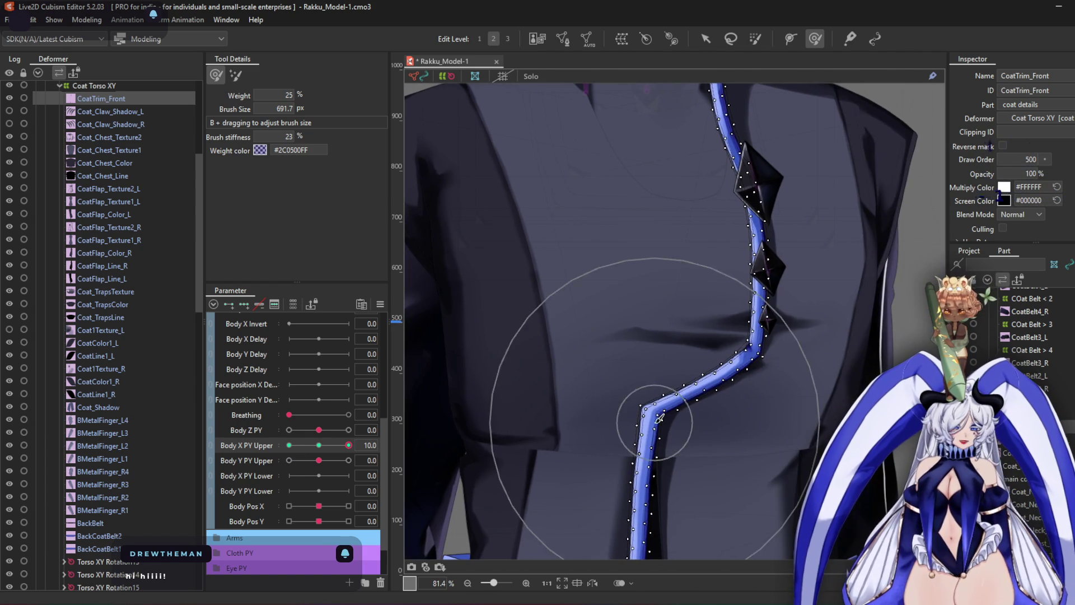
pyautogui.scroll(2, 634, 360)
pyautogui.moveTo(620, 348)
pyautogui.mouseDown()
pyautogui.moveTo(610, 307)
pyautogui.moveTo(630, 301)
pyautogui.mouseUp()
pyautogui.moveTo(715, 236); pyautogui.dragTo(774, 213)
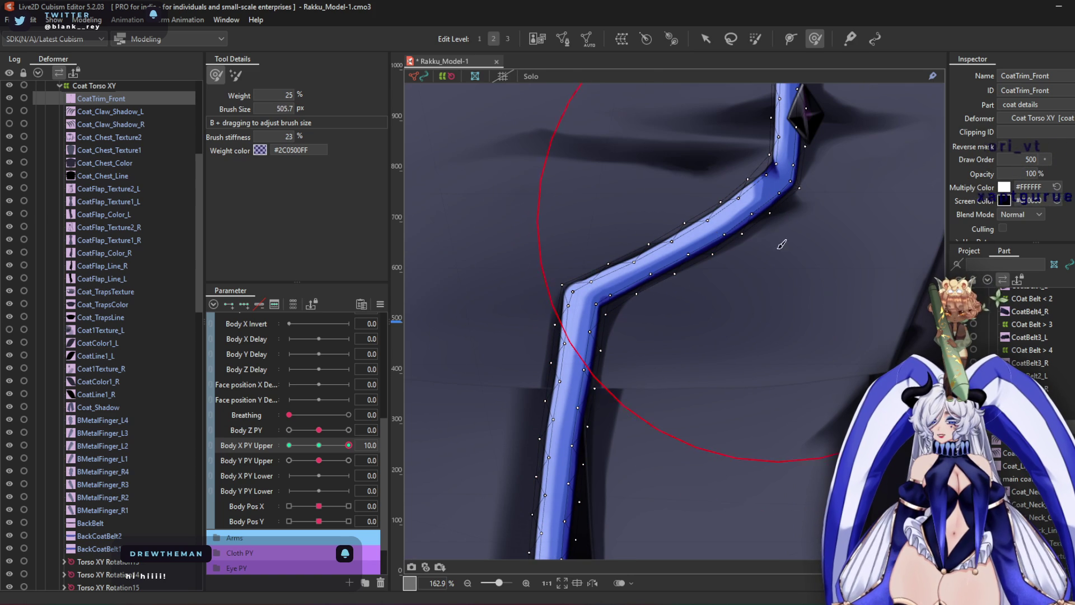
pyautogui.moveTo(759, 239)
pyautogui.mouseDown(button='middle')
pyautogui.moveTo(655, 377)
pyautogui.moveTo(753, 364)
pyautogui.mouseUp(button='middle')
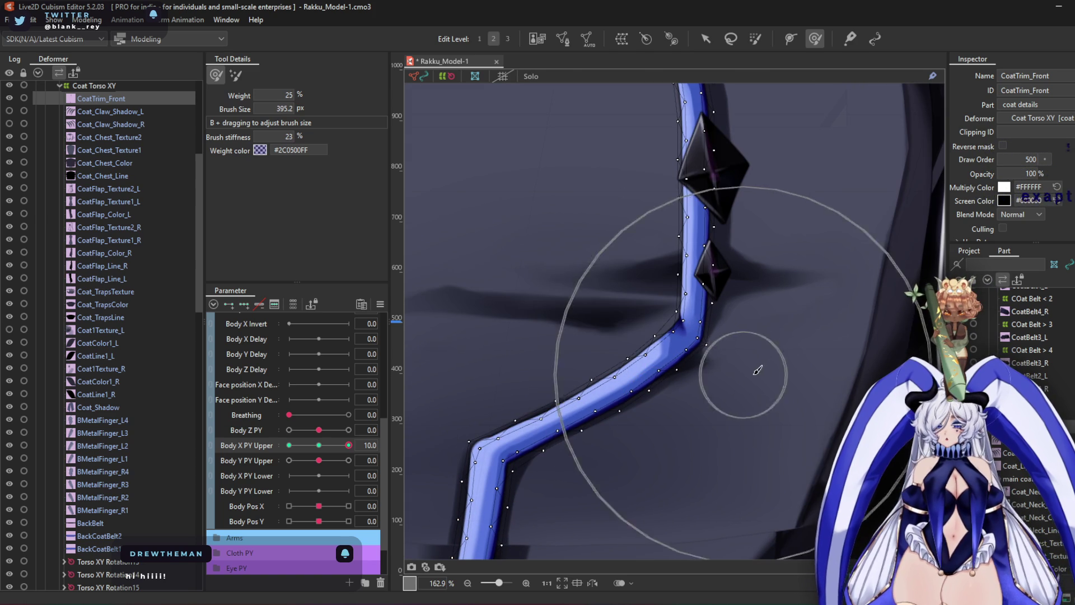
pyautogui.moveTo(807, 391)
pyautogui.mouseDown(button='middle')
pyautogui.moveTo(792, 355)
pyautogui.moveTo(775, 449)
pyautogui.mouseUp(button='middle')
pyautogui.moveTo(752, 344)
pyautogui.mouseDown(button='middle')
pyautogui.moveTo(734, 365)
pyautogui.moveTo(680, 257)
pyautogui.moveTo(599, 420)
pyautogui.moveTo(666, 286)
pyautogui.mouseUp(button='middle')
# Enlarge the deform brush and pan over the coat down to the lower coat flaps
pyautogui.scroll(-5, 677, 314)
pyautogui.scroll(4, 685, 330)
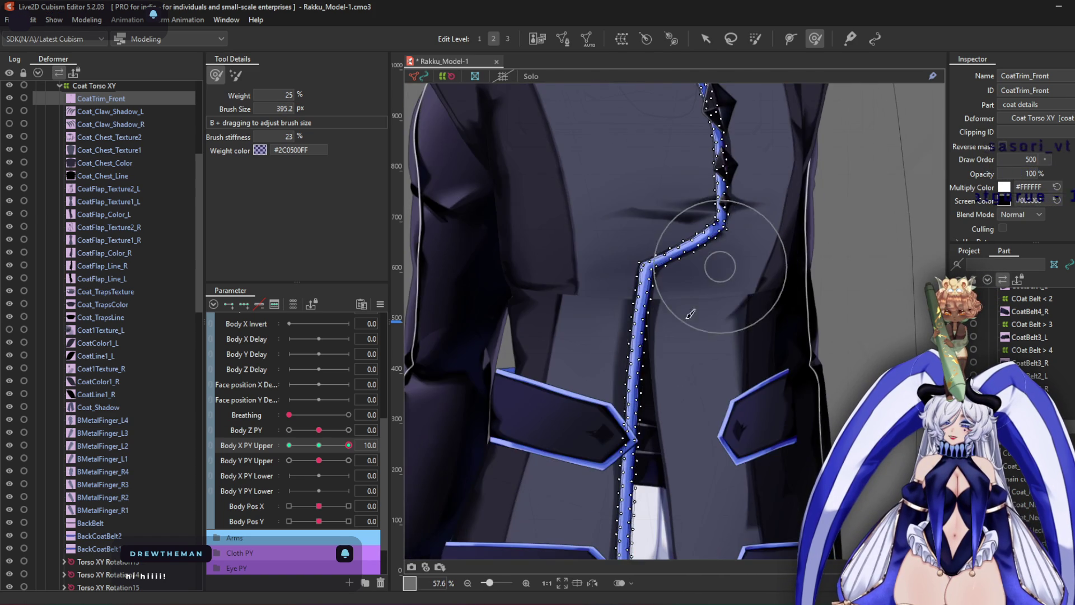
pyautogui.scroll(2, 650, 305)
pyautogui.moveTo(650, 306); pyautogui.dragTo(600, 312)
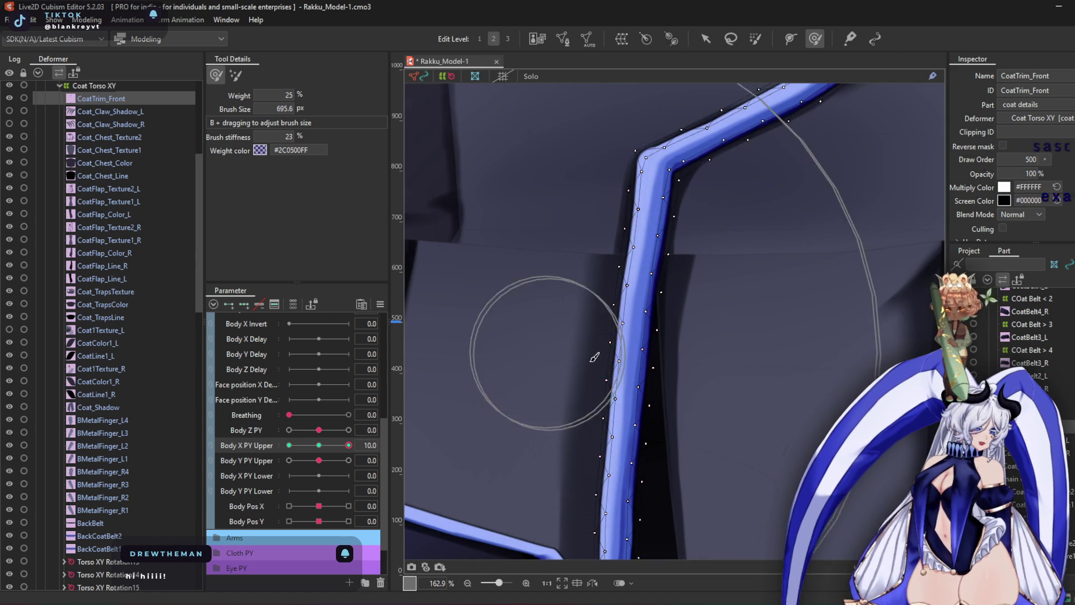
pyautogui.scroll(-4, 571, 319)
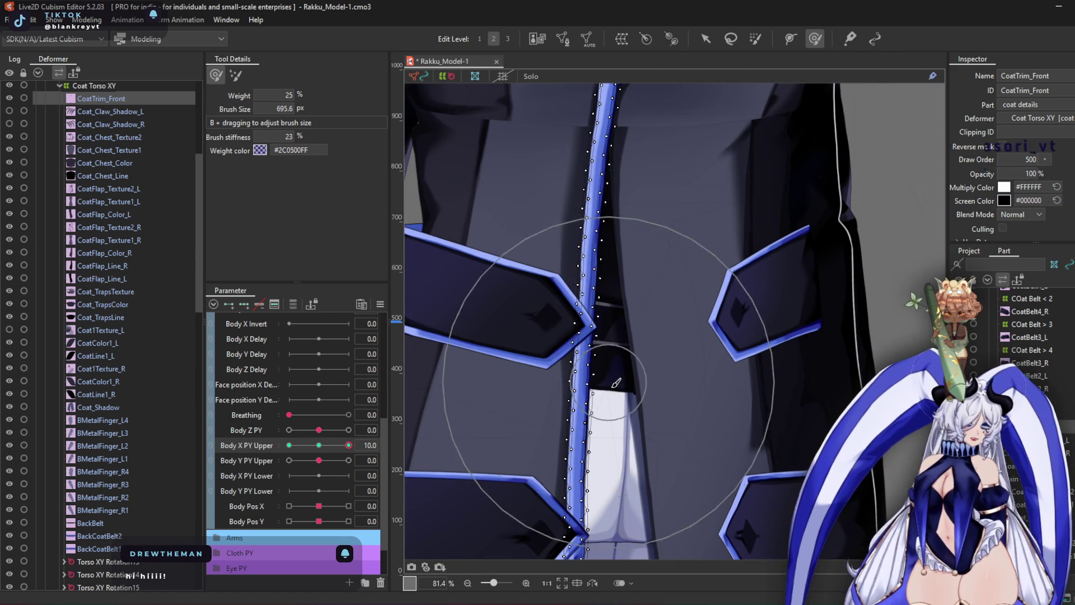
pyautogui.moveTo(568, 325); pyautogui.dragTo(614, 217, button='middle')
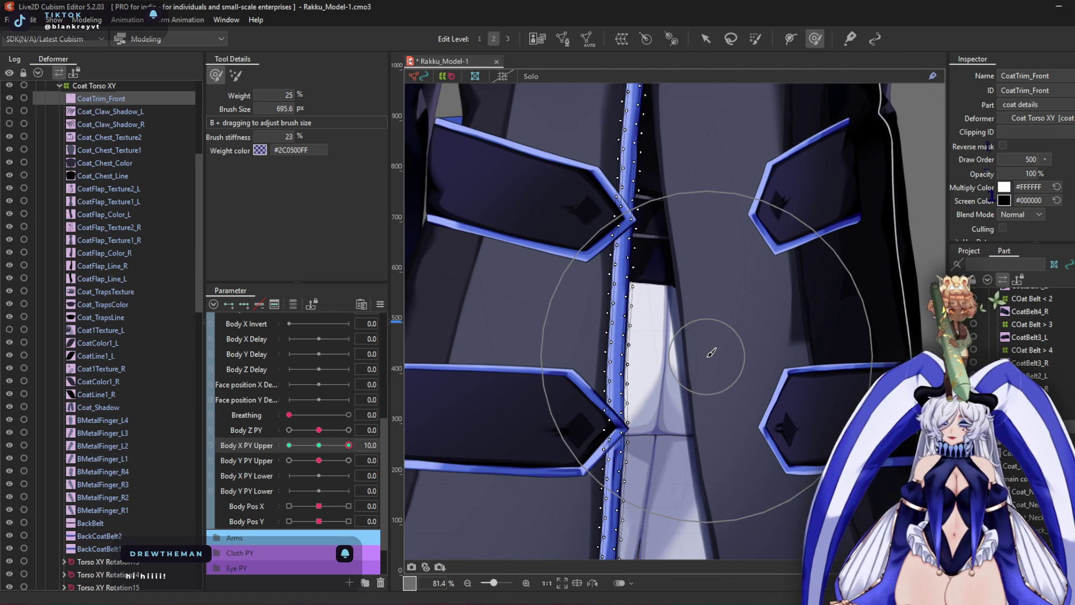
pyautogui.moveTo(696, 421); pyautogui.dragTo(691, 288, button='middle')
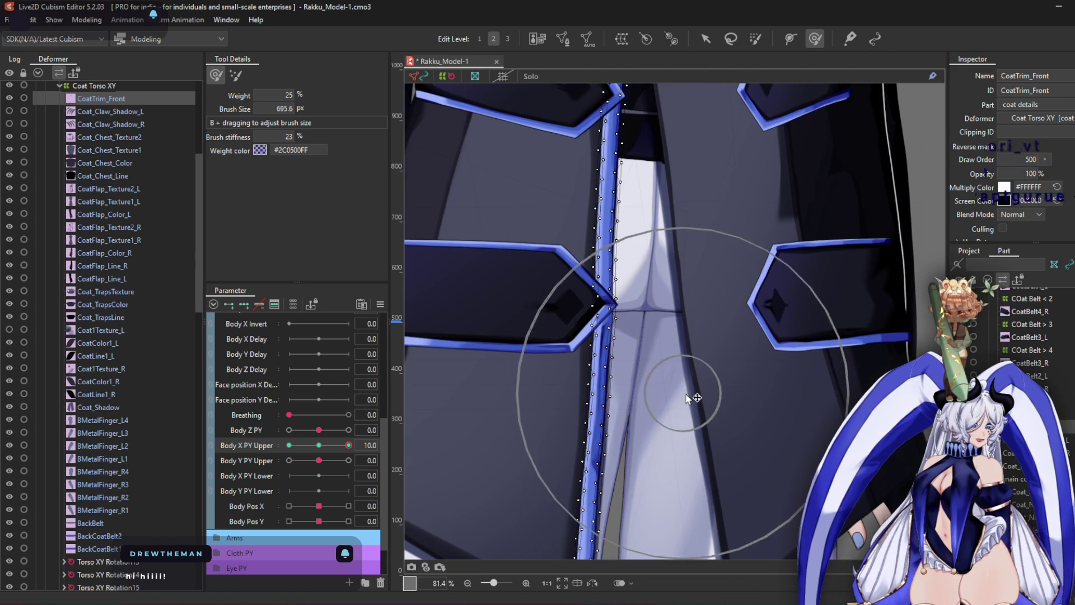
pyautogui.scroll(-3, 696, 396)
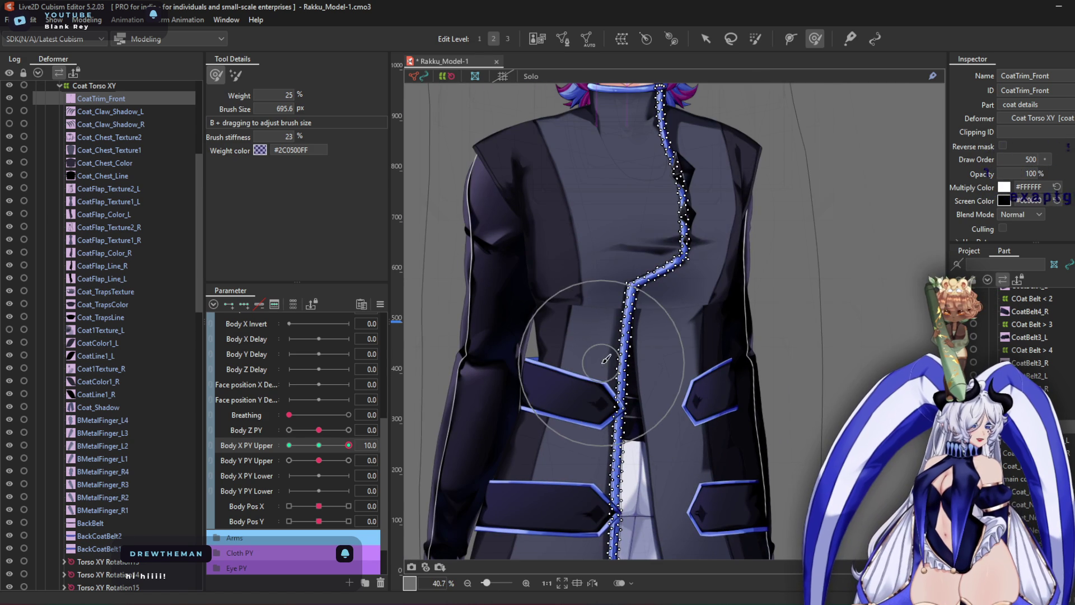
# Step down the Deformer list past the Coat_Chest layers and select CoatFlap_Texture1_L
pyautogui.click(112, 138)
pyautogui.click(130, 150)
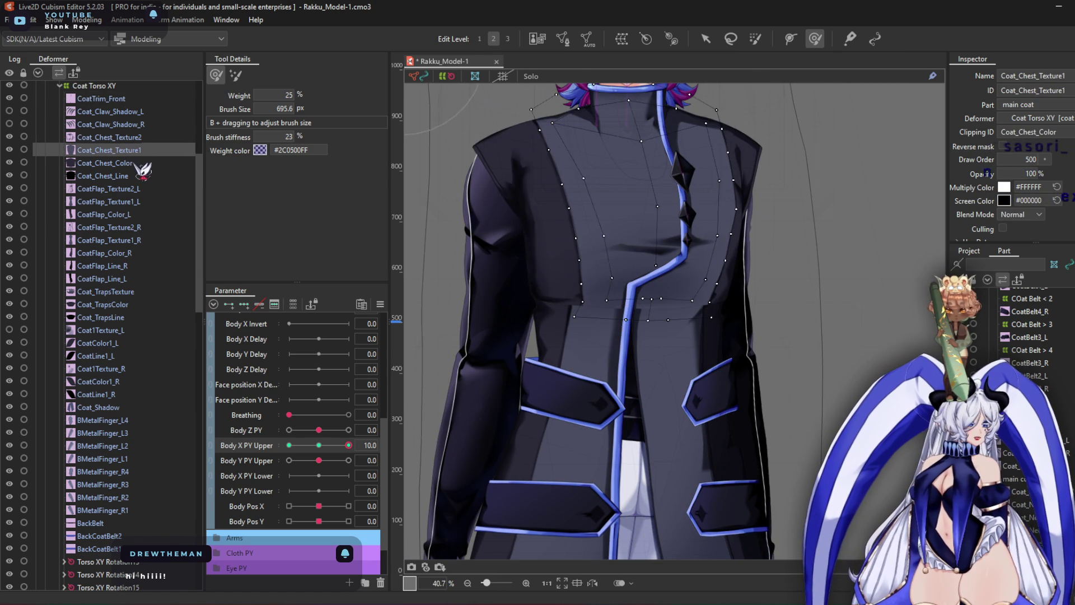
pyautogui.click(134, 163)
pyautogui.click(133, 177)
pyautogui.click(132, 189)
pyautogui.click(130, 202)
pyautogui.press('Up')
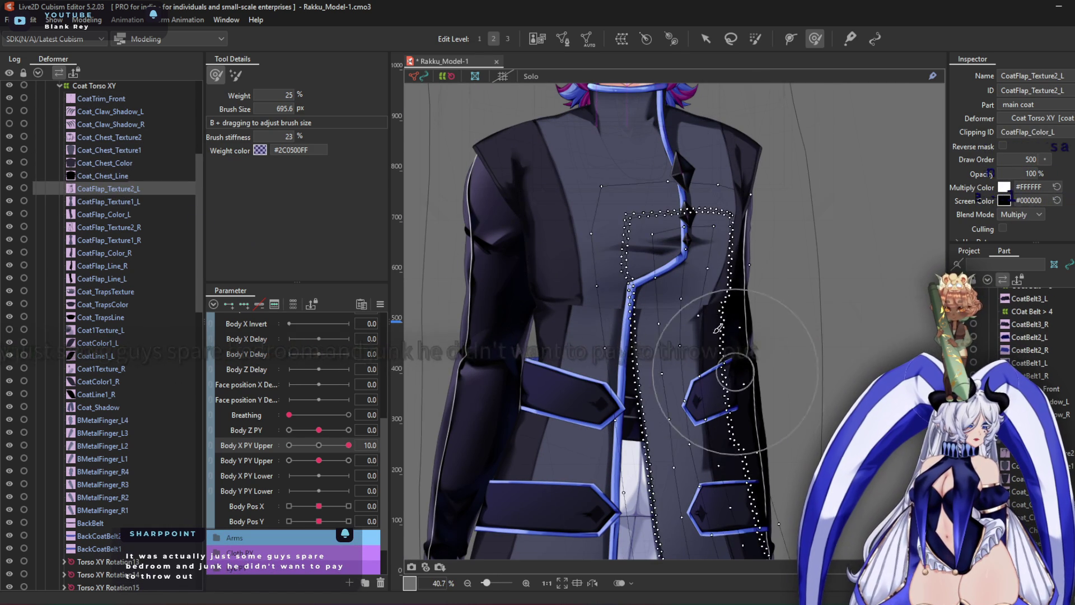
pyautogui.scroll(3, 721, 335)
pyautogui.click(128, 203)
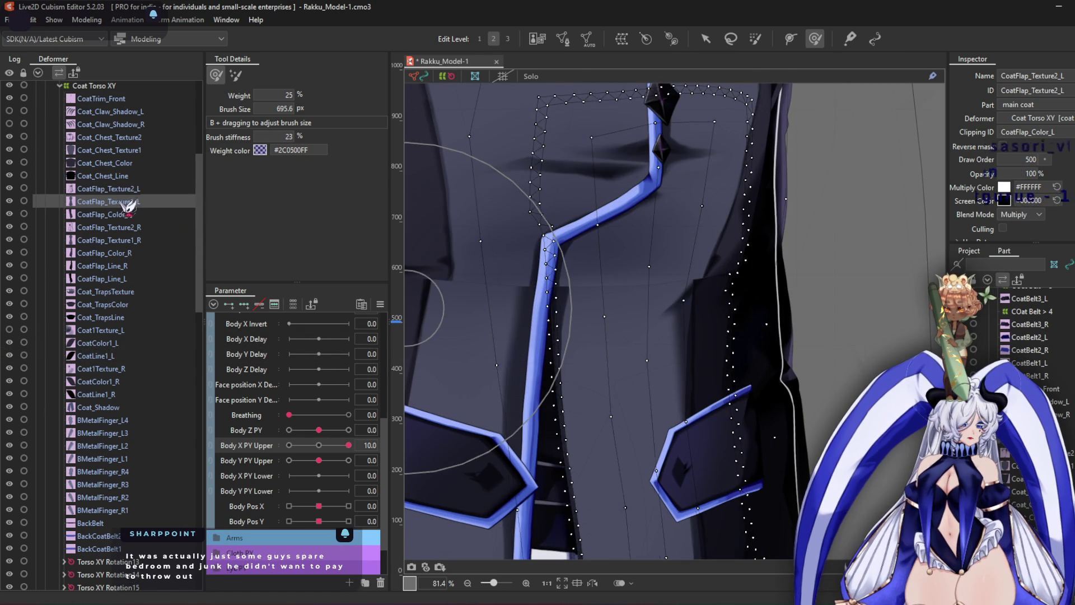
# Zoom in on CoatFlap_Texture1_L, shrink the deform brush, and move the Body X PY Upper slider
pyautogui.scroll(-5, 687, 265)
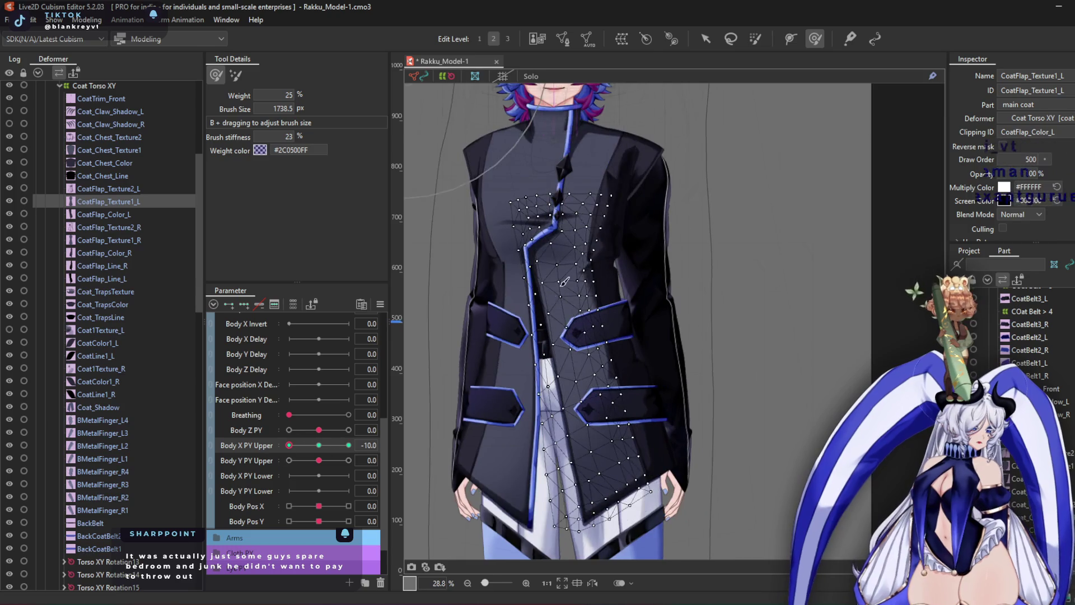
pyautogui.scroll(2, 610, 243)
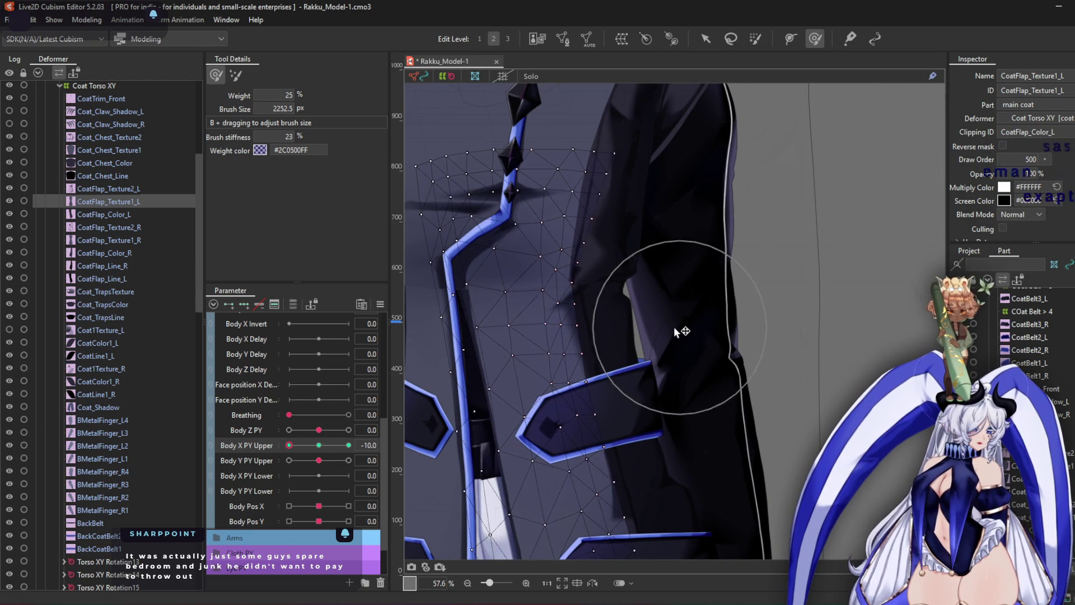
pyautogui.scroll(3, 579, 230)
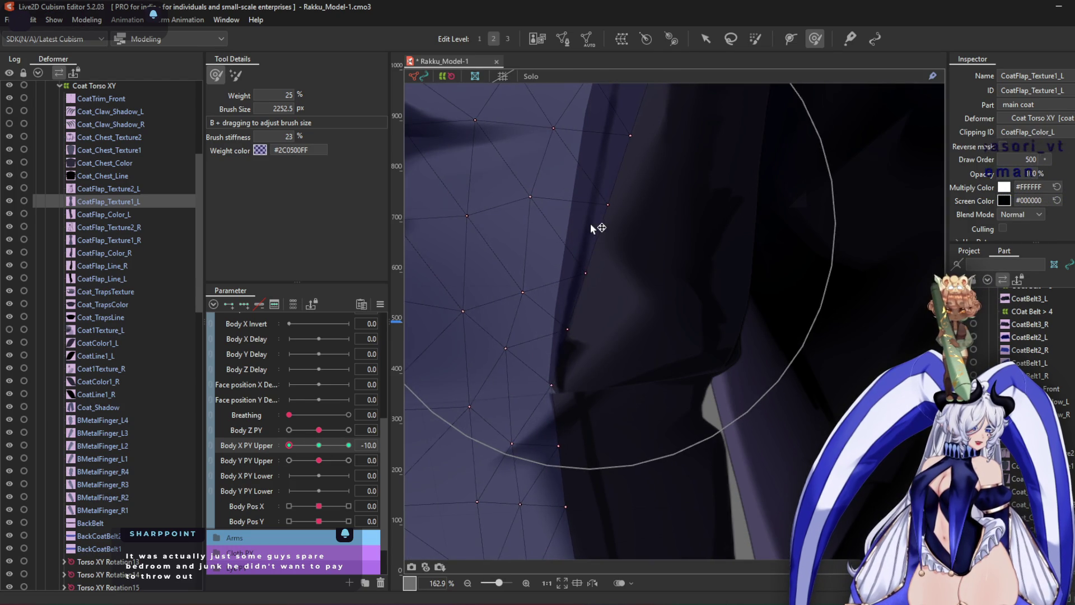
pyautogui.scroll(-4, 614, 247)
pyautogui.scroll(-3, 614, 251)
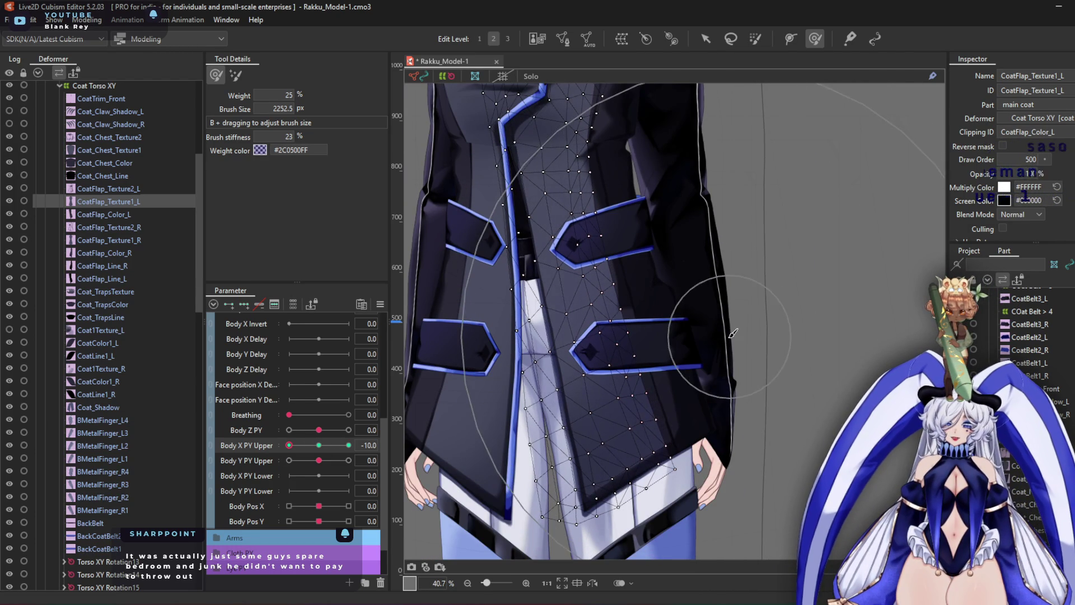
pyautogui.moveTo(723, 330); pyautogui.dragTo(679, 317)
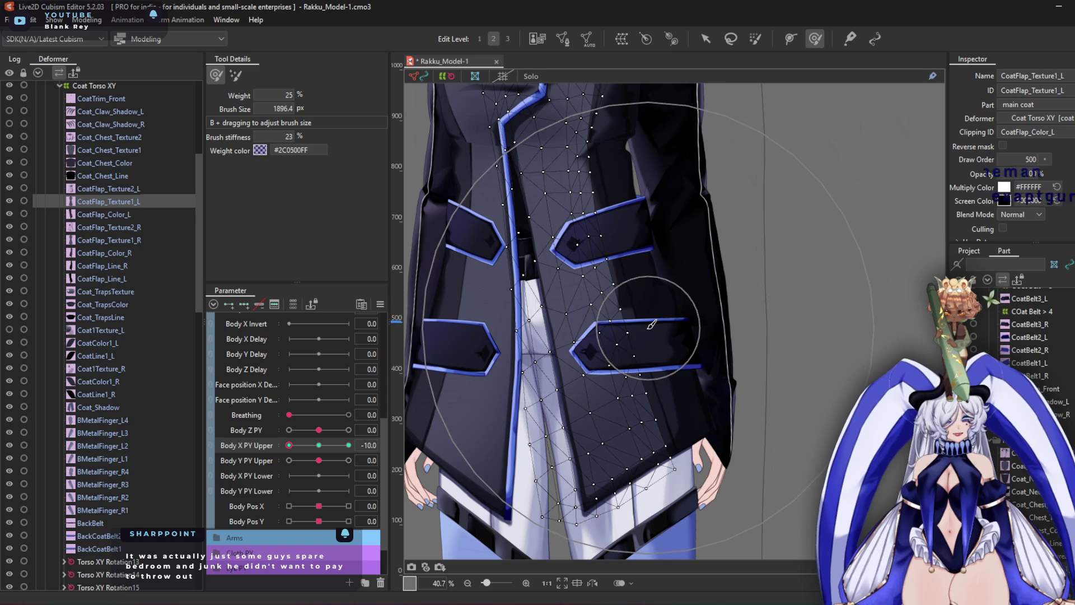
pyautogui.moveTo(289, 445)
pyautogui.mouseDown()
pyautogui.moveTo(348, 446)
pyautogui.moveTo(319, 445)
pyautogui.mouseUp()
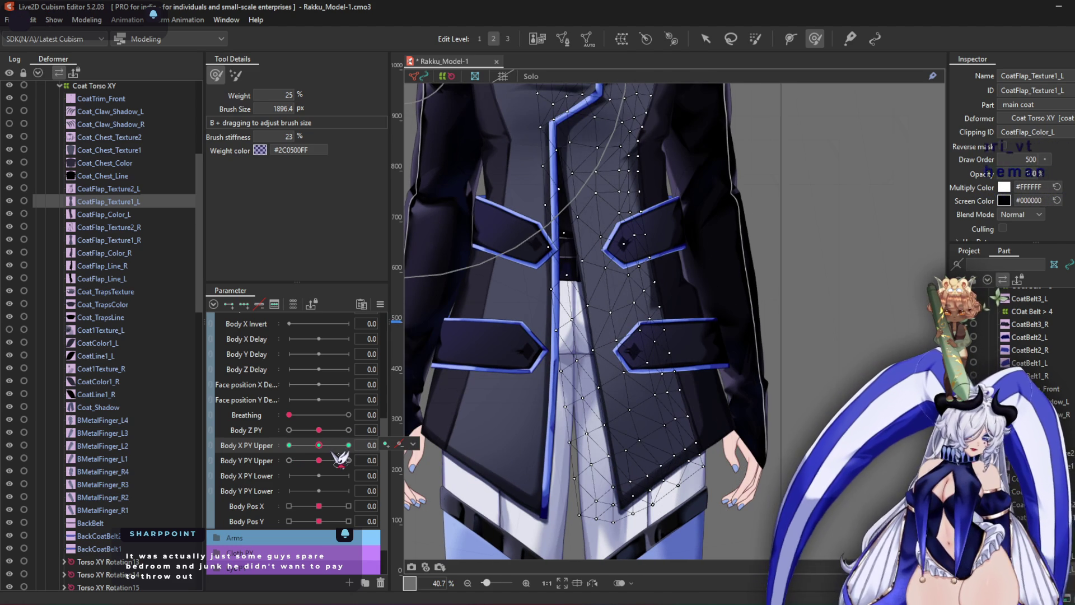
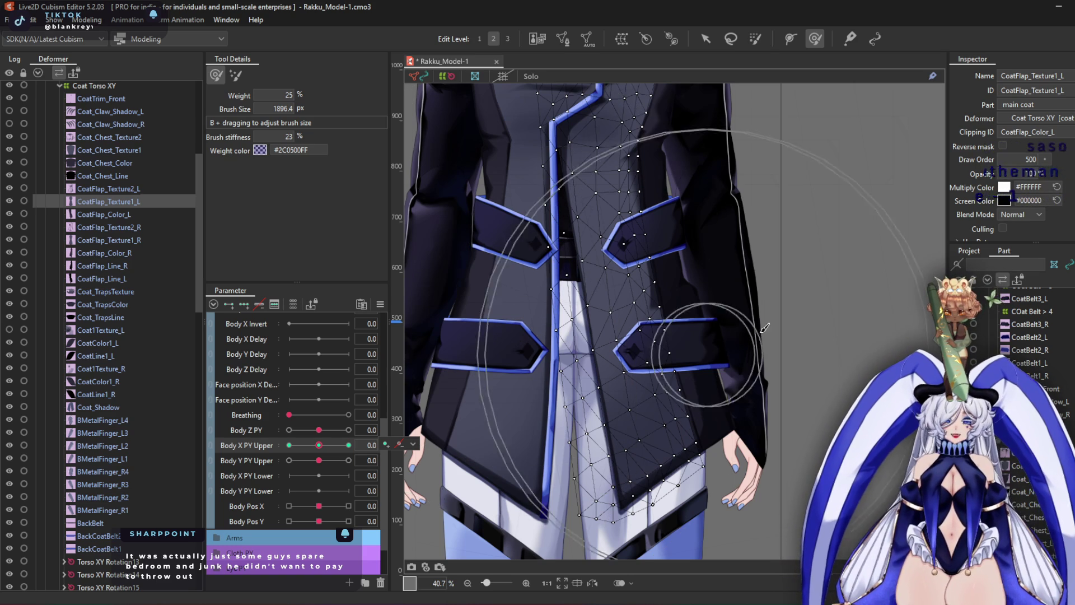
# Swing Body X PY Upper to both extremes, reset it to neutral, and recentre the coat
pyautogui.moveTo(332, 448)
pyautogui.mouseDown()
pyautogui.moveTo(364, 446)
pyautogui.moveTo(288, 445)
pyautogui.moveTo(388, 446)
pyautogui.mouseUp()
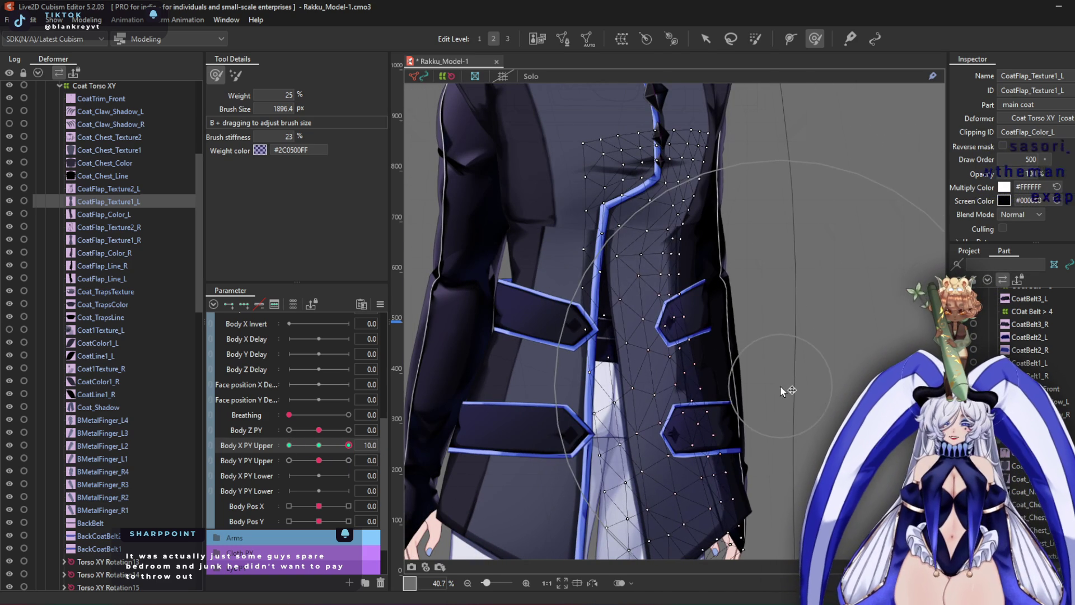
pyautogui.scroll(5, 795, 358)
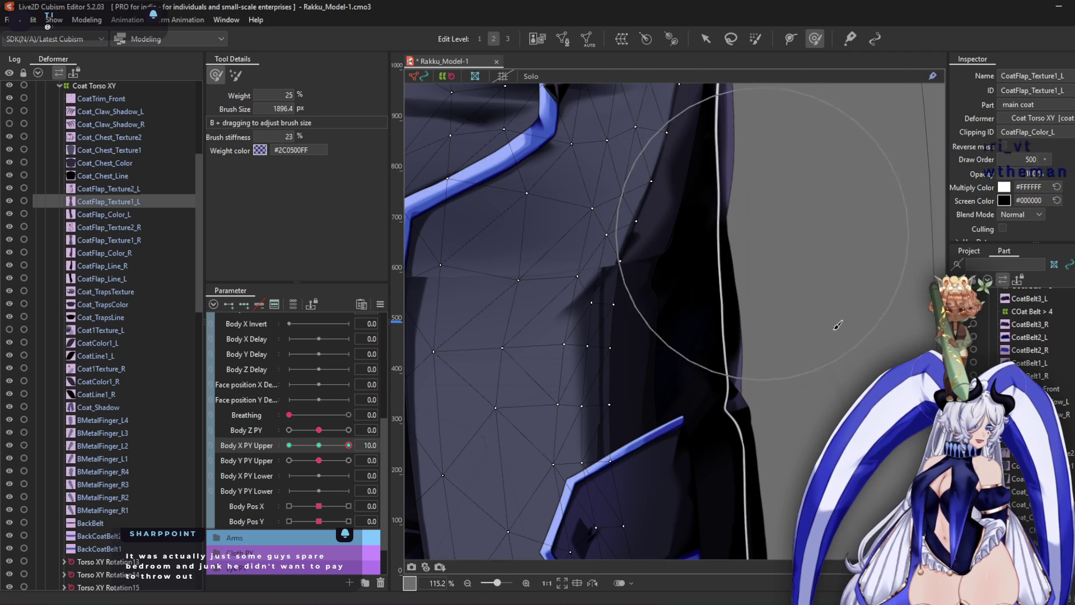
pyautogui.moveTo(653, 192)
pyautogui.mouseDown()
pyautogui.moveTo(638, 123)
pyautogui.moveTo(733, 351)
pyautogui.mouseUp()
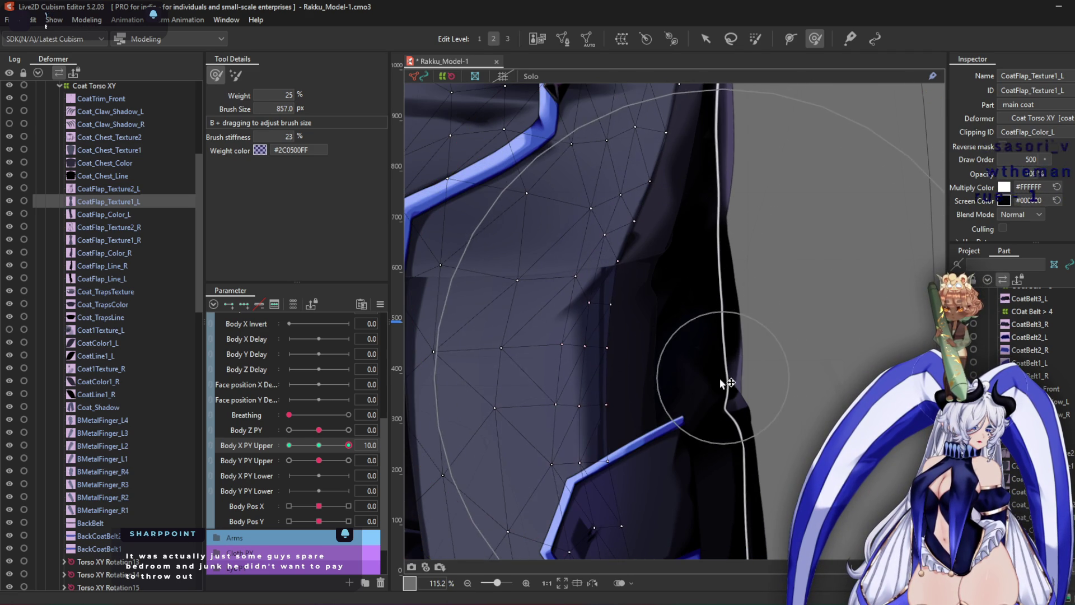
pyautogui.scroll(-3, 732, 275)
pyautogui.scroll(-2, 733, 275)
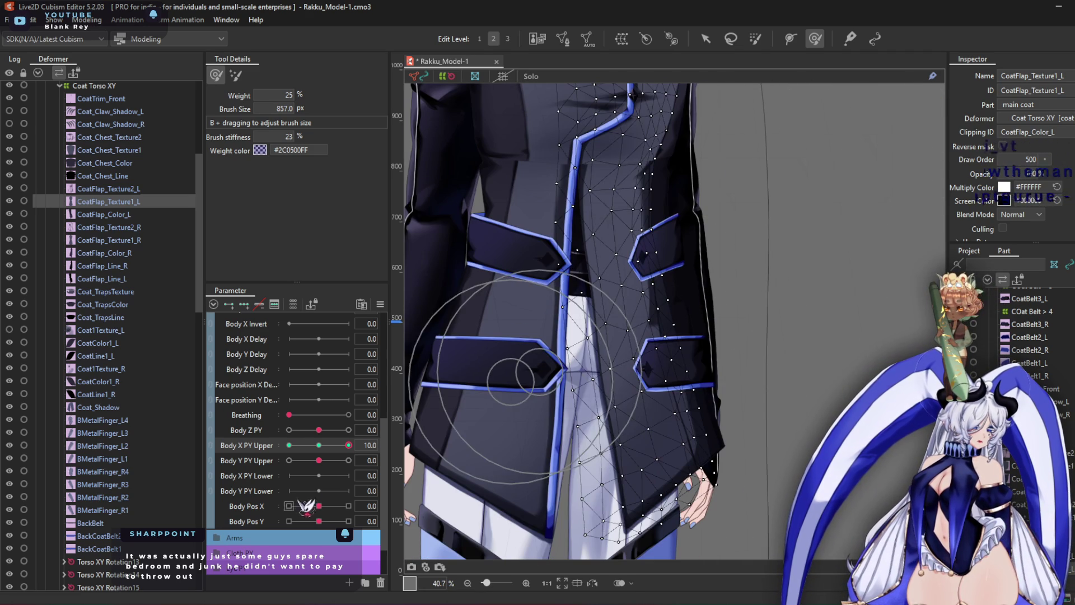
pyautogui.moveTo(336, 454); pyautogui.dragTo(197, 469)
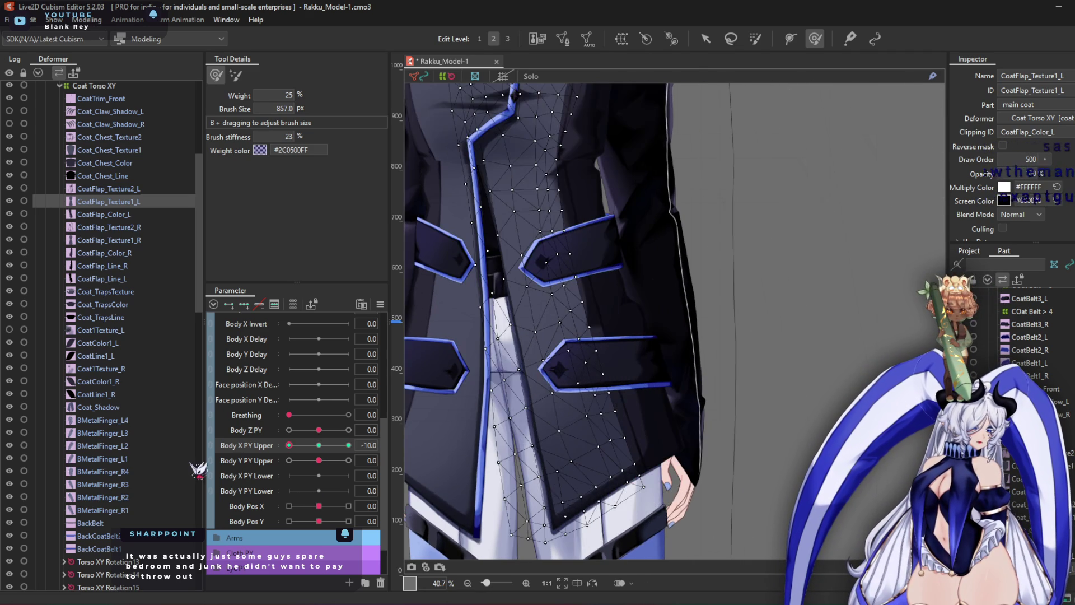
pyautogui.click(342, 452)
pyautogui.moveTo(618, 304); pyautogui.dragTo(692, 388)
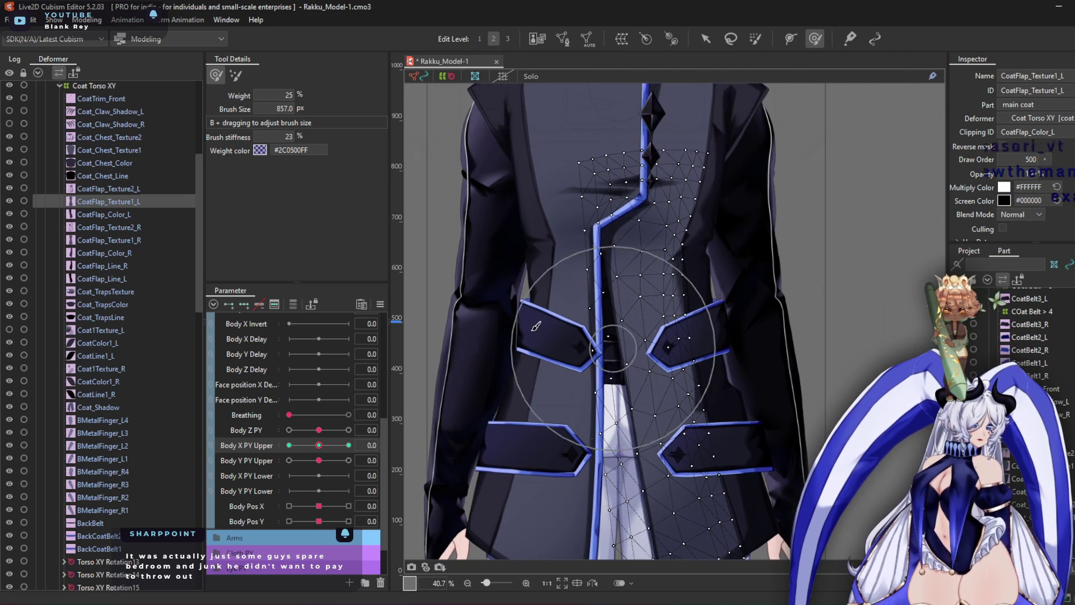
pyautogui.scroll(2, 132, 207)
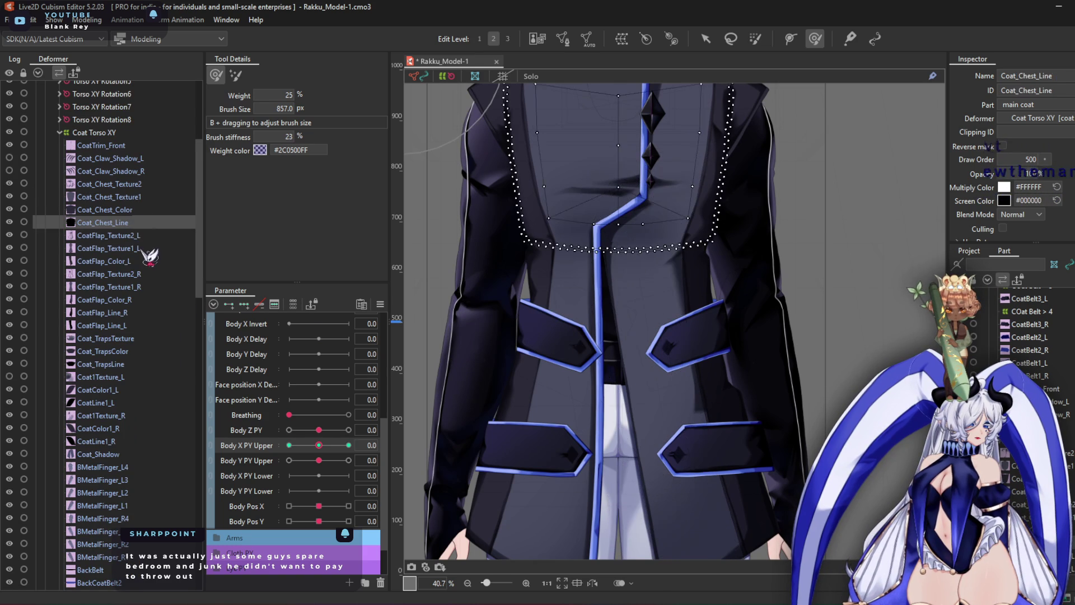
# Select CoatFlap_Texture1_R and subdivide its mesh with 4 Division, then apply it
pyautogui.click(145, 261)
pyautogui.click(112, 274)
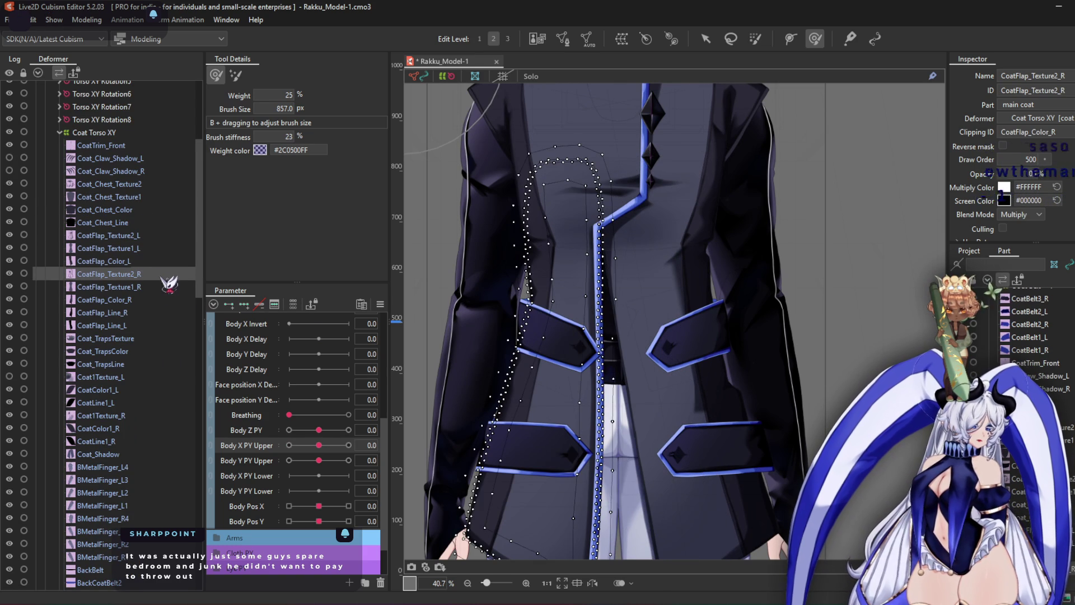
pyautogui.click(160, 287)
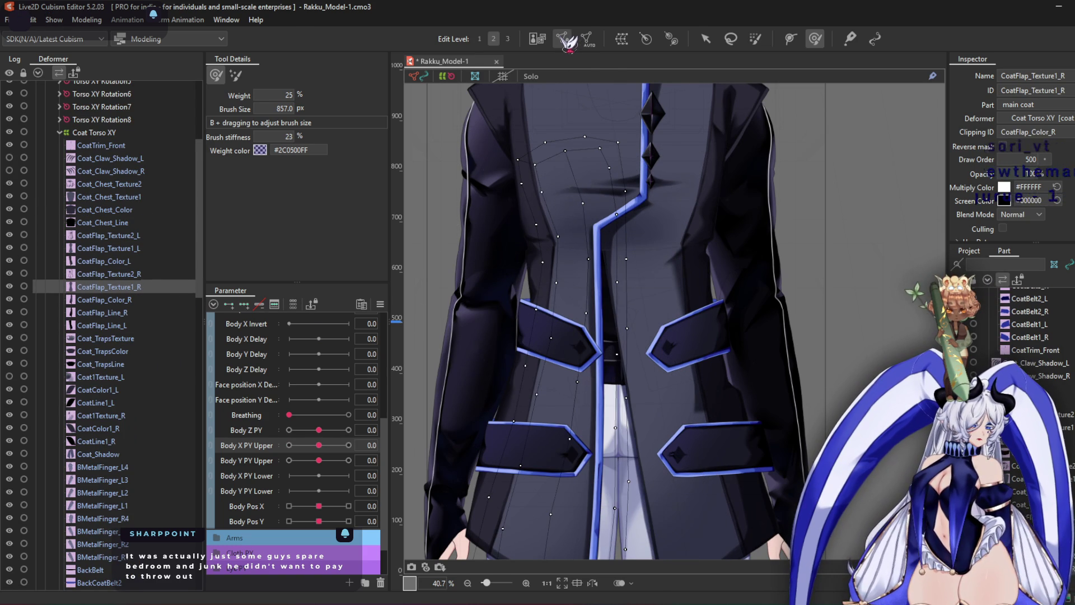
pyautogui.click(563, 39)
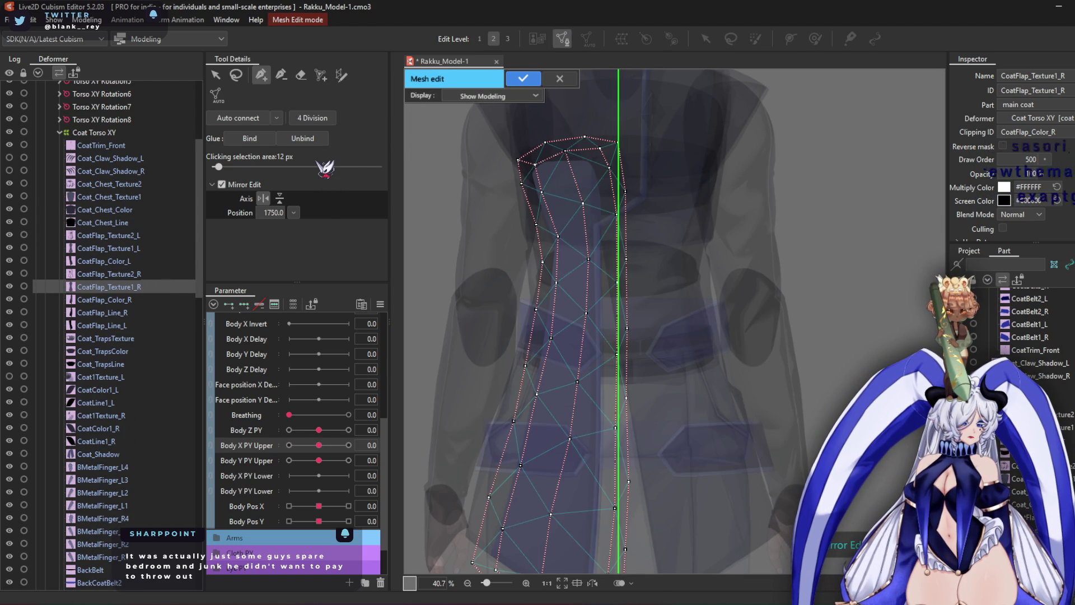
pyautogui.click(327, 121)
pyautogui.click(523, 78)
pyautogui.scroll(2, 539, 271)
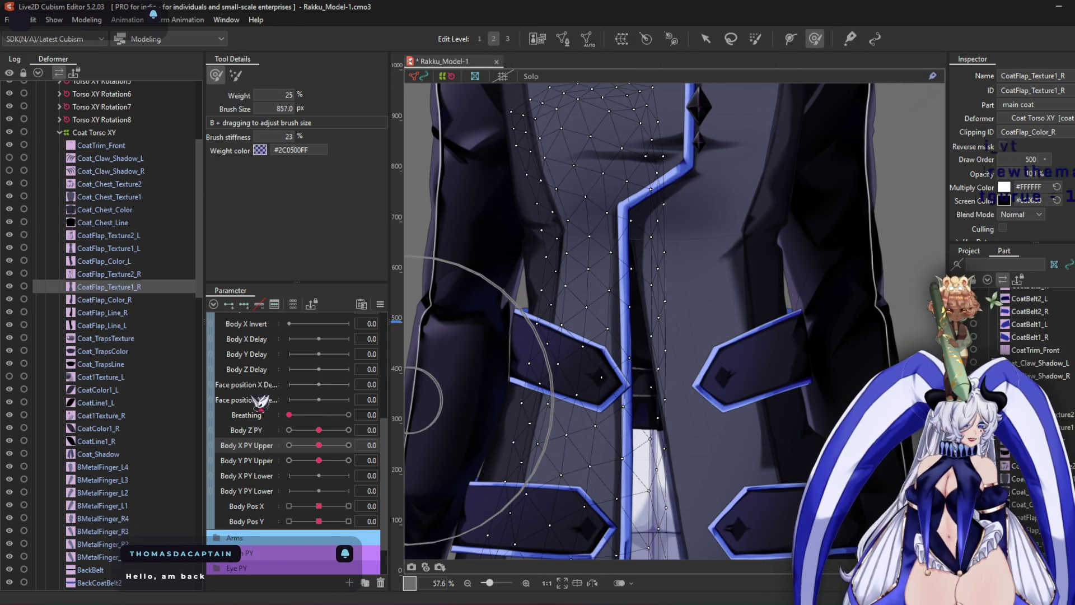
# At Body X PY Upper 10, warp the flap and lower coat texture to match the turned coat
pyautogui.click(348, 445)
pyautogui.scroll(1, 564, 252)
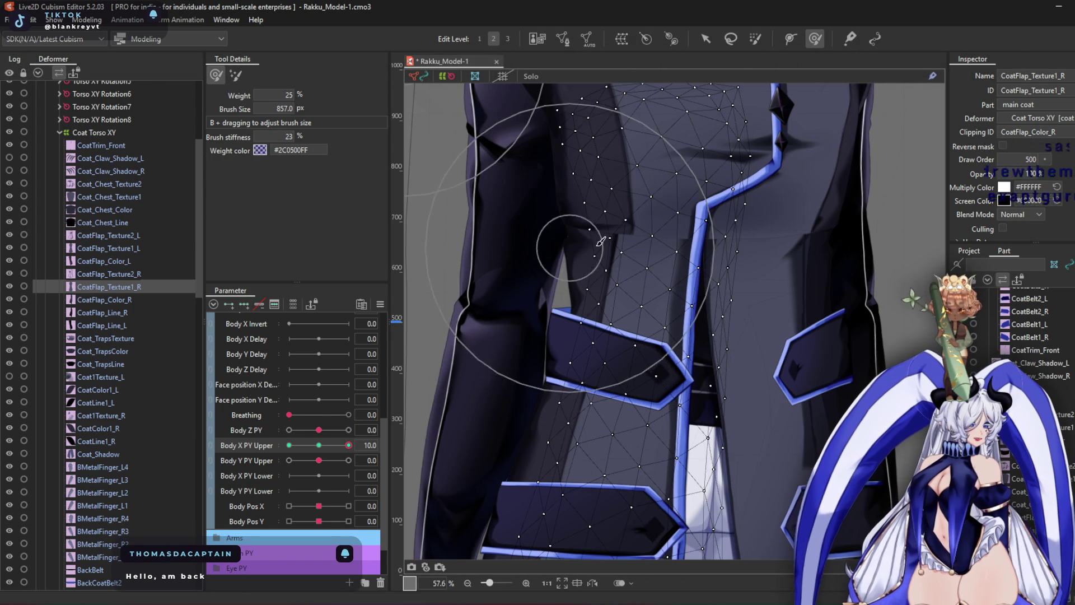
pyautogui.scroll(1, 503, 243)
pyautogui.moveTo(503, 243)
pyautogui.mouseDown()
pyautogui.moveTo(571, 264)
pyautogui.moveTo(552, 240)
pyautogui.moveTo(617, 276)
pyautogui.mouseUp()
pyautogui.scroll(-3, 617, 276)
pyautogui.scroll(1, 610, 264)
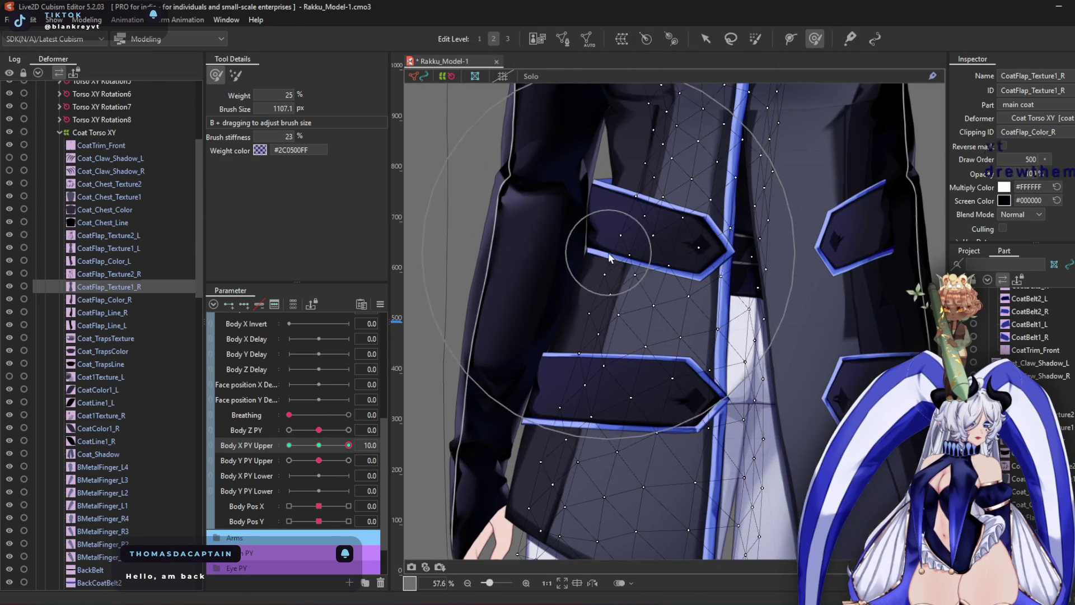
pyautogui.moveTo(574, 340)
pyautogui.mouseDown()
pyautogui.moveTo(583, 444)
pyautogui.moveTo(560, 387)
pyautogui.moveTo(605, 303)
pyautogui.moveTo(612, 312)
pyautogui.moveTo(599, 283)
pyautogui.moveTo(580, 354)
pyautogui.mouseUp()
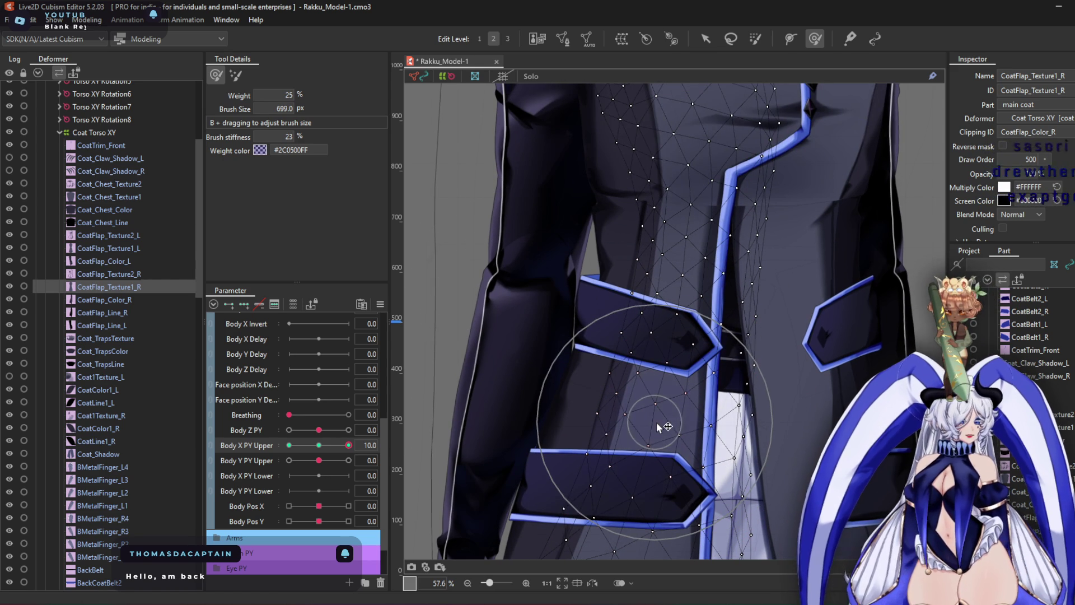
pyautogui.moveTo(745, 405)
pyautogui.mouseDown()
pyautogui.moveTo(734, 336)
pyautogui.moveTo(731, 396)
pyautogui.mouseUp()
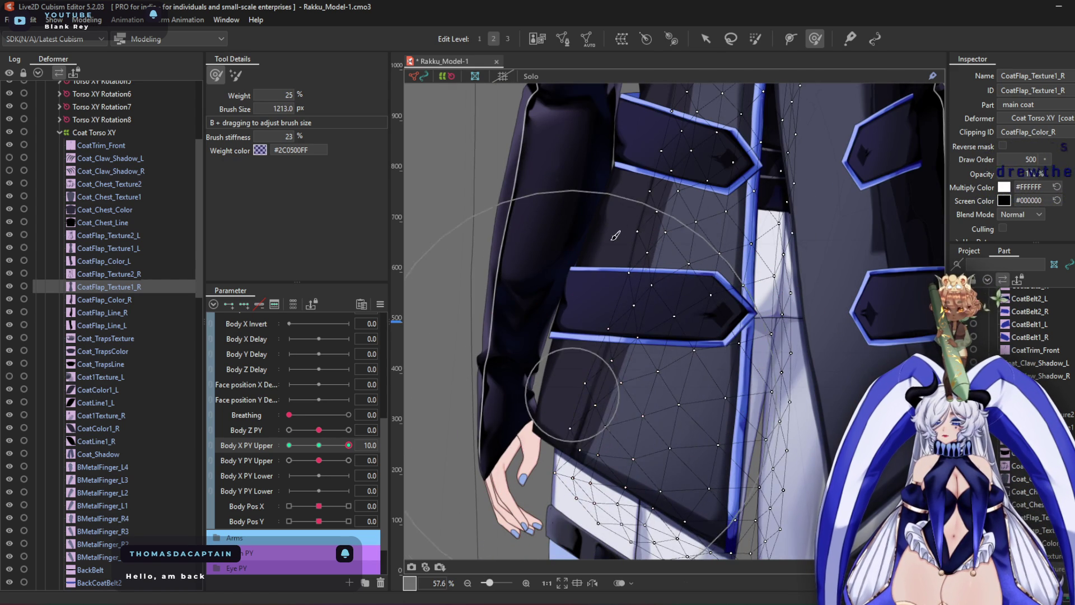
# At Body X PY Upper -10, pull the flap texture up and left into alignment, then reset to 0
pyautogui.moveTo(349, 445); pyautogui.dragTo(289, 445)
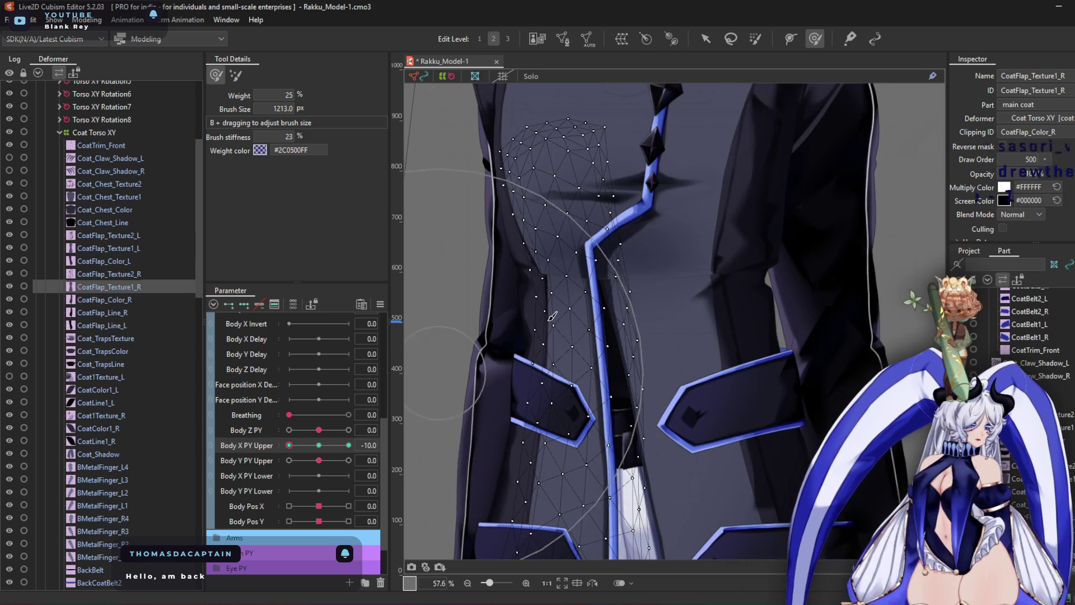
pyautogui.scroll(2, 593, 247)
pyautogui.moveTo(637, 259); pyautogui.dragTo(622, 263)
pyautogui.moveTo(655, 308)
pyautogui.mouseDown()
pyautogui.moveTo(682, 312)
pyautogui.moveTo(673, 306)
pyautogui.mouseUp()
pyautogui.scroll(-2, 690, 344)
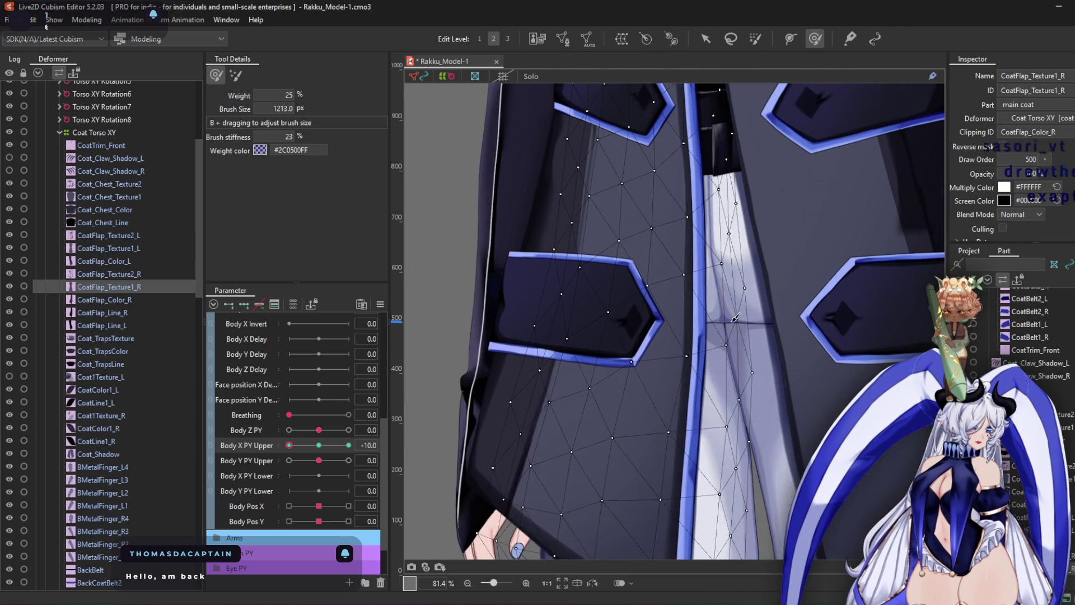
pyautogui.moveTo(289, 445)
pyautogui.mouseDown()
pyautogui.moveTo(394, 449)
pyautogui.moveTo(259, 463)
pyautogui.mouseUp()
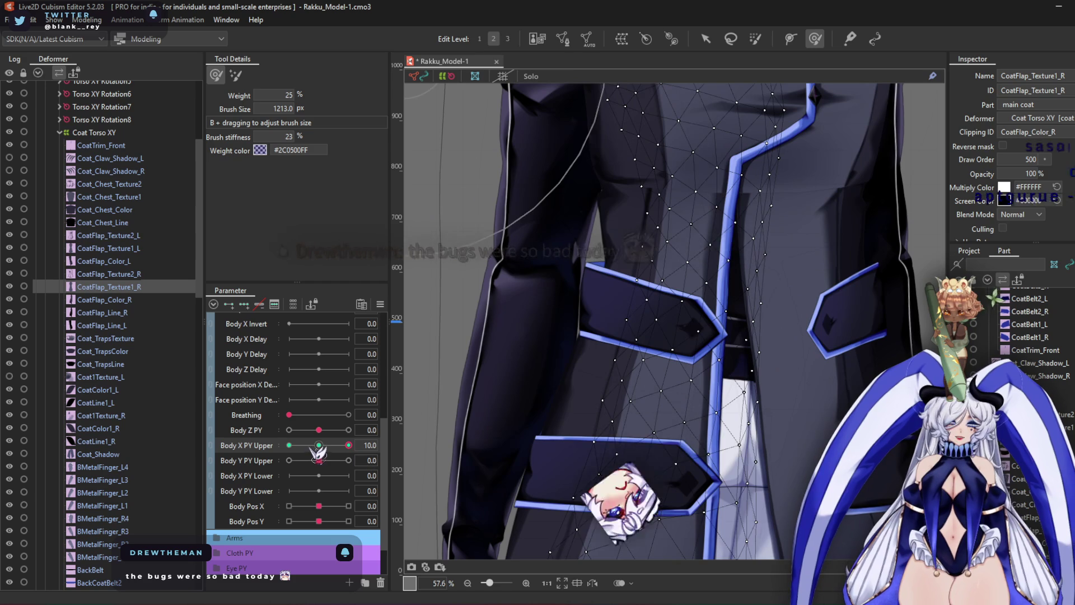
pyautogui.click(319, 445)
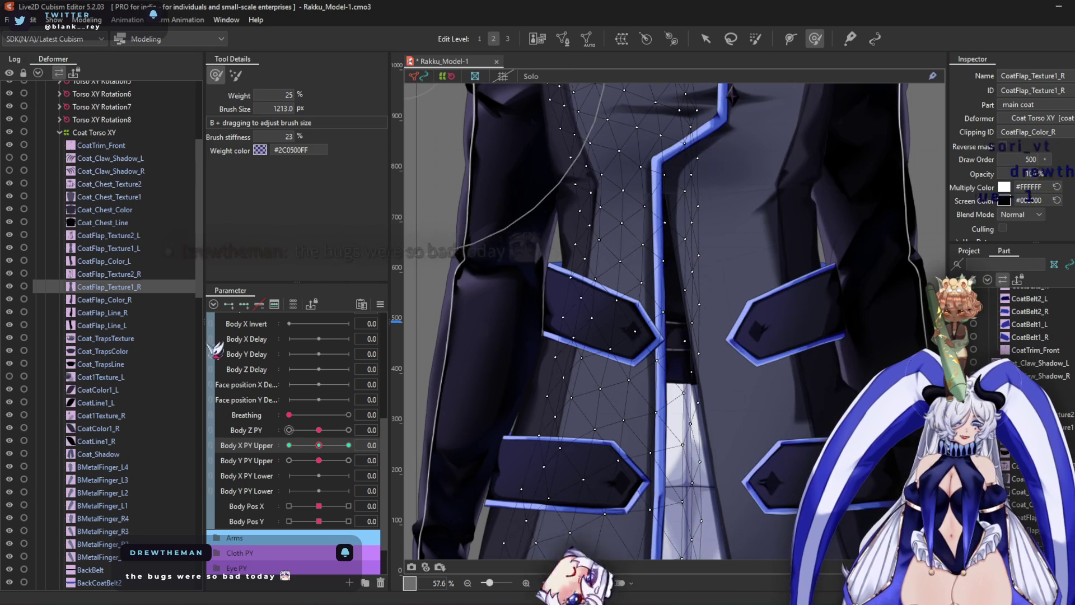
pyautogui.click(121, 274)
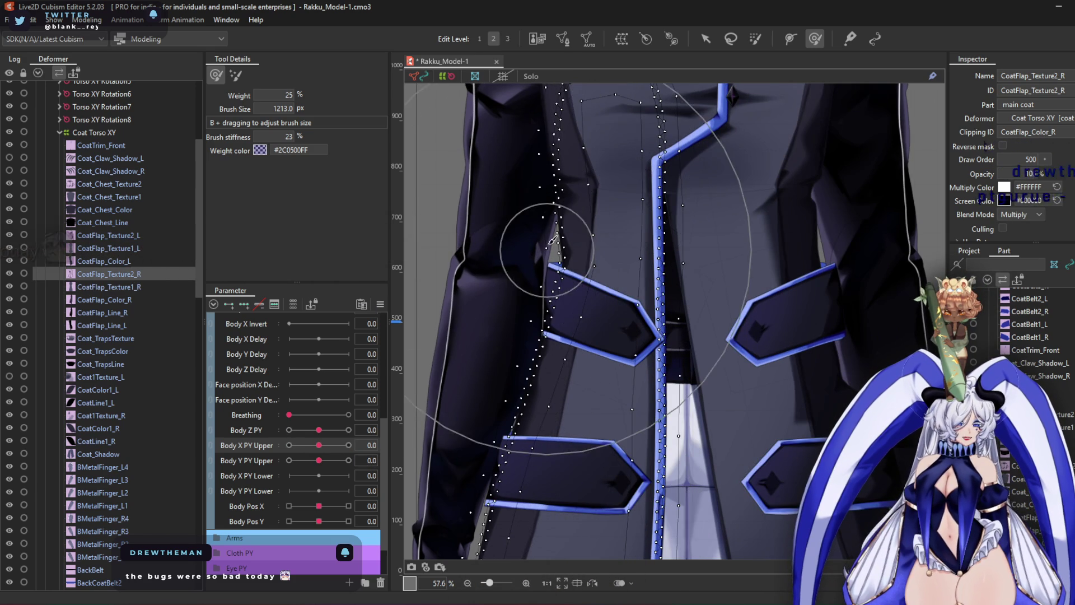
# At Body X PY Upper 10, reshape CoatFlap_Texture2_R's outline, trim and white strip
pyautogui.scroll(3, 555, 241)
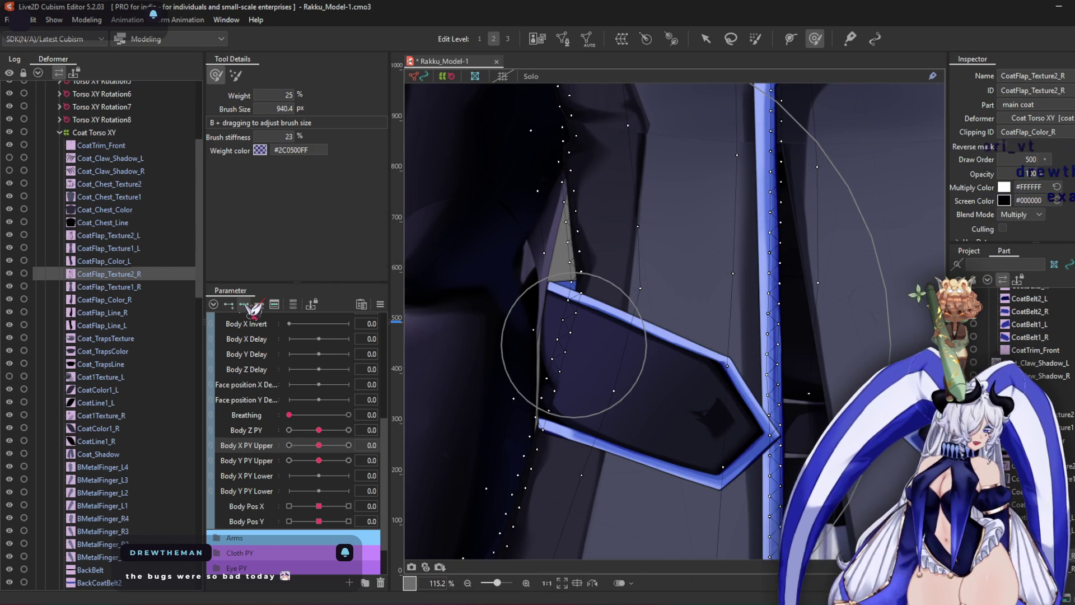
pyautogui.moveTo(322, 446); pyautogui.dragTo(348, 446)
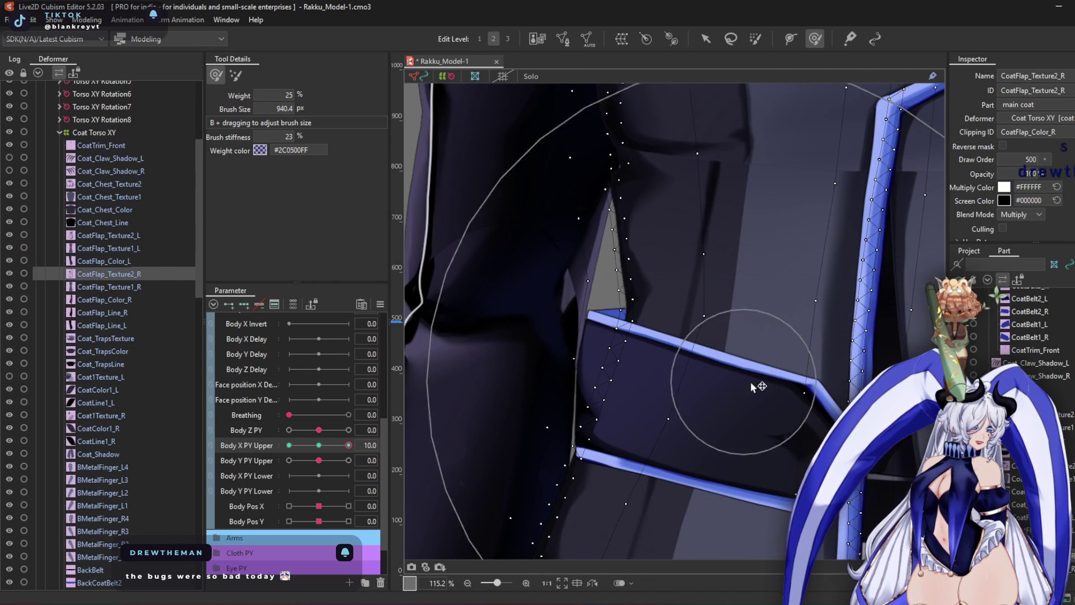
pyautogui.moveTo(839, 385)
pyautogui.mouseDown()
pyautogui.moveTo(840, 168)
pyautogui.moveTo(912, 179)
pyautogui.moveTo(865, 154)
pyautogui.mouseUp()
pyautogui.scroll(-2, 856, 168)
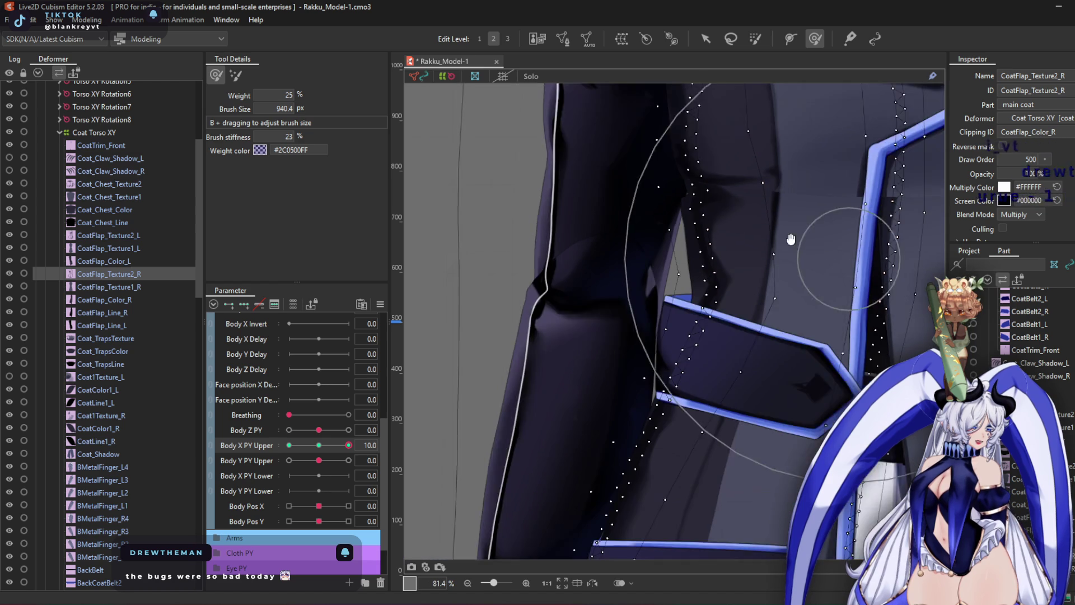
pyautogui.moveTo(730, 387)
pyautogui.mouseDown()
pyautogui.moveTo(663, 408)
pyautogui.moveTo(689, 432)
pyautogui.moveTo(658, 448)
pyautogui.mouseUp()
pyautogui.moveTo(648, 493)
pyautogui.mouseDown()
pyautogui.moveTo(672, 324)
pyautogui.moveTo(682, 344)
pyautogui.mouseUp()
pyautogui.moveTo(625, 399); pyautogui.dragTo(636, 419)
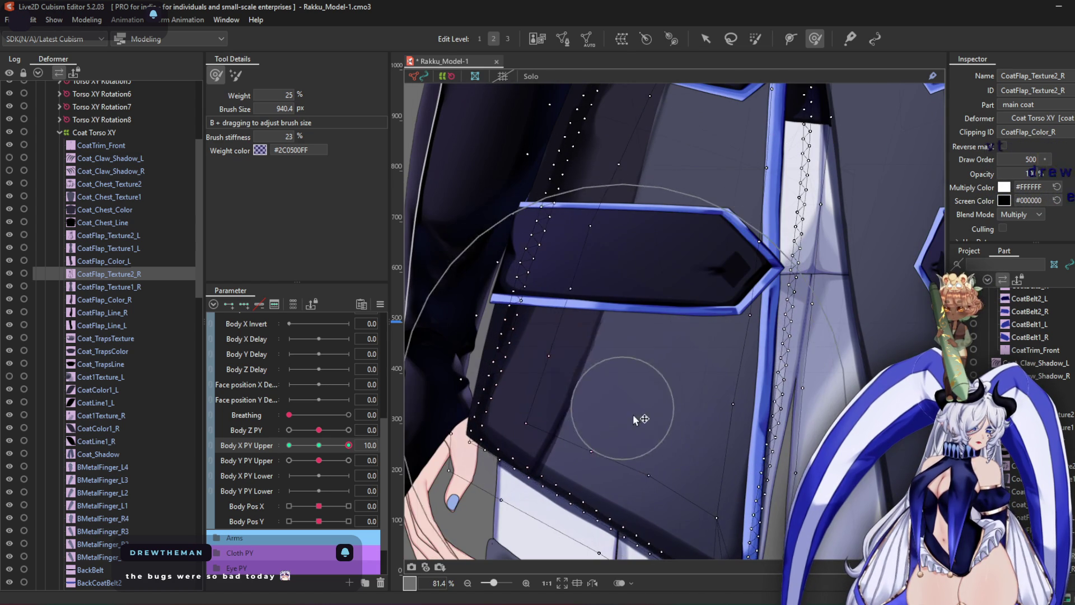
pyautogui.moveTo(747, 351); pyautogui.dragTo(675, 342)
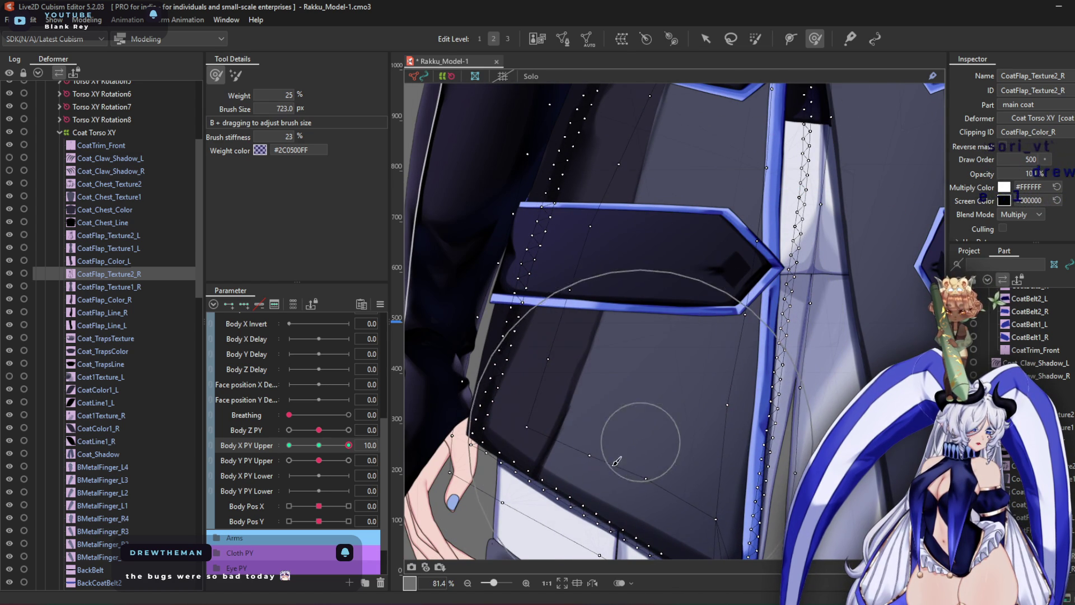
# Shift the coat edge mesh leftward, zoom out, and open Physics Settings
pyautogui.scroll(3, 593, 498)
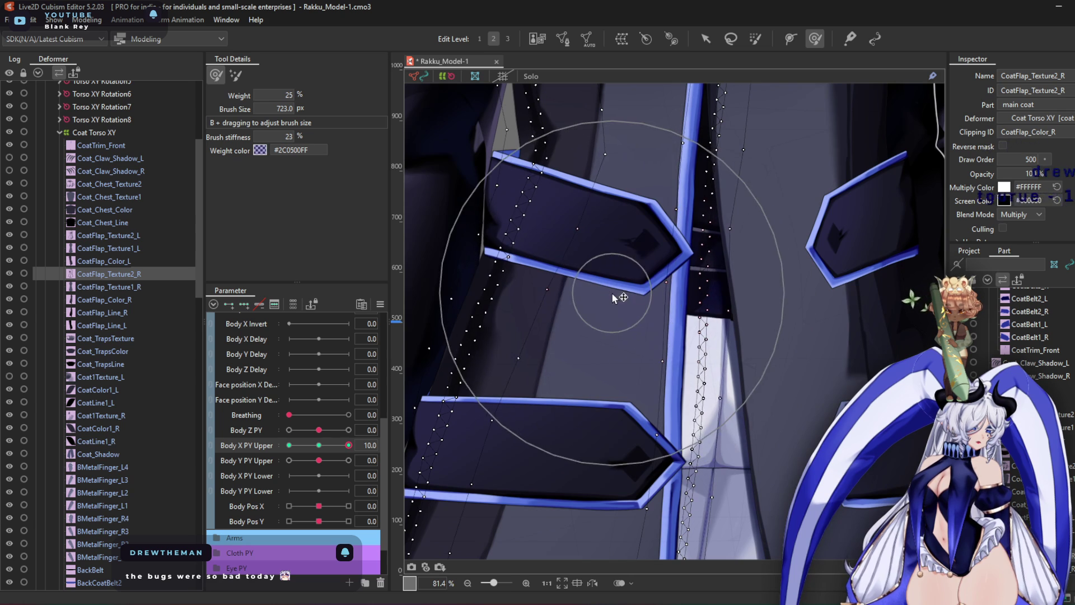
pyautogui.scroll(3, 626, 284)
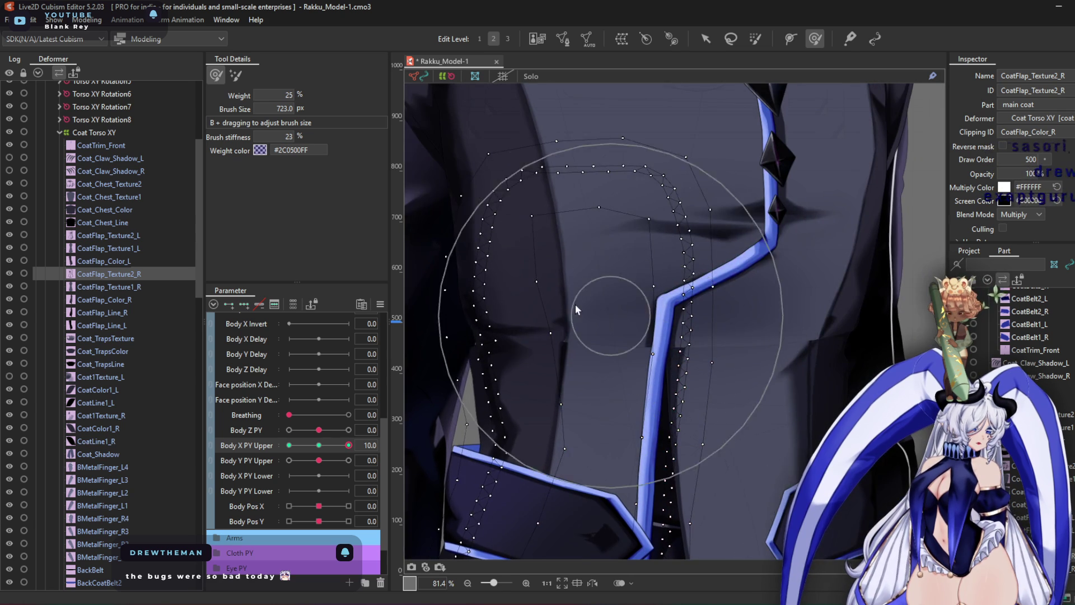
pyautogui.scroll(-4, 600, 392)
pyautogui.scroll(3, 529, 401)
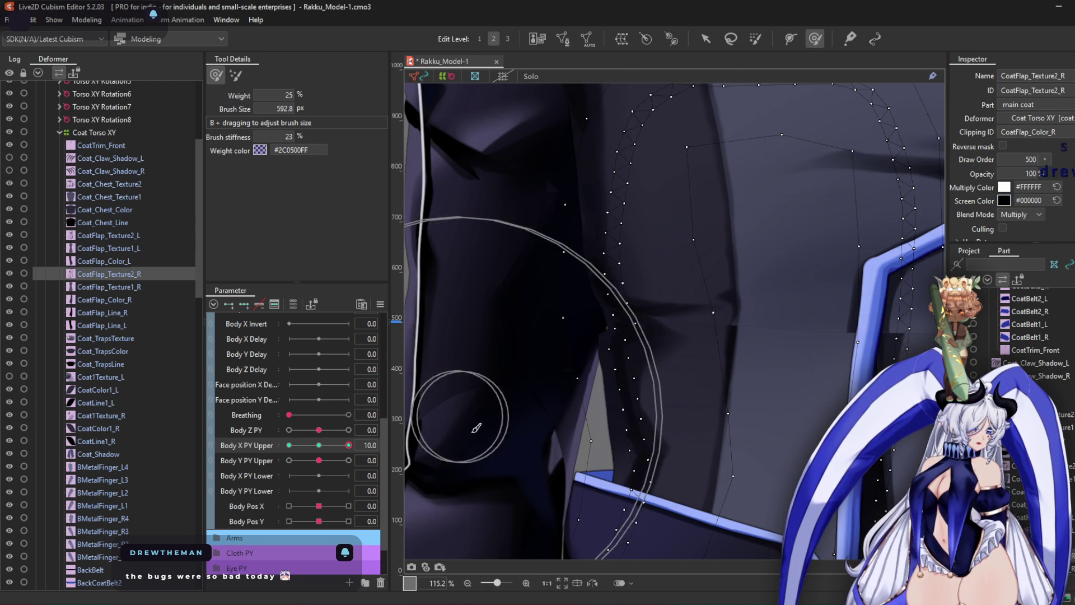
pyautogui.moveTo(489, 316); pyautogui.dragTo(453, 321)
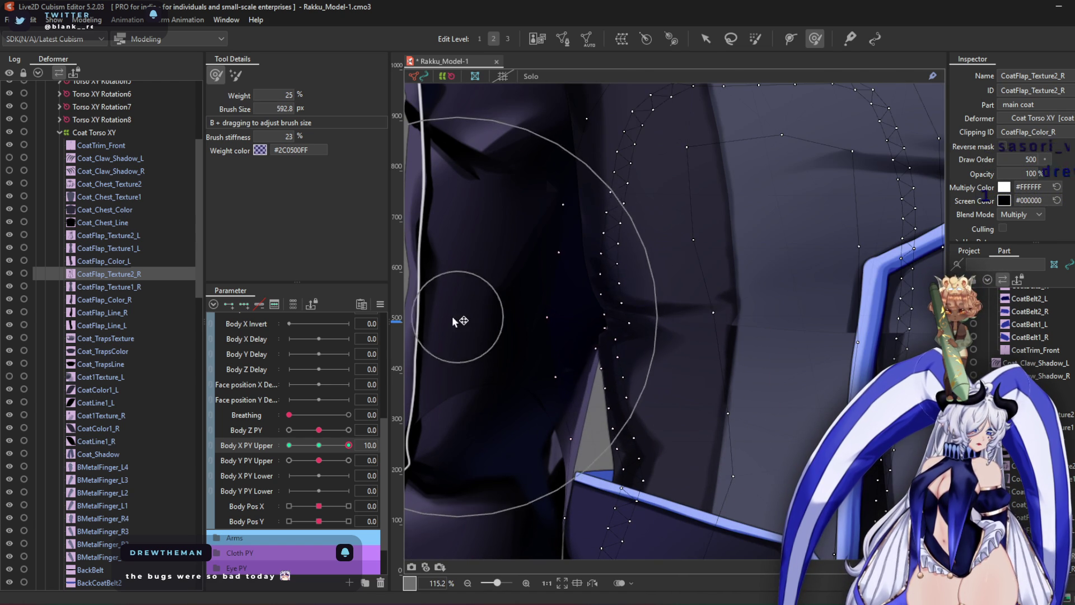
pyautogui.scroll(-5, 452, 312)
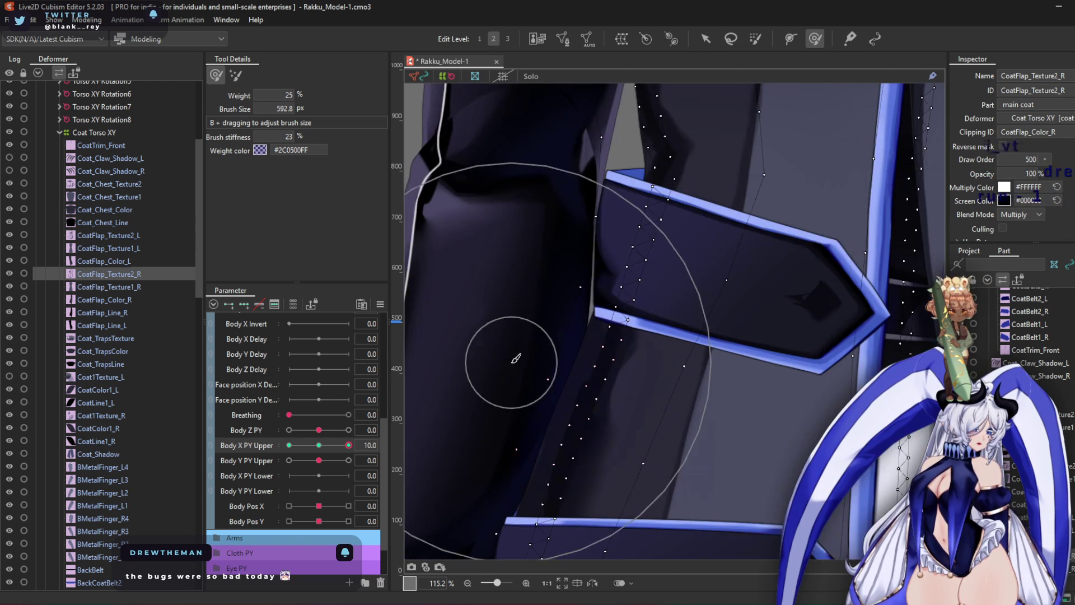
pyautogui.scroll(-3, 493, 347)
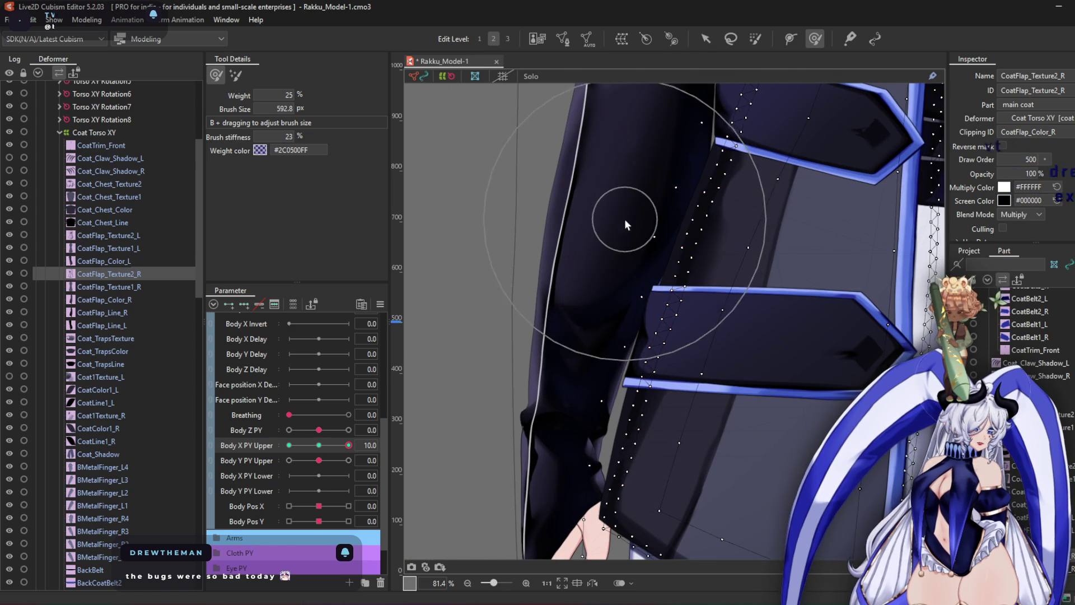
pyautogui.scroll(-2, 626, 224)
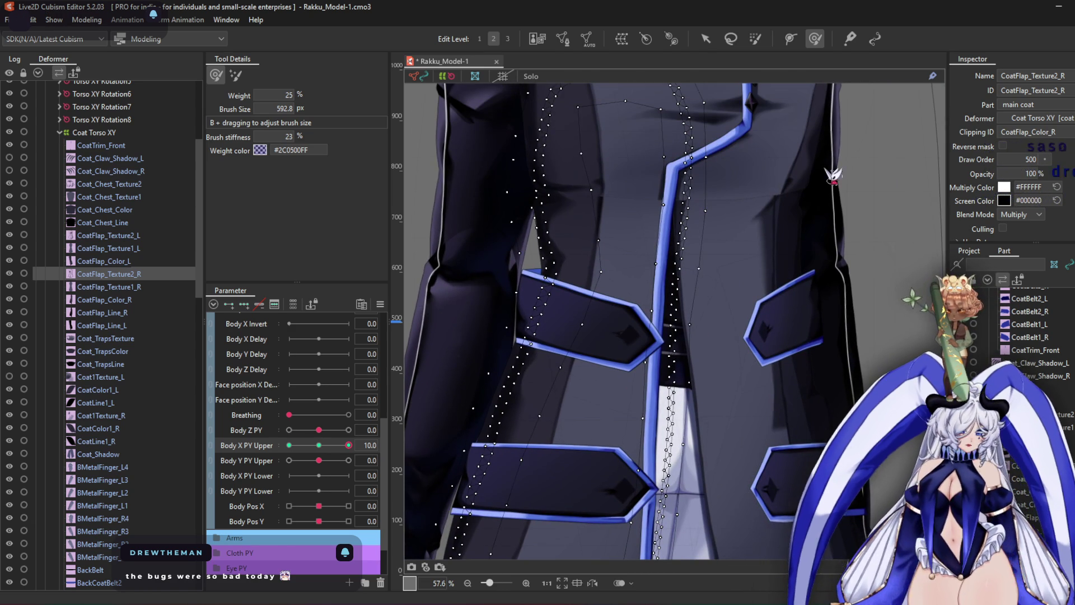
pyautogui.click(850, 38)
pyautogui.scroll(3, 805, 237)
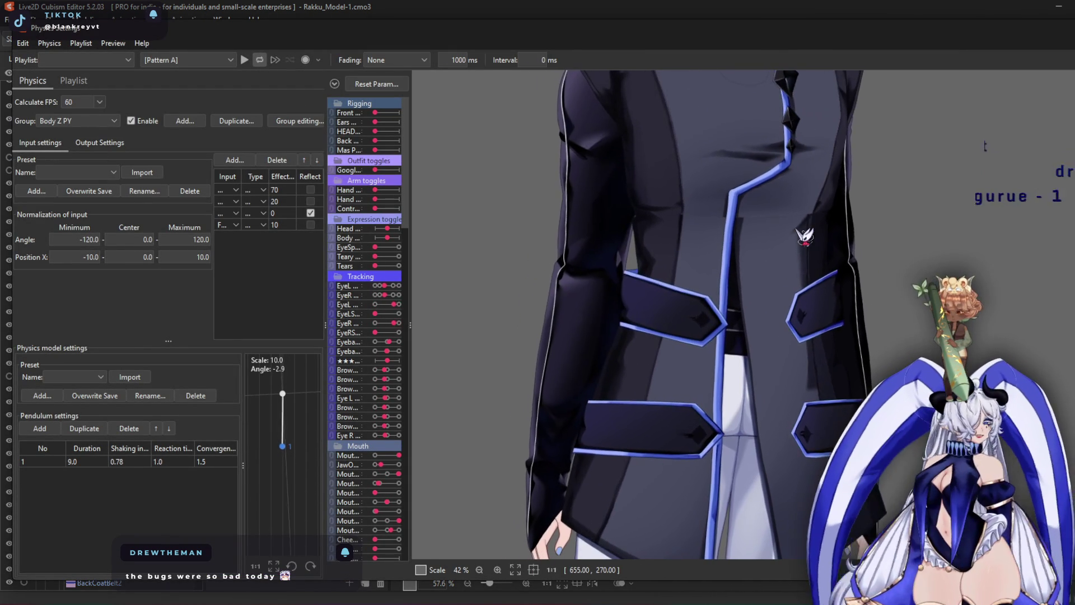
# Close Physics Settings and shrink the deform brush to about 440 px over the centre flap
pyautogui.press('Escape')
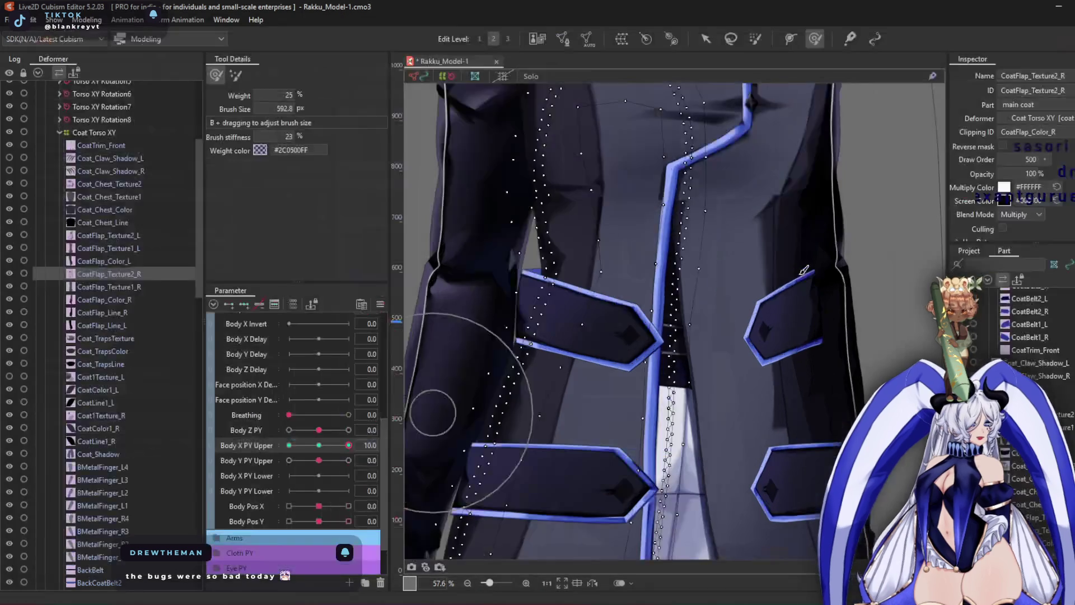
pyautogui.scroll(3, 557, 312)
pyautogui.scroll(-1, 557, 312)
pyautogui.moveTo(689, 411); pyautogui.dragTo(661, 411)
pyautogui.moveTo(619, 196); pyautogui.dragTo(629, 312, button='middle')
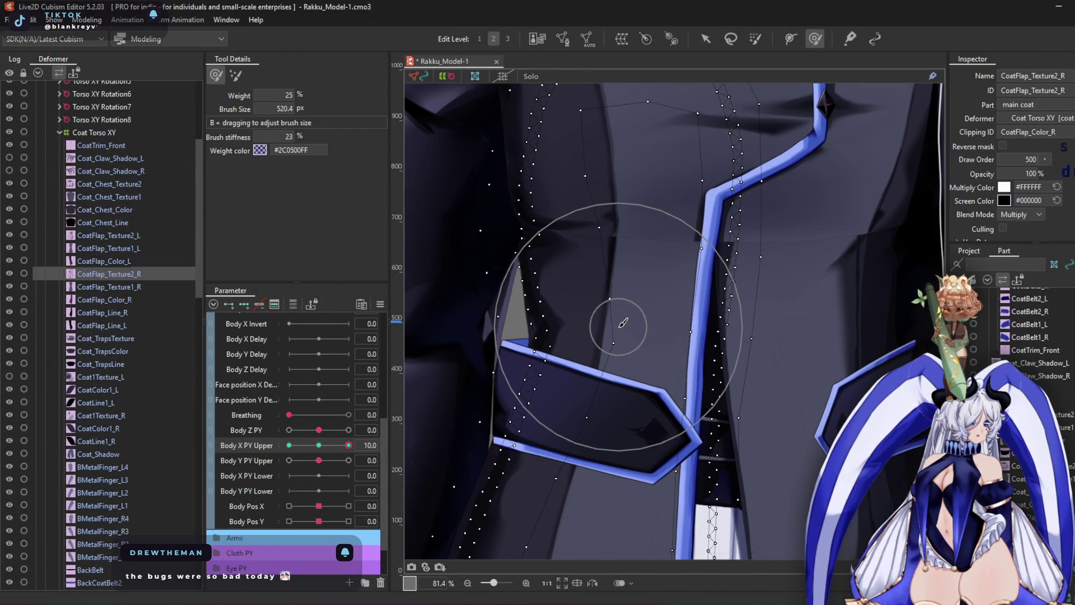
pyautogui.moveTo(685, 390); pyautogui.dragTo(674, 379)
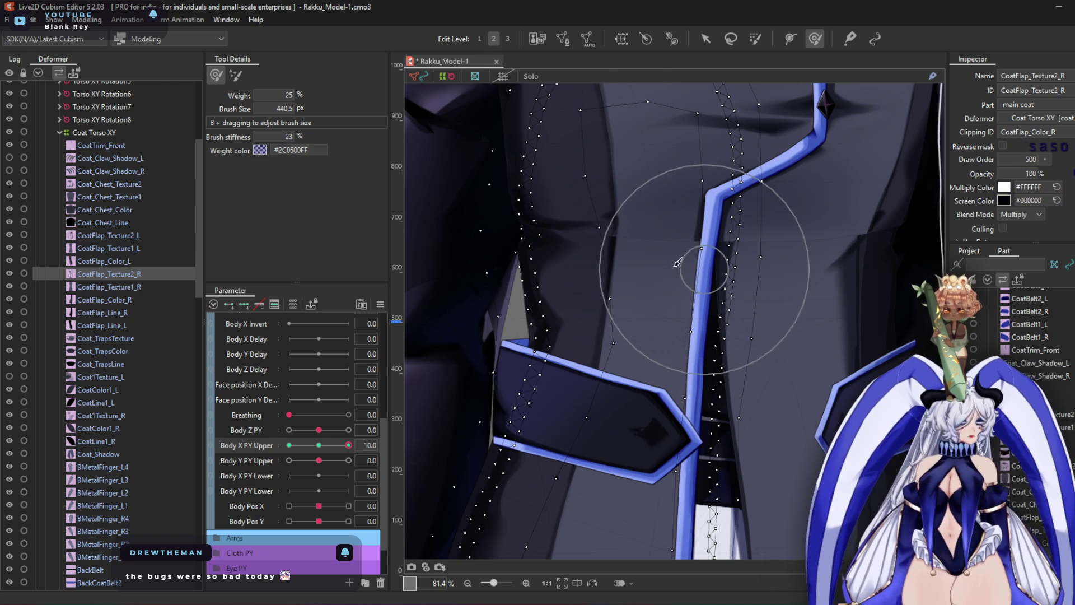
# At Body X PY Upper -10, warp the coat edge leftward and work down the right coat flaps
pyautogui.moveTo(588, 221); pyautogui.dragTo(606, 324, button='middle')
pyautogui.moveTo(348, 445); pyautogui.dragTo(289, 446)
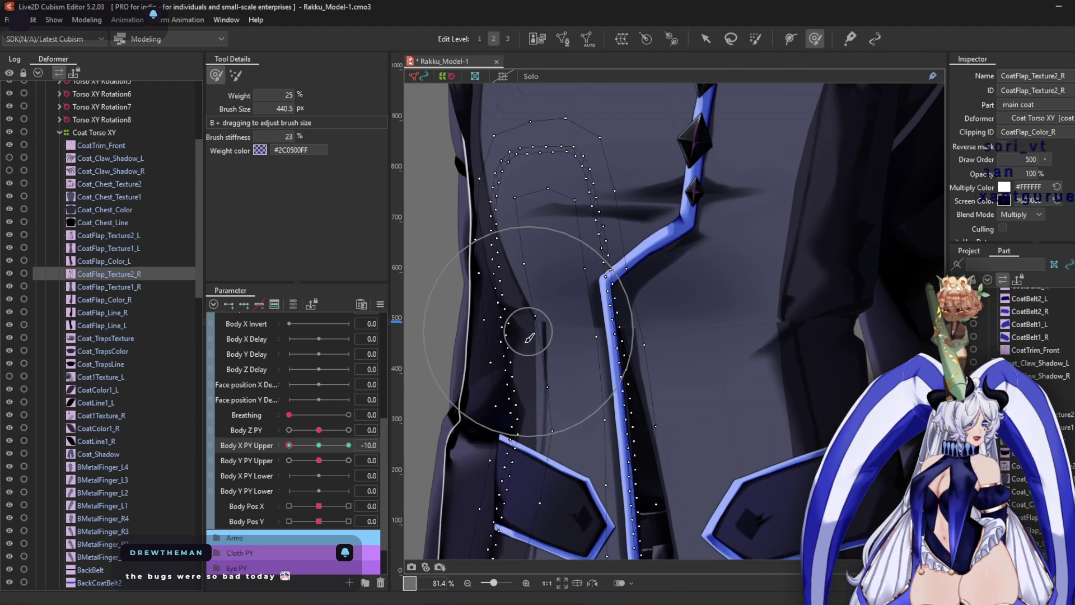
pyautogui.moveTo(529, 338)
pyautogui.mouseDown()
pyautogui.moveTo(516, 347)
pyautogui.moveTo(547, 384)
pyautogui.moveTo(506, 376)
pyautogui.mouseUp()
pyautogui.scroll(2, 506, 376)
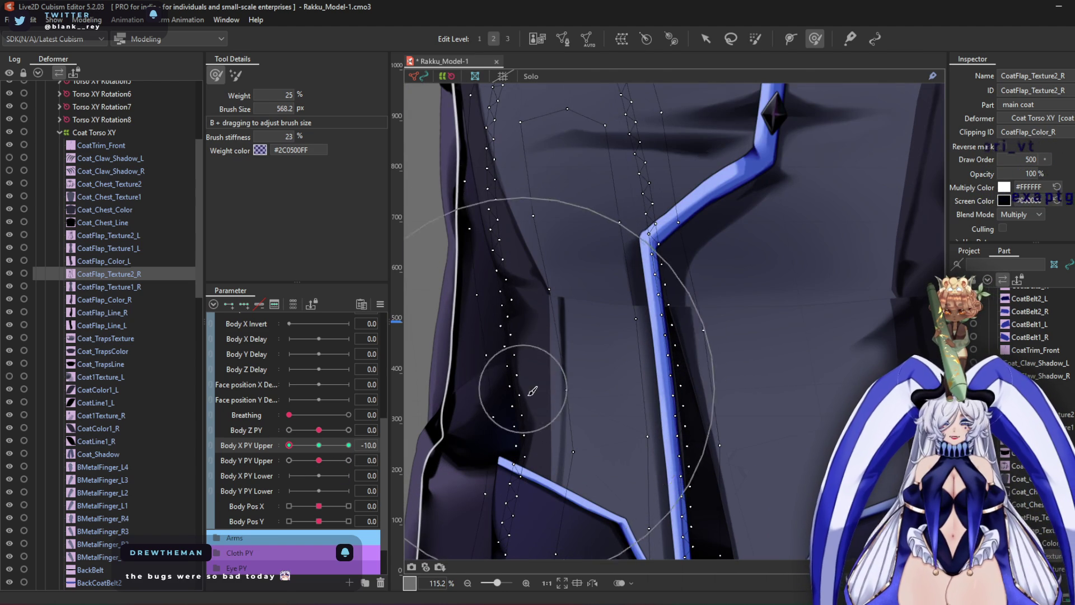
pyautogui.moveTo(535, 354)
pyautogui.mouseDown()
pyautogui.moveTo(538, 319)
pyautogui.moveTo(477, 331)
pyautogui.mouseUp()
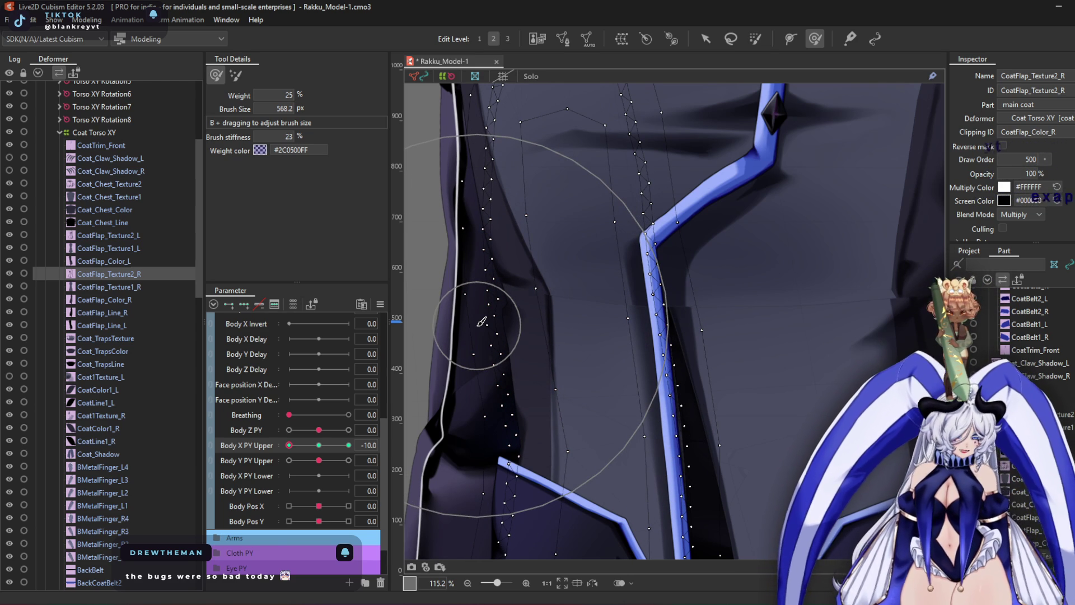
pyautogui.moveTo(577, 392)
pyautogui.mouseDown()
pyautogui.moveTo(596, 396)
pyautogui.moveTo(542, 354)
pyautogui.moveTo(542, 286)
pyautogui.mouseUp()
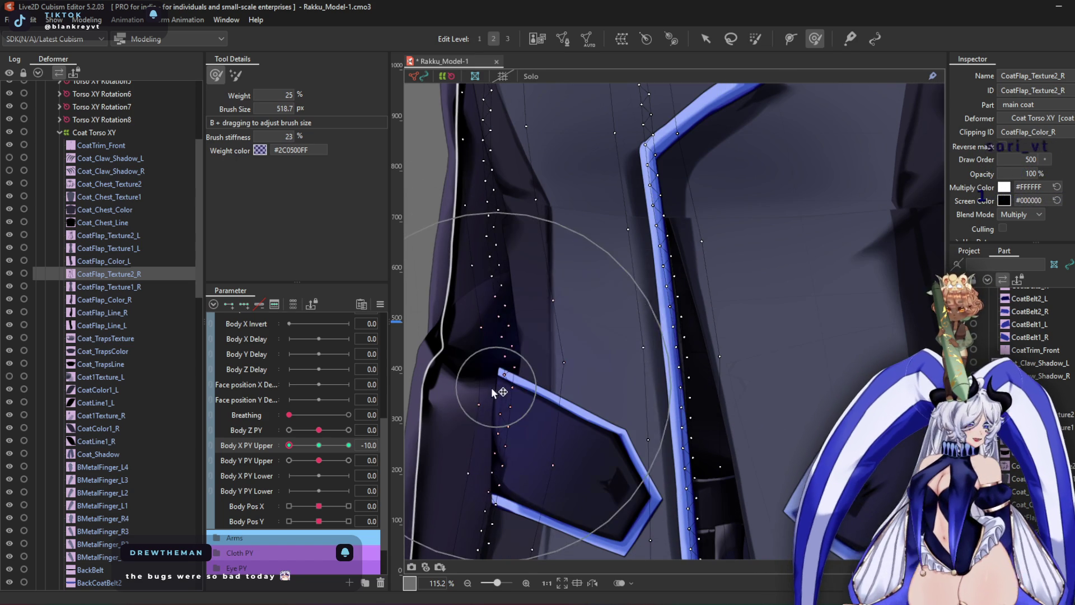
pyautogui.moveTo(557, 413); pyautogui.dragTo(582, 273)
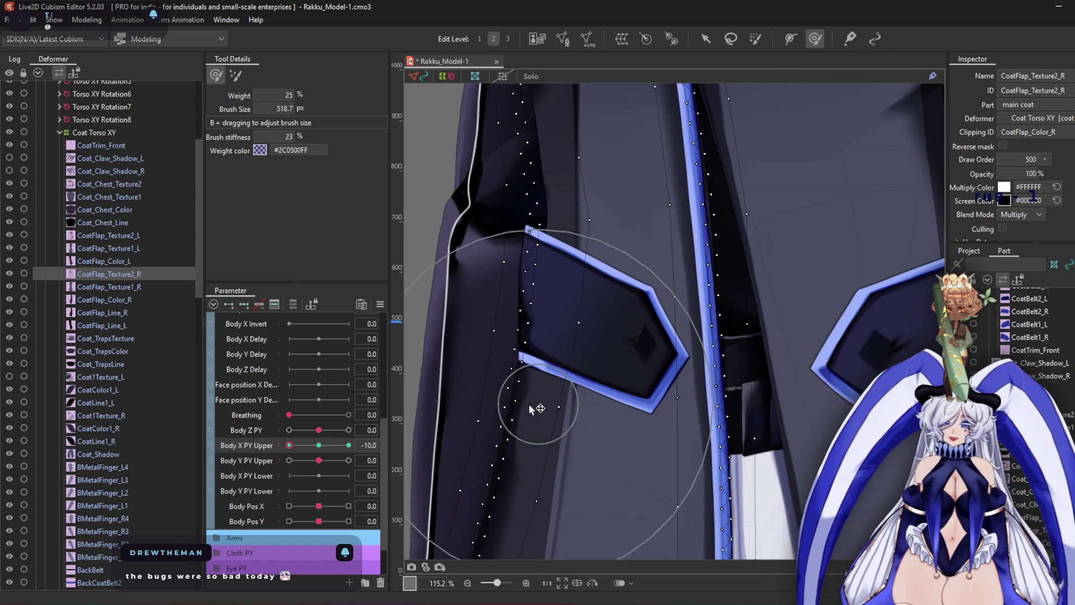
pyautogui.moveTo(543, 349); pyautogui.dragTo(554, 153)
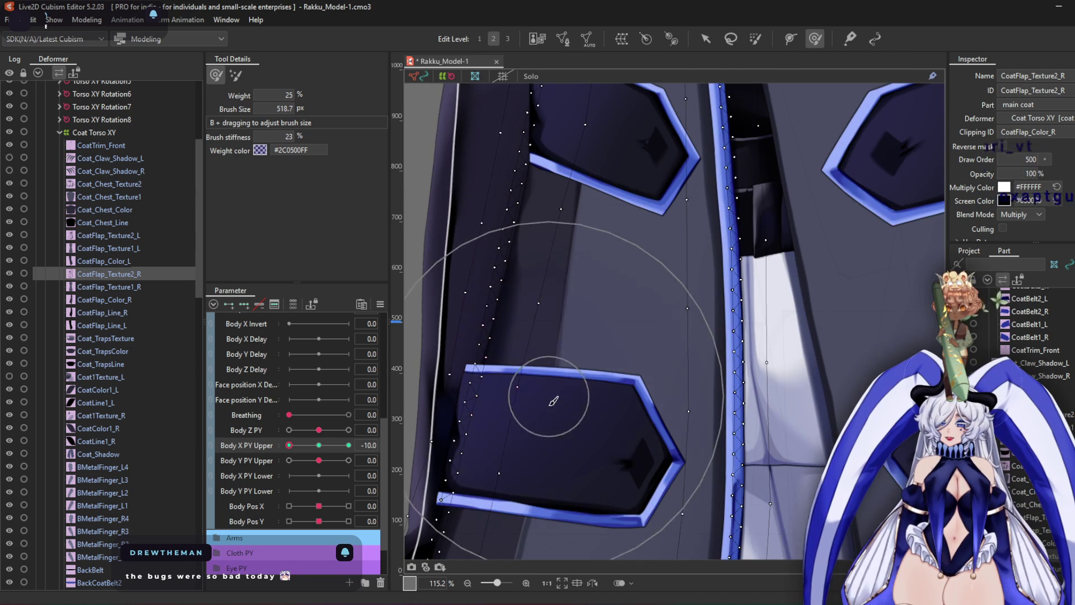
pyautogui.moveTo(559, 436); pyautogui.dragTo(584, 312)
pyautogui.moveTo(564, 357); pyautogui.dragTo(594, 218)
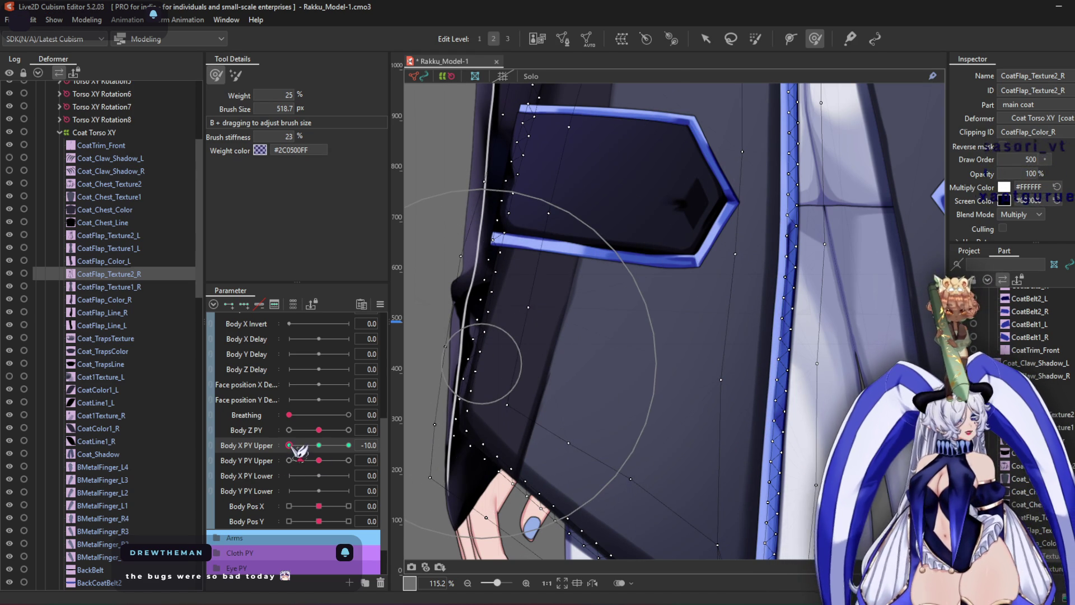
# At Body X PY Upper 10, warp the coat's middle along the centre seam, then reset to 0
pyautogui.moveTo(291, 447); pyautogui.dragTo(628, 402)
pyautogui.scroll(-3, 644, 306)
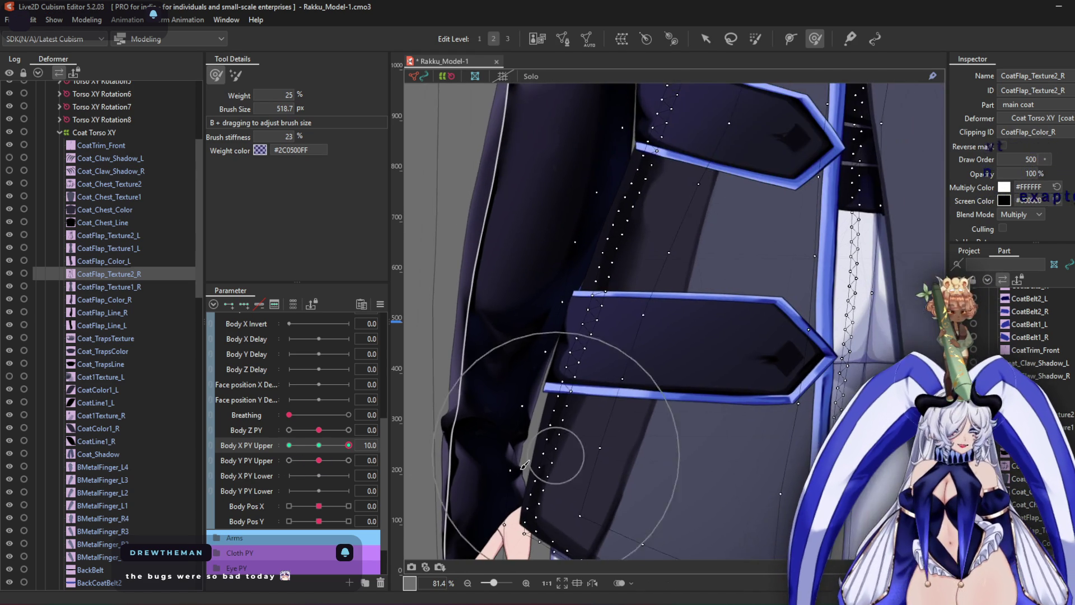
pyautogui.moveTo(349, 445); pyautogui.dragTo(190, 452)
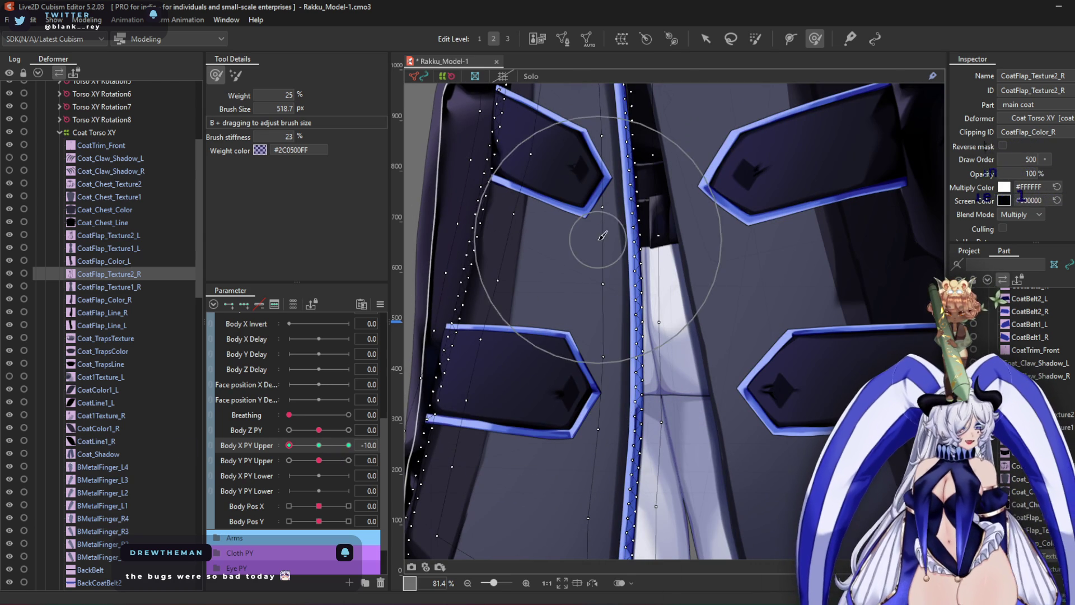
pyautogui.moveTo(607, 384); pyautogui.dragTo(605, 358)
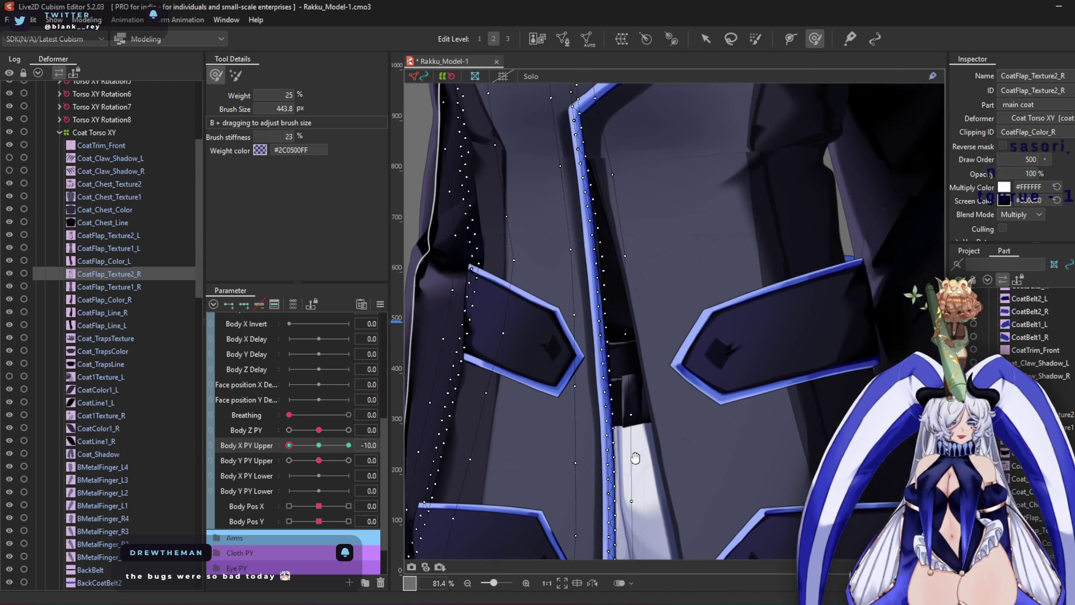
pyautogui.scroll(5, 569, 276)
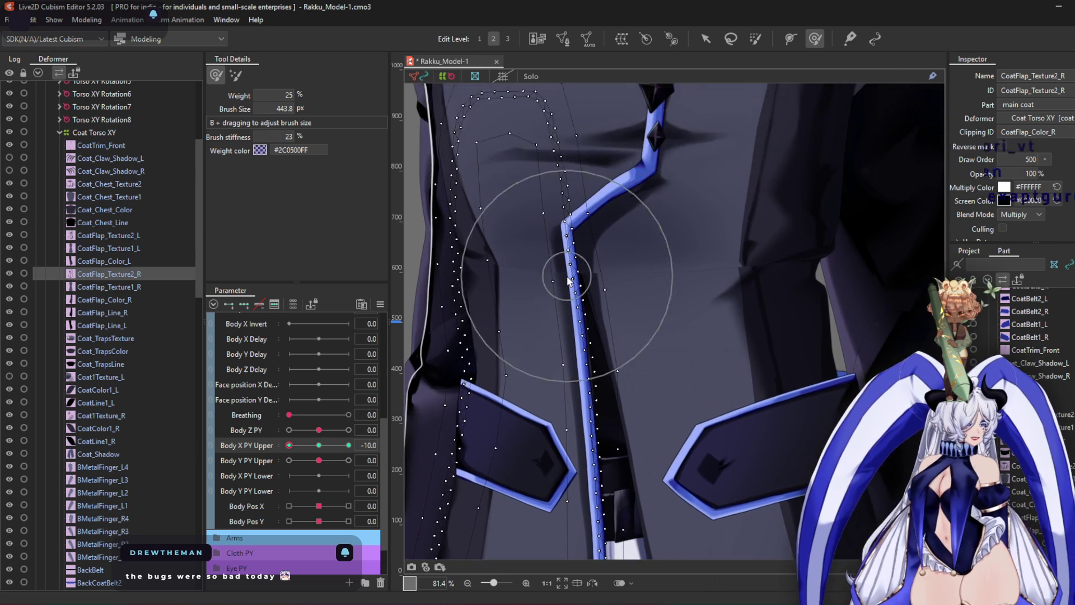
pyautogui.scroll(-7, 588, 230)
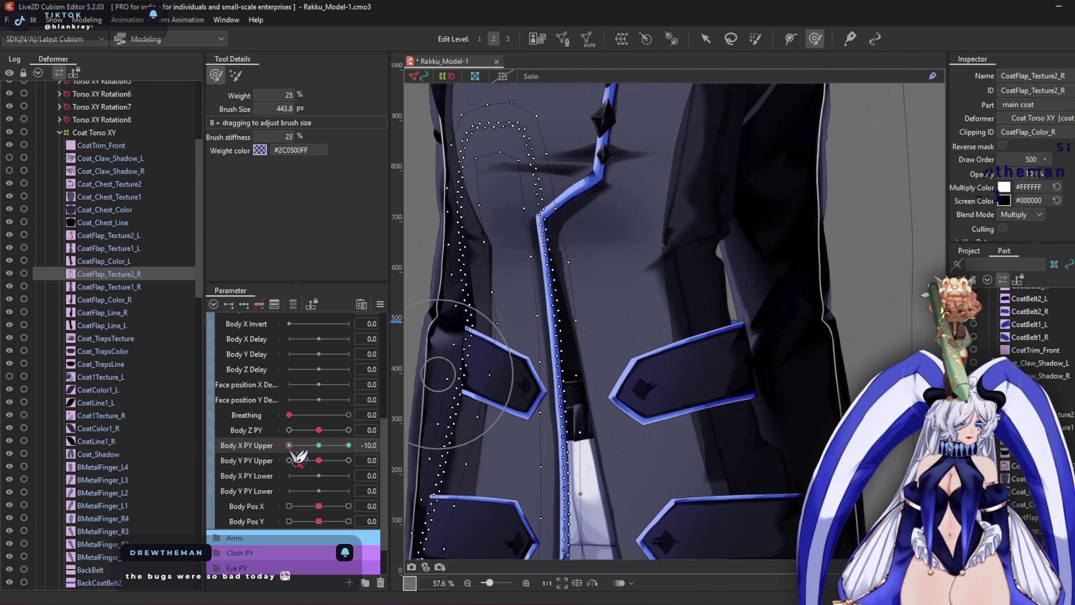
pyautogui.moveTo(297, 455); pyautogui.dragTo(411, 444)
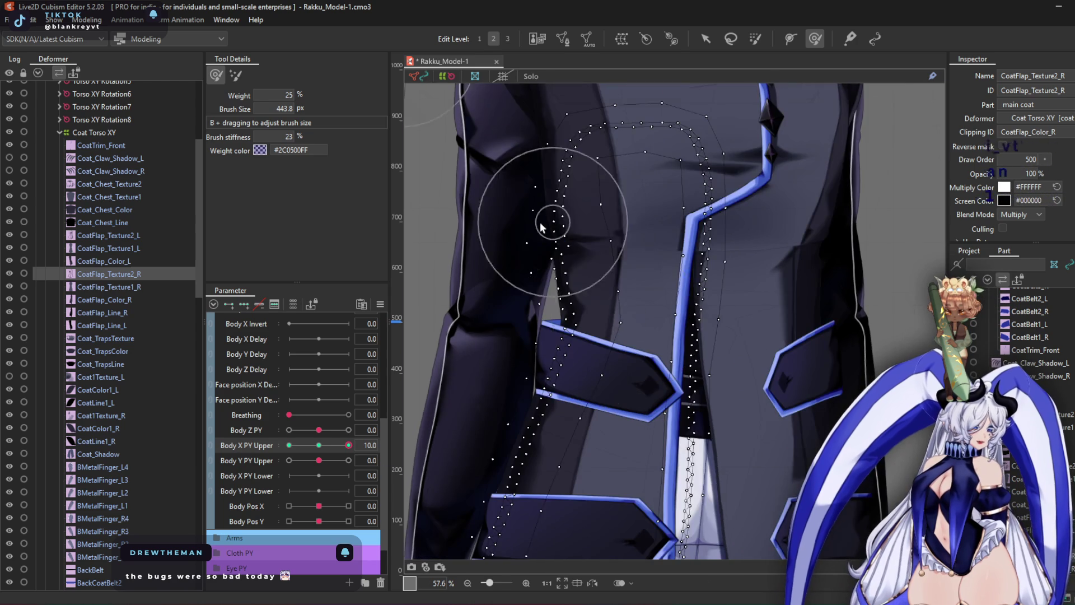
pyautogui.scroll(7, 541, 224)
pyautogui.moveTo(569, 289)
pyautogui.mouseDown()
pyautogui.moveTo(528, 305)
pyautogui.moveTo(491, 382)
pyautogui.mouseUp()
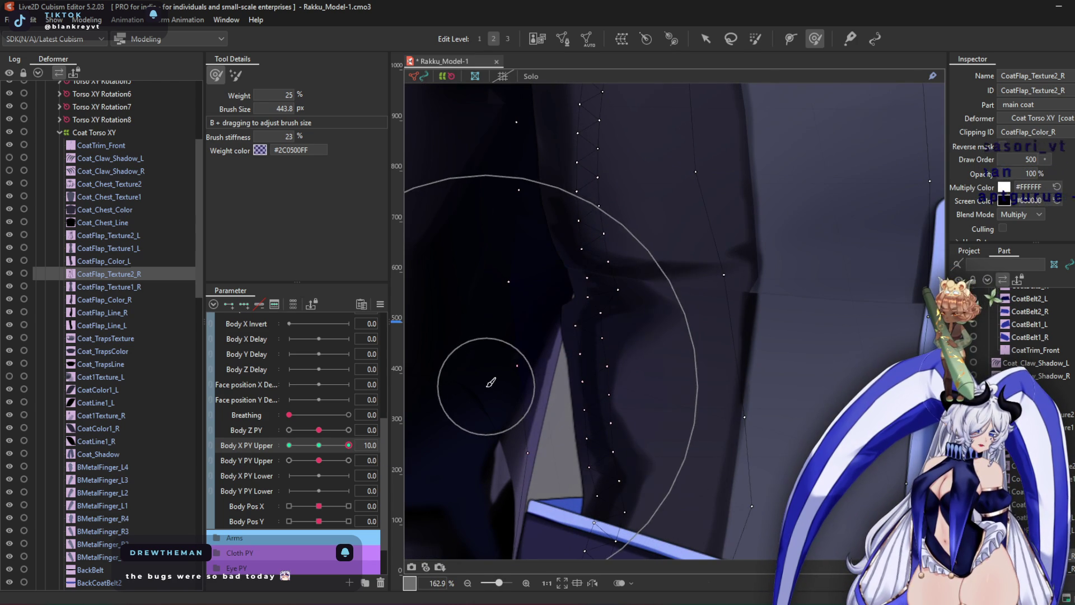
pyautogui.scroll(-5, 491, 383)
pyautogui.scroll(-4, 502, 320)
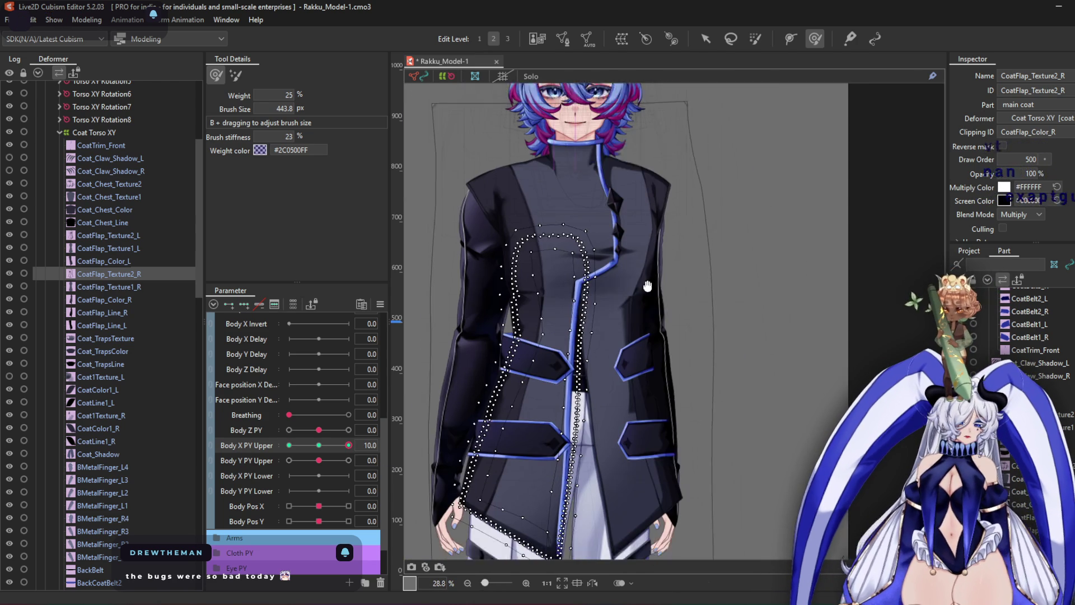
pyautogui.click(319, 445)
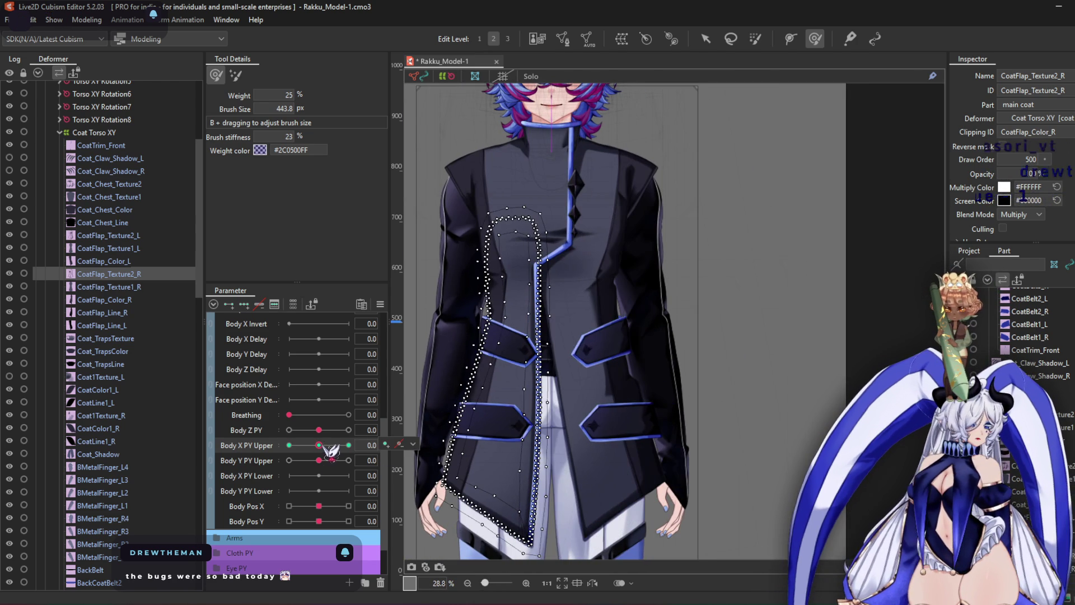
# Step through the right coat flap layers and select CoatFlap_Texture2_L
pyautogui.click(143, 287)
pyautogui.click(146, 300)
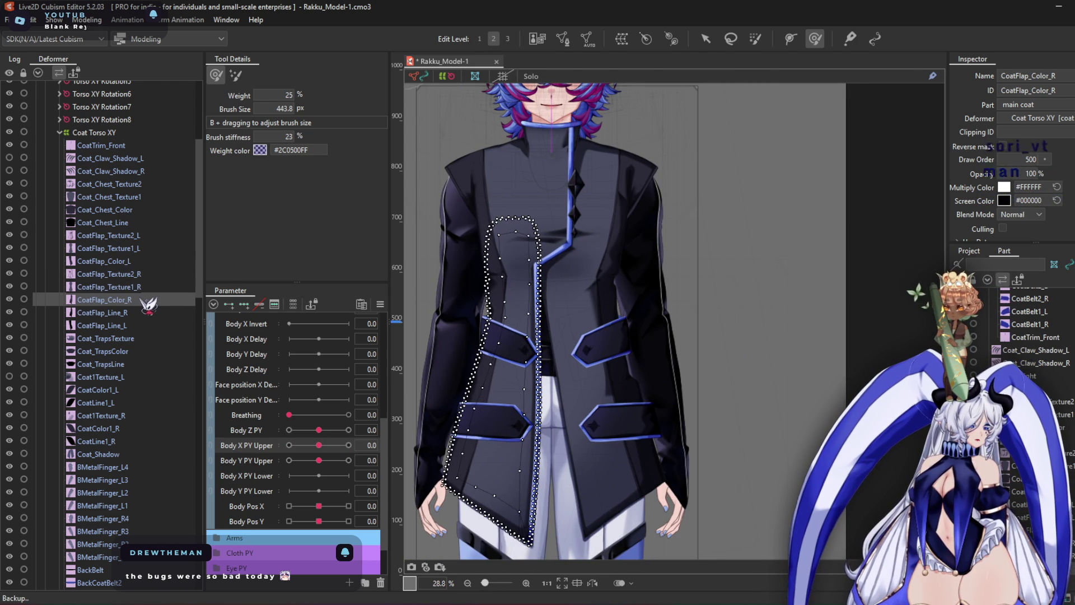
pyautogui.click(140, 313)
pyautogui.click(135, 273)
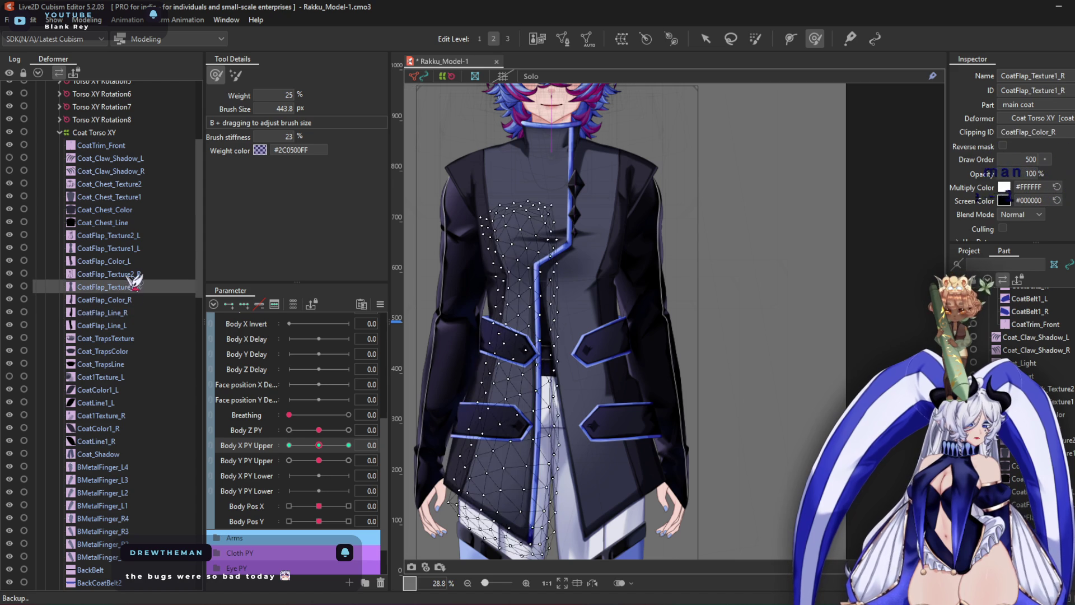
pyautogui.click(135, 236)
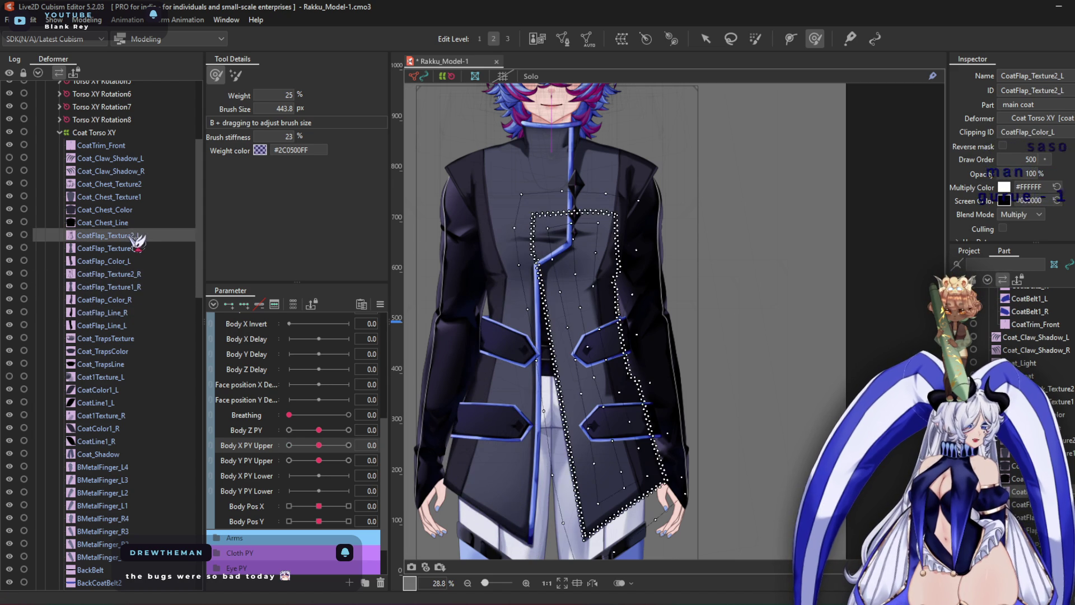
# At Body X PY Upper -10, warp the left coat flap, nudging its mesh down and up
pyautogui.click(289, 445)
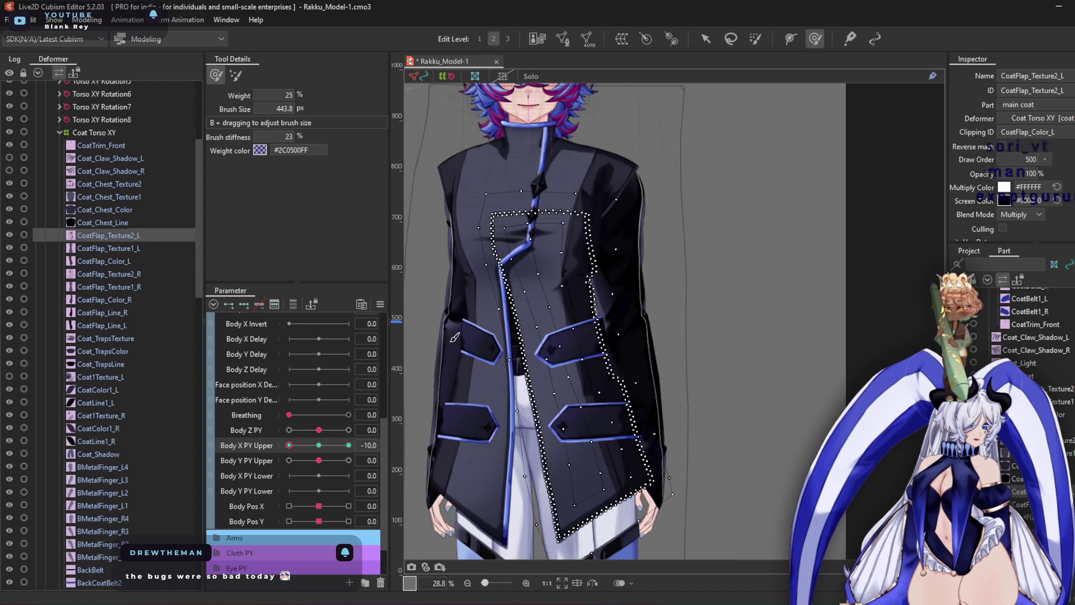
pyautogui.scroll(5, 555, 274)
pyautogui.moveTo(592, 267)
pyautogui.mouseDown()
pyautogui.moveTo(564, 360)
pyautogui.moveTo(470, 312)
pyautogui.moveTo(593, 339)
pyautogui.moveTo(581, 379)
pyautogui.moveTo(569, 372)
pyautogui.moveTo(615, 314)
pyautogui.moveTo(597, 315)
pyautogui.moveTo(583, 383)
pyautogui.moveTo(620, 436)
pyautogui.moveTo(588, 439)
pyautogui.mouseUp()
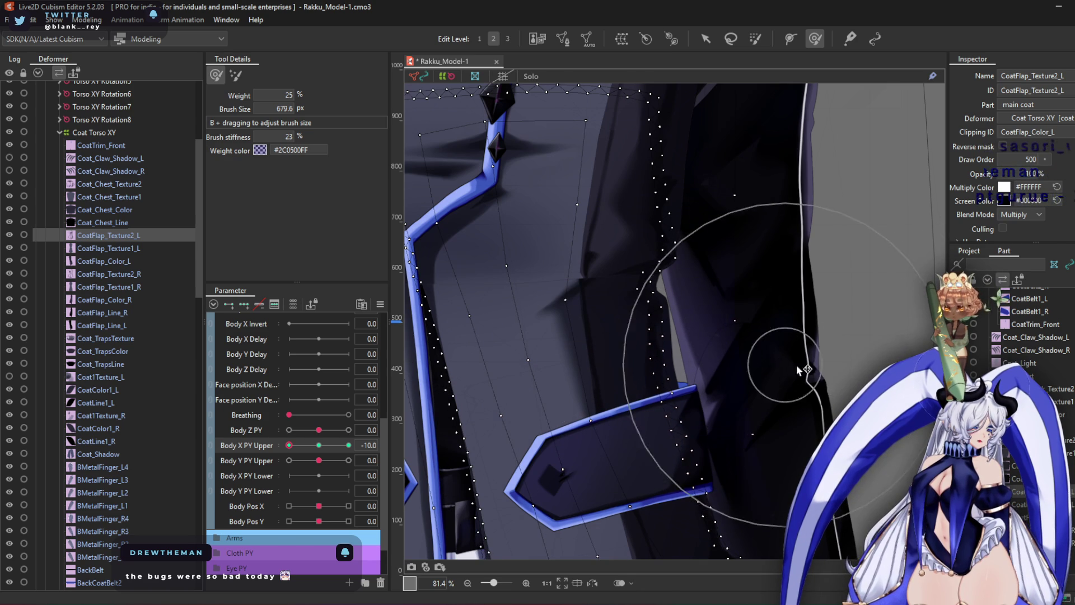
pyautogui.moveTo(838, 355)
pyautogui.mouseDown(button='middle')
pyautogui.moveTo(756, 283)
pyautogui.moveTo(720, 288)
pyautogui.mouseUp(button='middle')
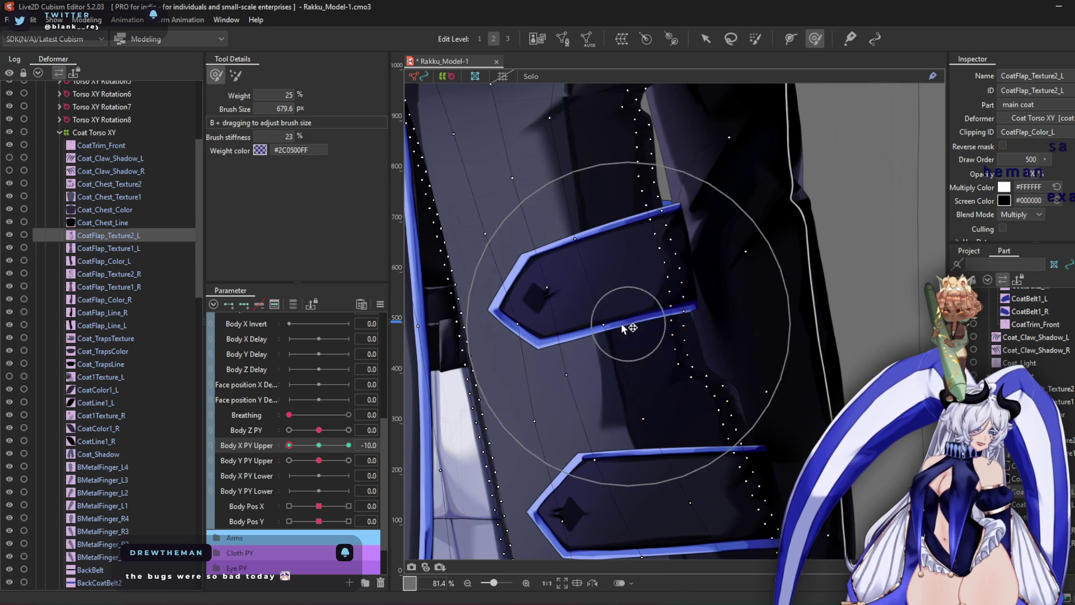
pyautogui.moveTo(629, 307); pyautogui.dragTo(591, 106, button='middle')
pyautogui.moveTo(667, 356)
pyautogui.mouseDown()
pyautogui.moveTo(720, 372)
pyautogui.moveTo(668, 445)
pyautogui.mouseUp()
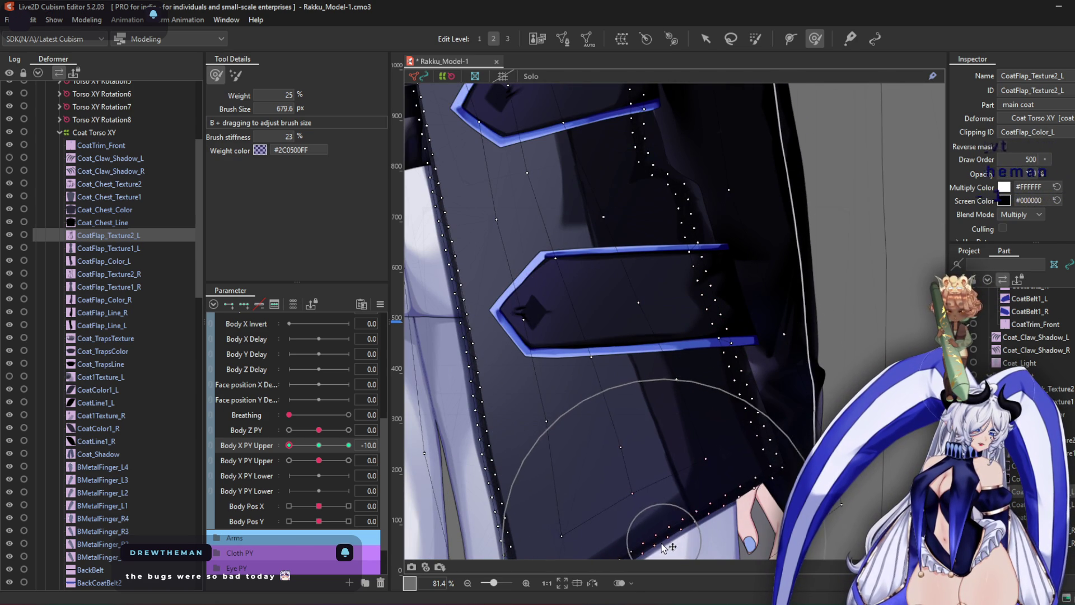
pyautogui.moveTo(629, 271)
pyautogui.mouseDown()
pyautogui.moveTo(638, 278)
pyautogui.moveTo(646, 261)
pyautogui.mouseUp()
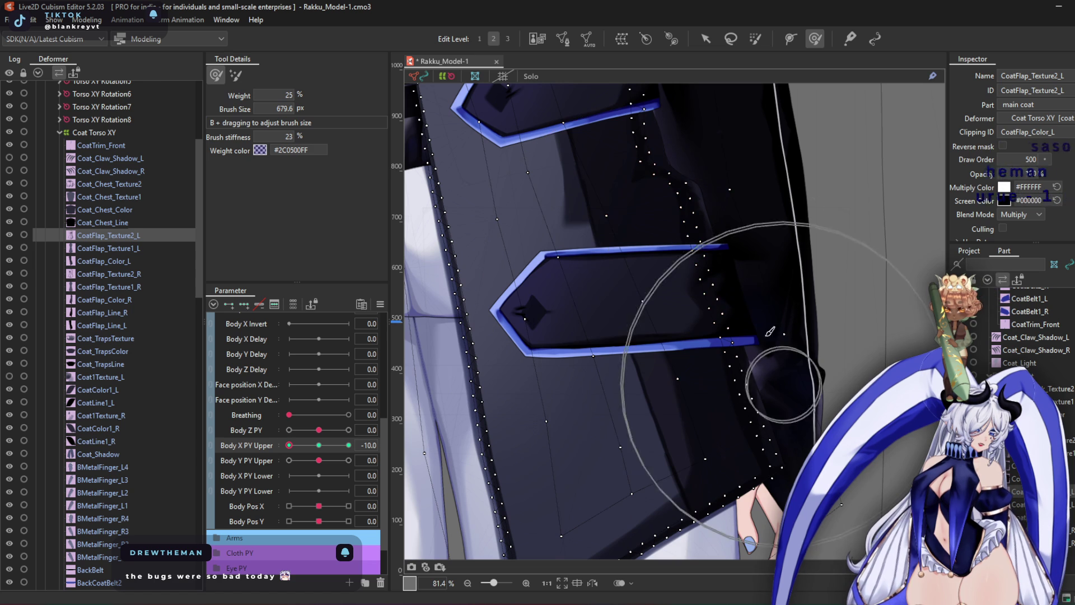
# Pull the left flap's lower blue coat edge leftward
pyautogui.moveTo(772, 278); pyautogui.dragTo(671, 318, button='middle')
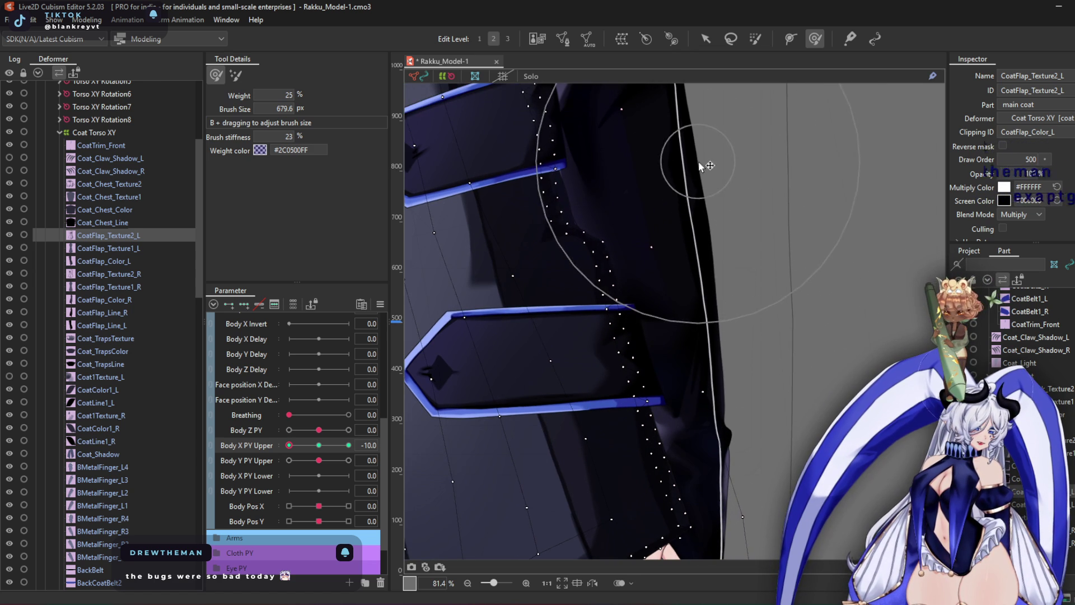
pyautogui.moveTo(649, 180); pyautogui.dragTo(589, 457, button='middle')
pyautogui.moveTo(648, 325); pyautogui.dragTo(554, 421, button='middle')
pyautogui.moveTo(555, 421); pyautogui.dragTo(509, 452)
pyautogui.moveTo(507, 361)
pyautogui.mouseDown(button='middle')
pyautogui.moveTo(523, 207)
pyautogui.moveTo(576, 274)
pyautogui.mouseUp(button='middle')
pyautogui.scroll(3, 579, 264)
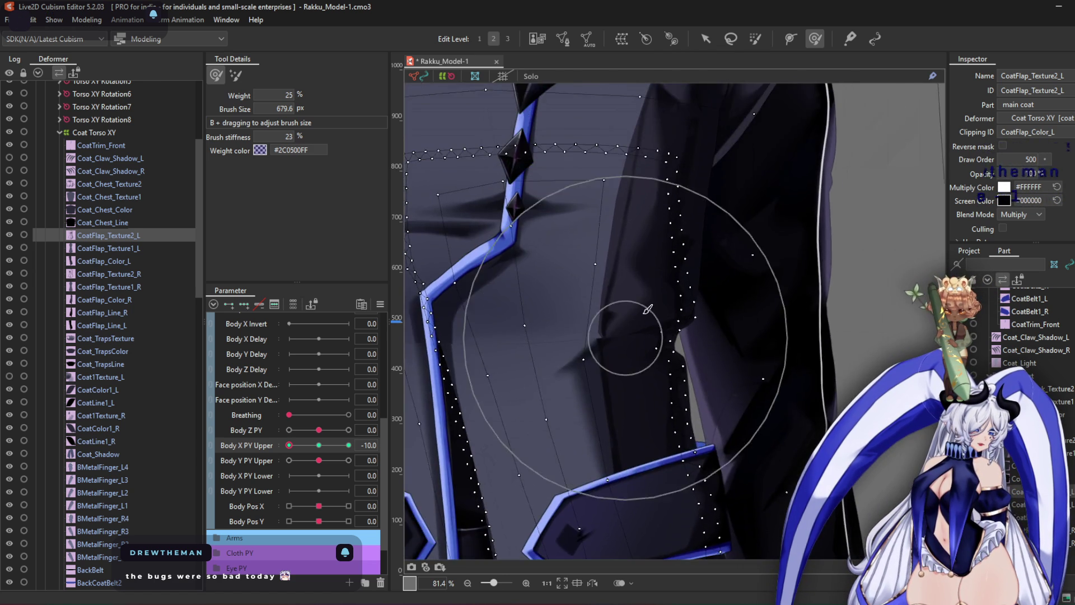
pyautogui.scroll(2, 612, 240)
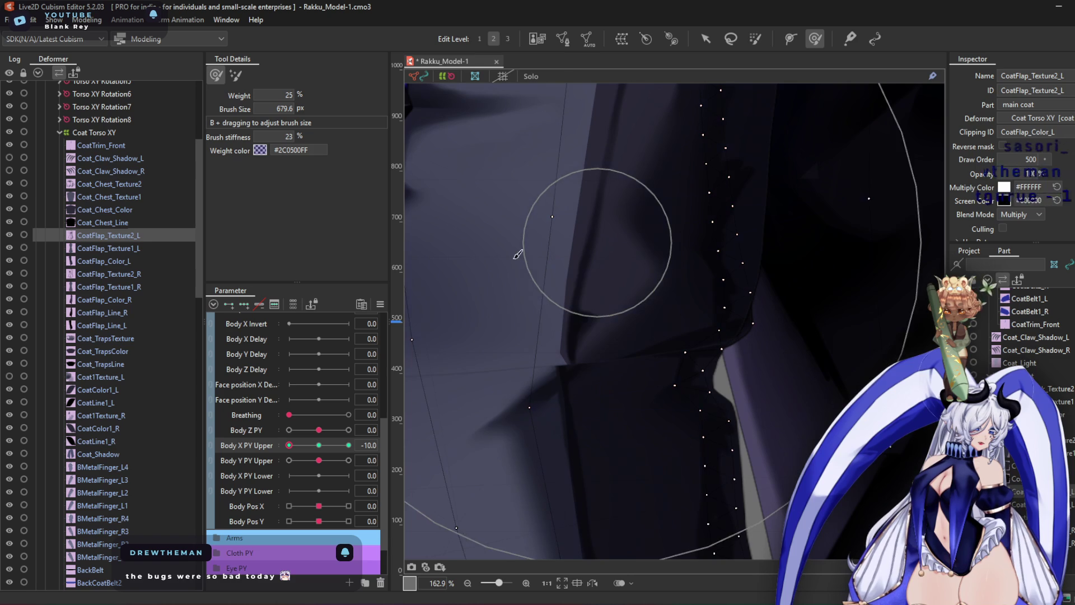
pyautogui.click(120, 185)
# Shrink the brush to about 394 px, undo, and reshape Coat_Chest_Texture2's chest fold
pyautogui.moveTo(644, 204)
pyautogui.mouseDown()
pyautogui.moveTo(632, 173)
pyautogui.moveTo(586, 144)
pyautogui.mouseUp()
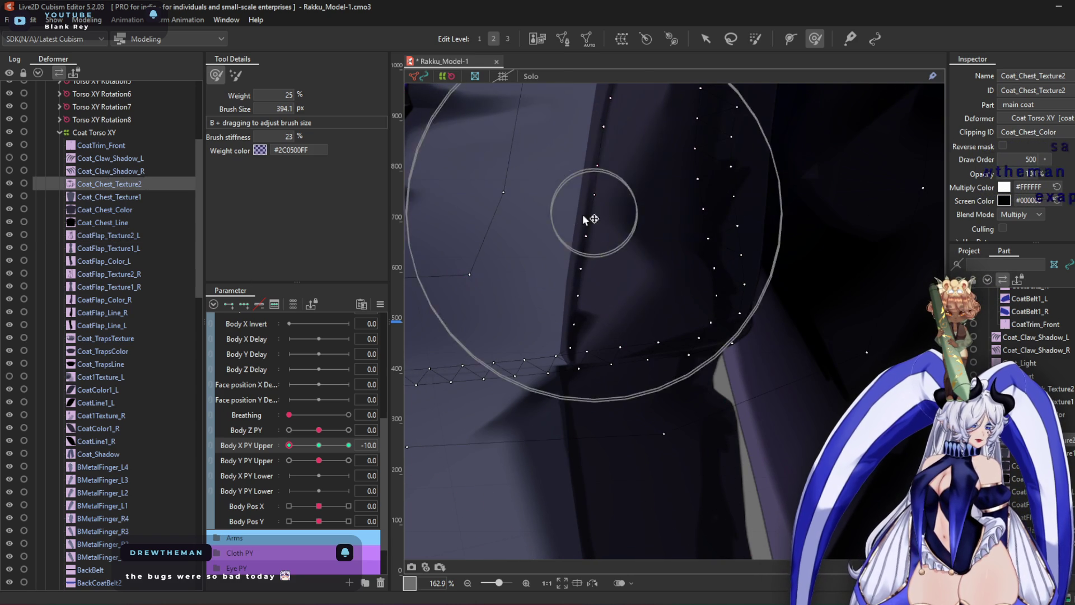
pyautogui.hotkey('ctrl', 'z')
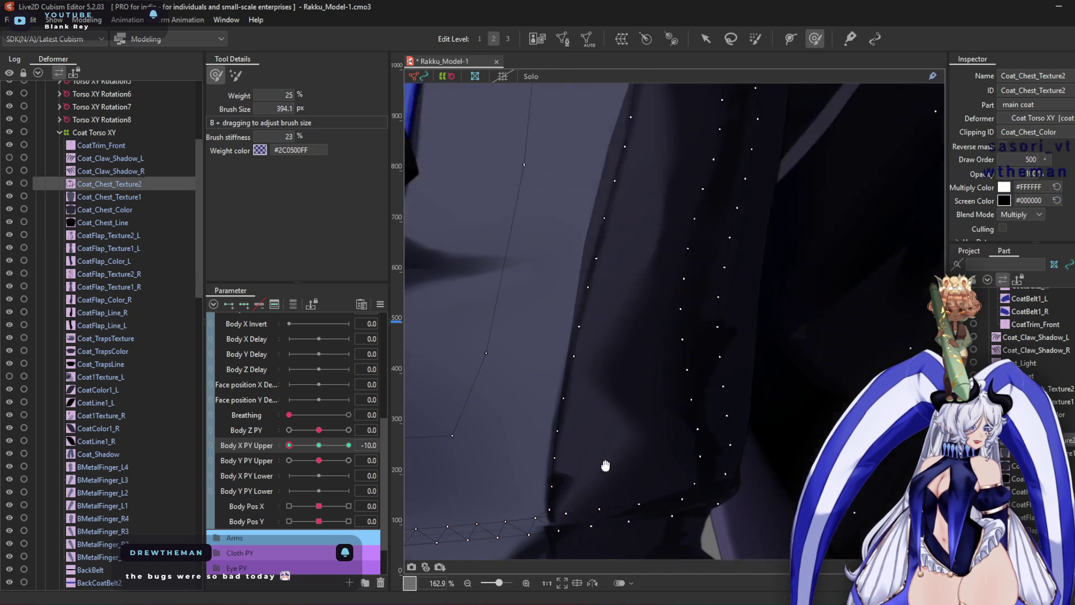
pyautogui.moveTo(556, 385)
pyautogui.mouseDown()
pyautogui.moveTo(576, 264)
pyautogui.moveTo(511, 372)
pyautogui.moveTo(644, 312)
pyautogui.moveTo(648, 351)
pyautogui.mouseUp()
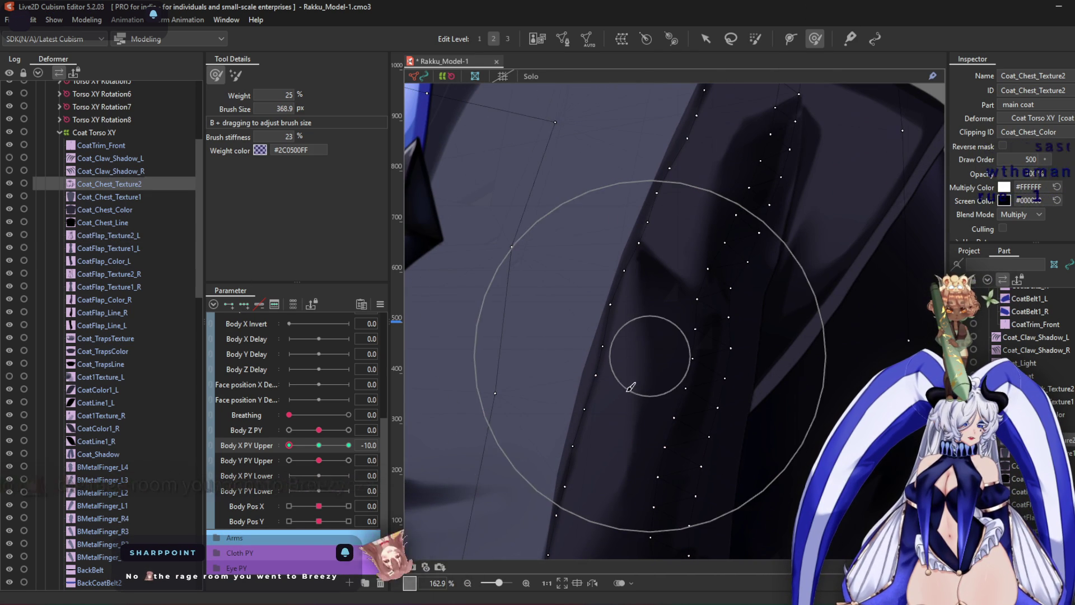
pyautogui.moveTo(627, 393)
pyautogui.mouseDown()
pyautogui.moveTo(572, 377)
pyautogui.moveTo(548, 385)
pyautogui.moveTo(593, 368)
pyautogui.mouseUp()
pyautogui.moveTo(591, 360); pyautogui.dragTo(583, 355, button='middle')
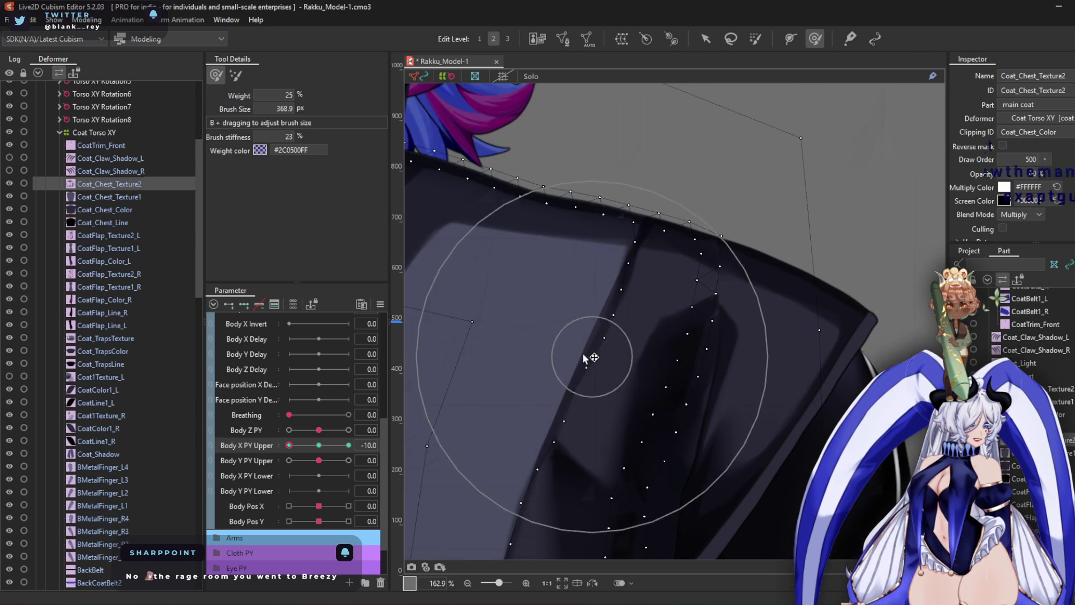
pyautogui.scroll(-5, 648, 281)
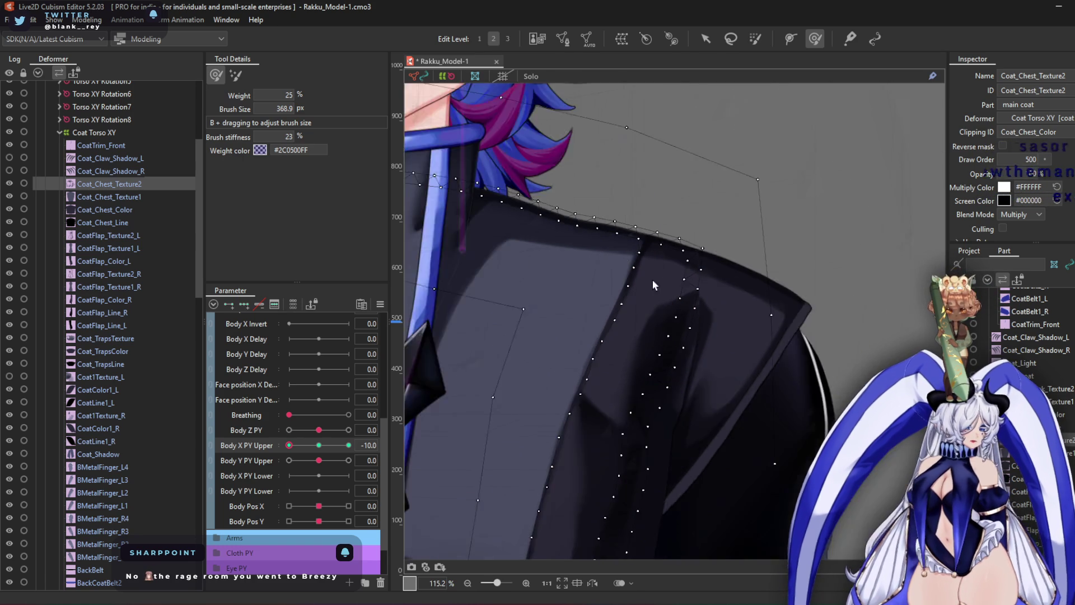
pyautogui.moveTo(611, 361); pyautogui.dragTo(709, 361, button='middle')
pyautogui.scroll(3, 548, 305)
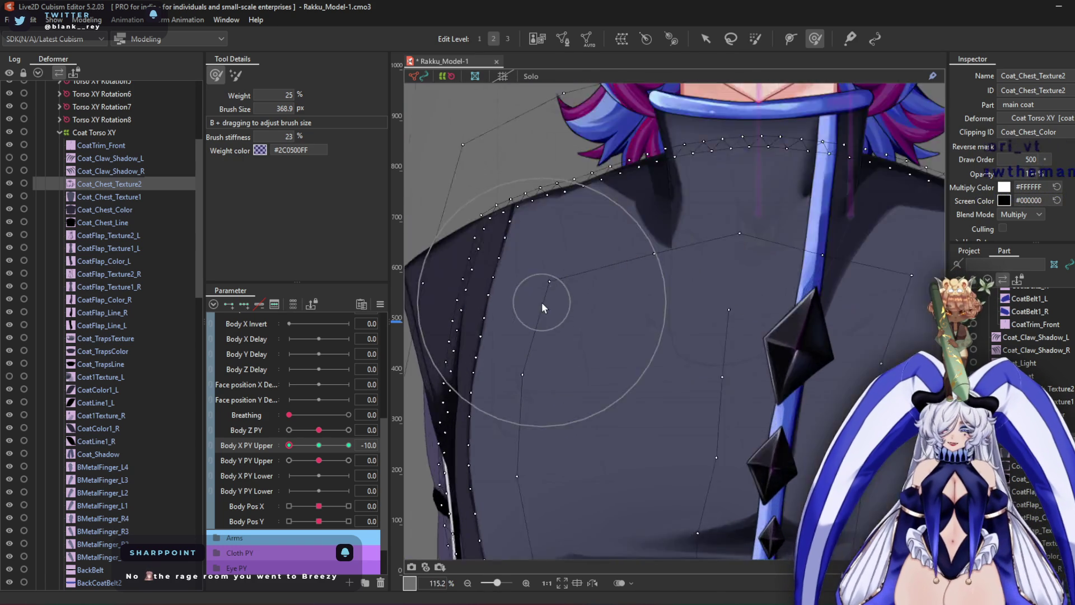
pyautogui.scroll(-3, 537, 289)
pyautogui.scroll(3, 536, 284)
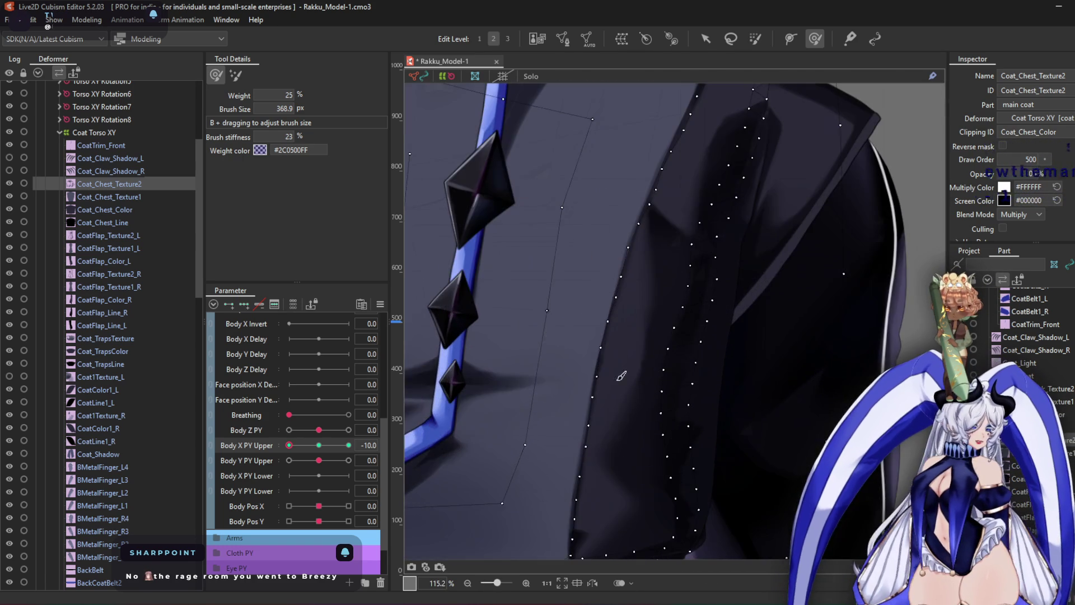
# Set Body X PY Upper to 10, then swing it to -10 to check the coat
pyautogui.click(348, 445)
pyautogui.moveTo(677, 357)
pyautogui.mouseDown(button='middle')
pyautogui.moveTo(619, 319)
pyautogui.moveTo(792, 403)
pyautogui.mouseUp(button='middle')
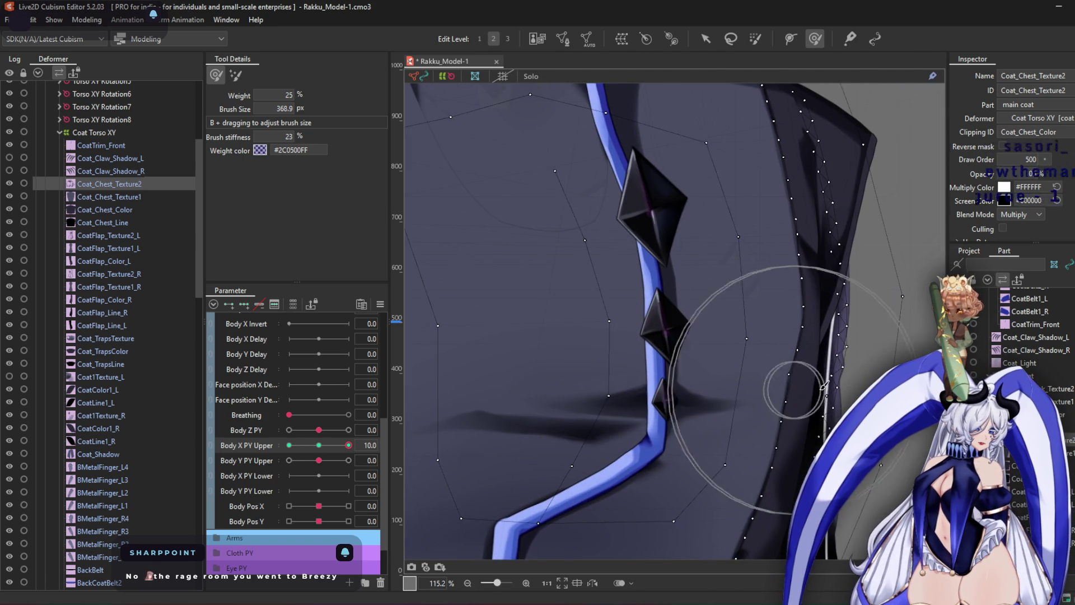
pyautogui.scroll(-3, 616, 415)
pyautogui.scroll(-1, 577, 420)
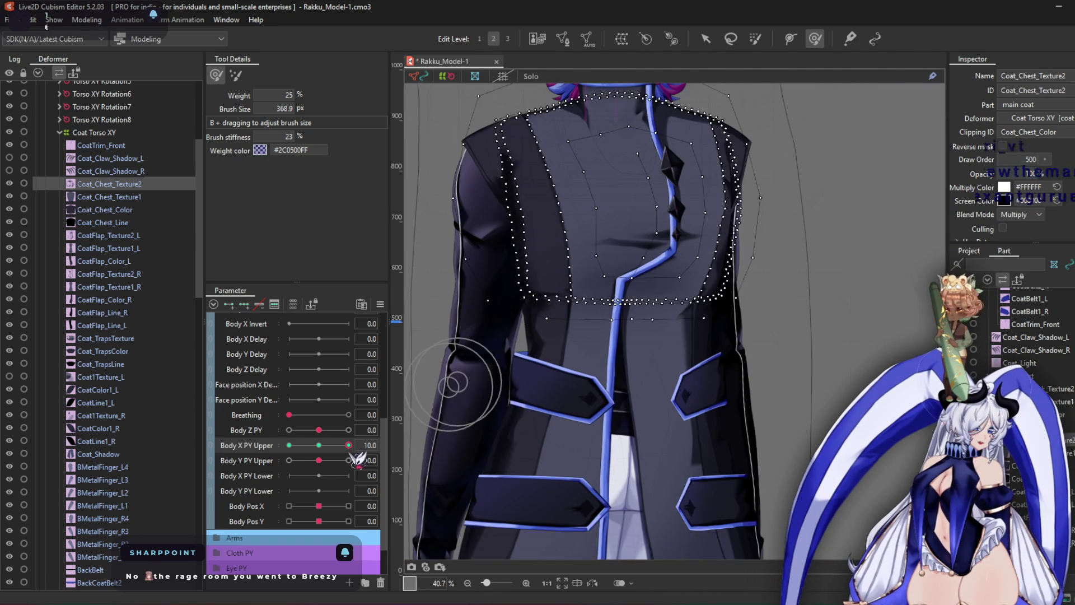
pyautogui.moveTo(348, 445)
pyautogui.mouseDown()
pyautogui.moveTo(213, 444)
pyautogui.moveTo(367, 452)
pyautogui.moveTo(191, 456)
pyautogui.mouseUp()
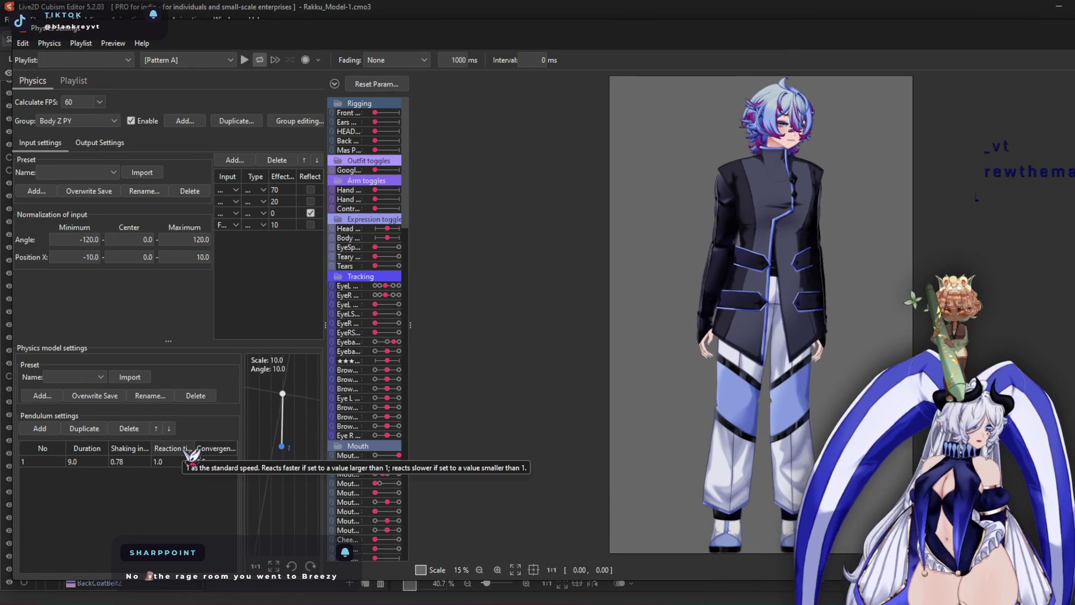
# Zoom the Physics Settings preview onto the jacket
pyautogui.scroll(2, 807, 254)
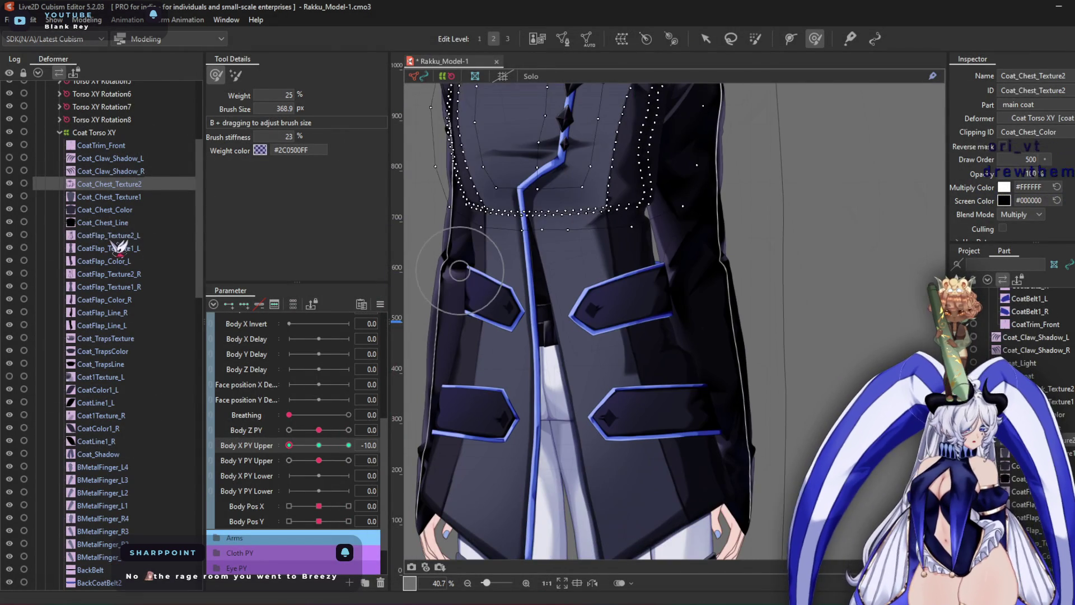
# Select the left coat flap layers CoatFlap_Texture2_L through CoatFlap_Line_L and create a warp deformer
pyautogui.click(110, 236)
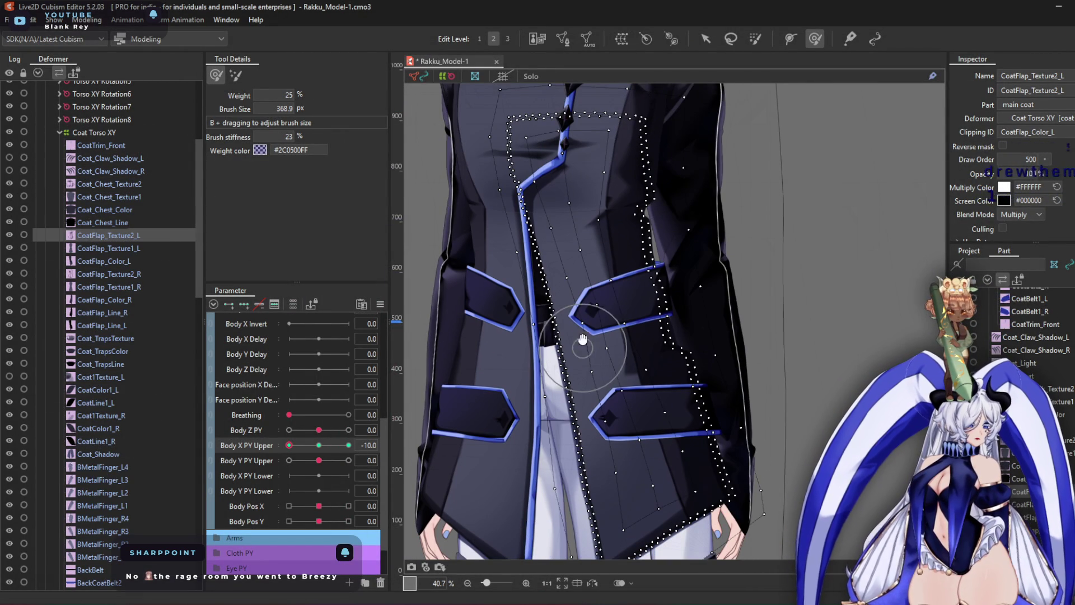
pyautogui.moveTo(583, 339); pyautogui.dragTo(570, 304, button='middle')
pyautogui.keyDown('shift'); pyautogui.click(140, 262); pyautogui.keyUp('shift')
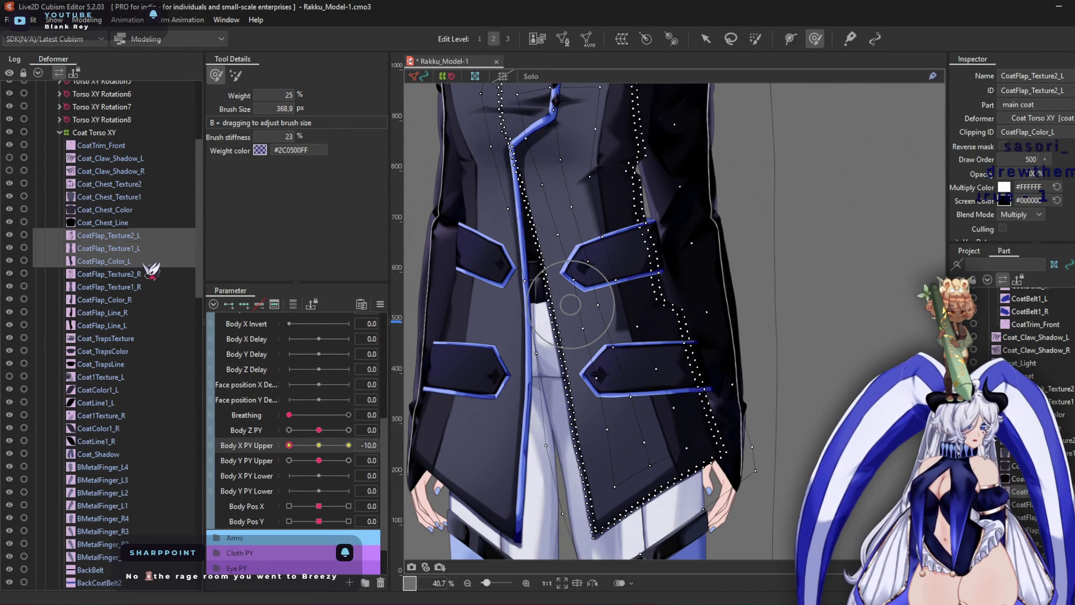
pyautogui.click(141, 312)
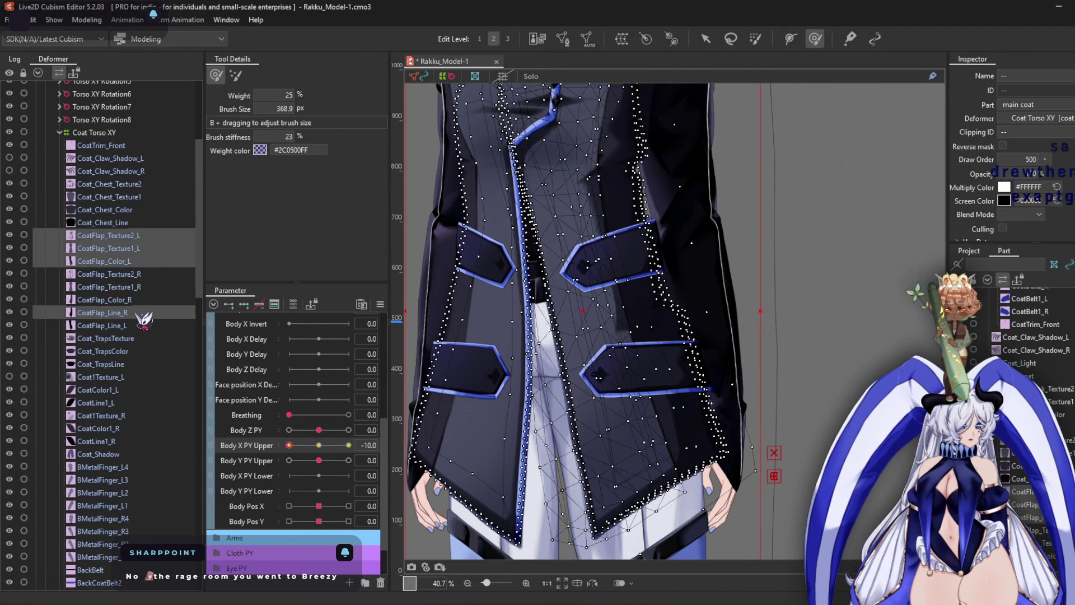
pyautogui.click(143, 326)
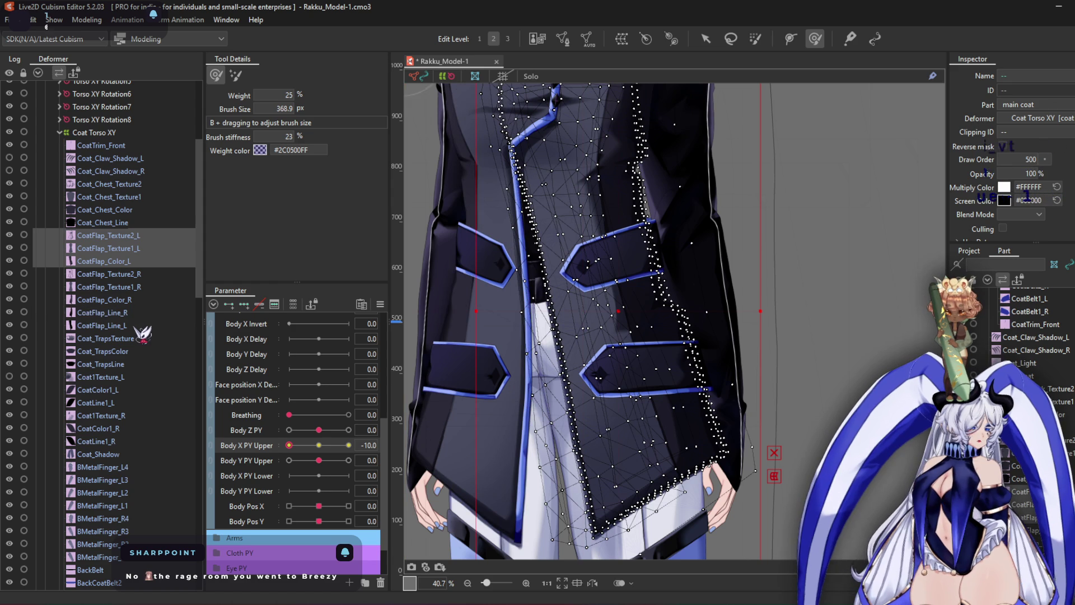
pyautogui.click(626, 40)
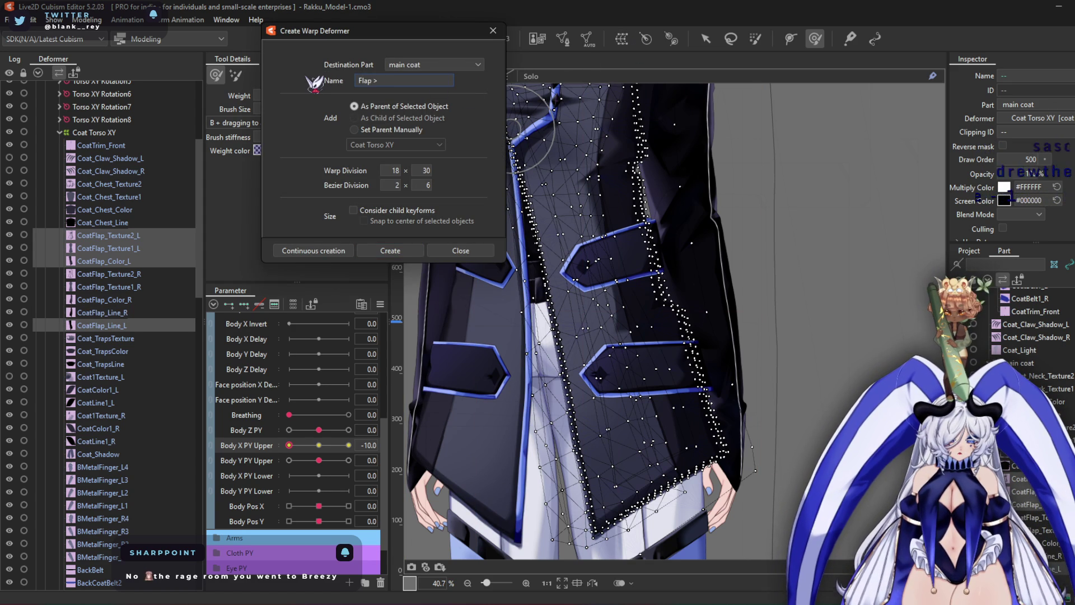
pyautogui.write('Flap > XY')
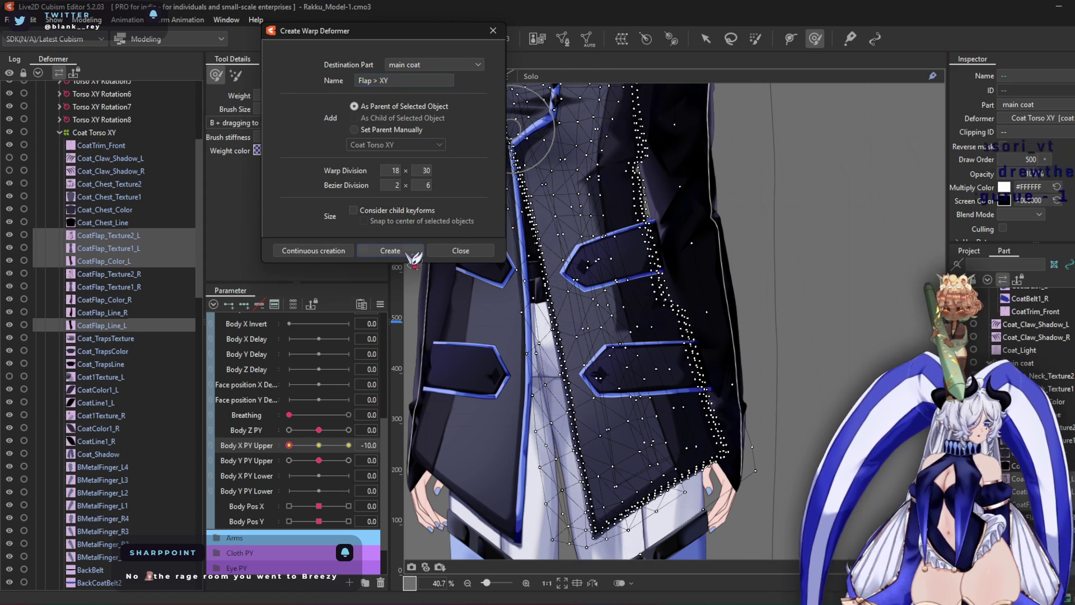
# Create the Flap > XY warp deformer, adjust its bezier divisions, and set the deformation area to about 1480 px
pyautogui.press('Return')
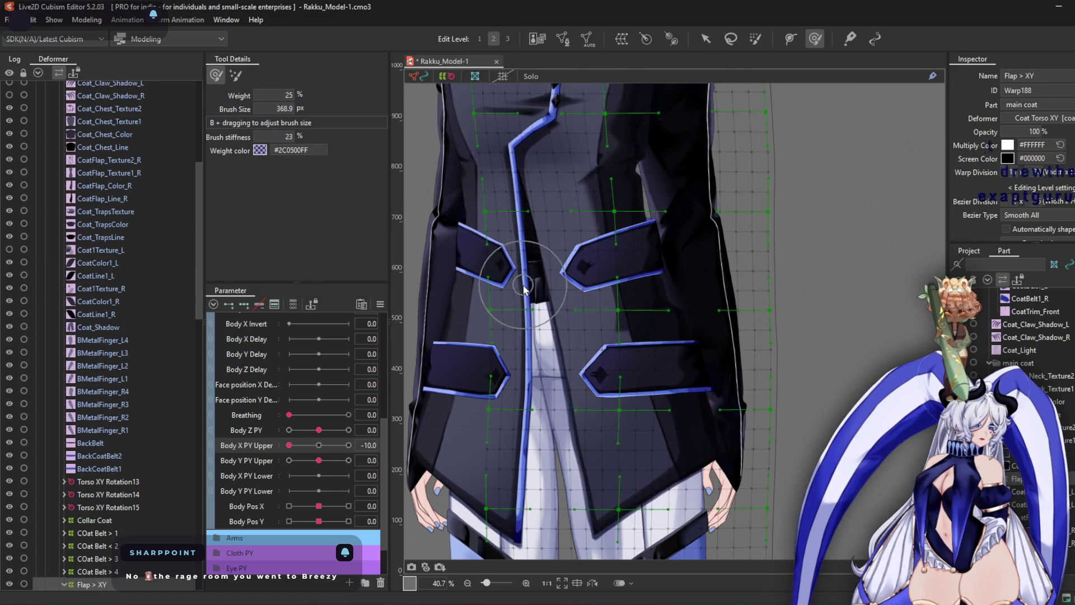
pyautogui.scroll(-3, 524, 288)
pyautogui.moveTo(1027, 205); pyautogui.dragTo(1020, 205)
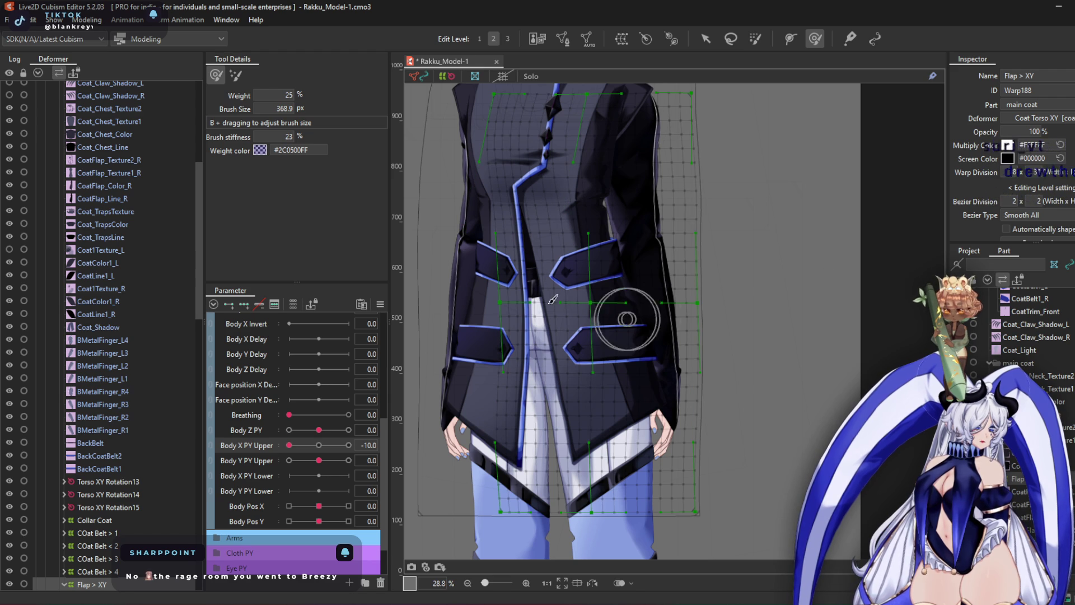
pyautogui.moveTo(514, 359); pyautogui.dragTo(560, 336)
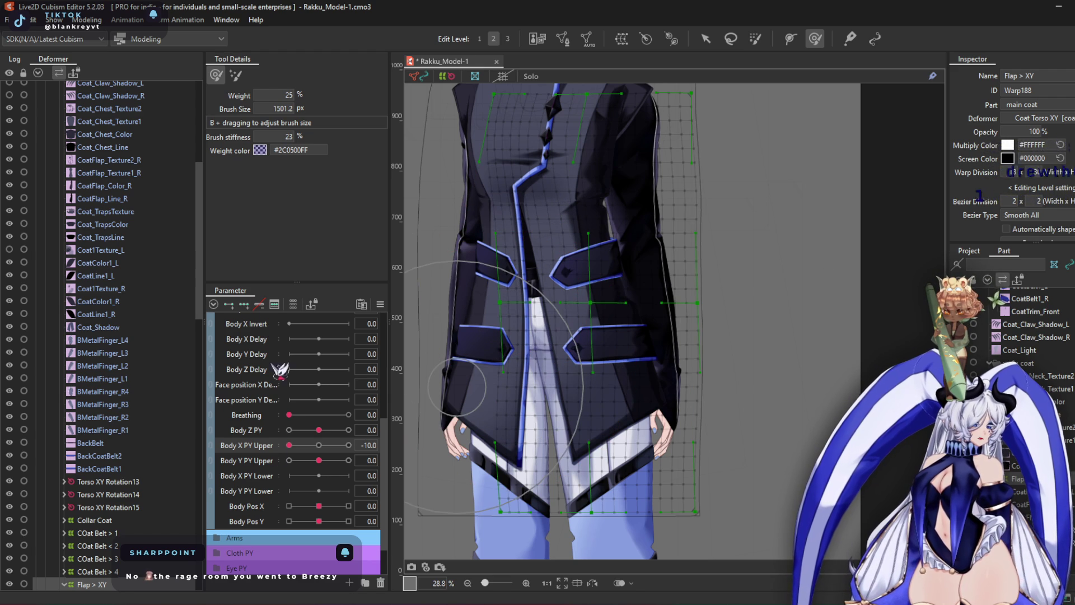
pyautogui.moveTo(518, 303)
pyautogui.mouseDown()
pyautogui.moveTo(496, 336)
pyautogui.moveTo(480, 347)
pyautogui.moveTo(473, 336)
pyautogui.moveTo(487, 347)
pyautogui.moveTo(503, 459)
pyautogui.moveTo(506, 350)
pyautogui.moveTo(459, 188)
pyautogui.moveTo(466, 177)
pyautogui.mouseUp()
pyautogui.moveTo(691, 192); pyautogui.dragTo(732, 237)
pyautogui.scroll(3, 661, 224)
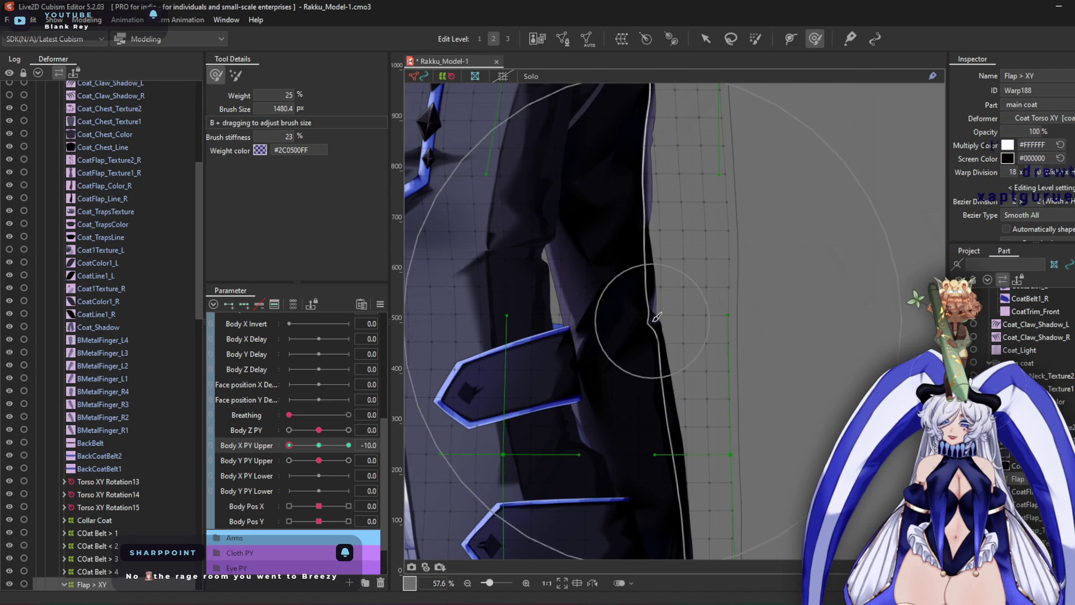
pyautogui.scroll(-3, 633, 291)
pyautogui.moveTo(634, 302); pyautogui.dragTo(666, 277)
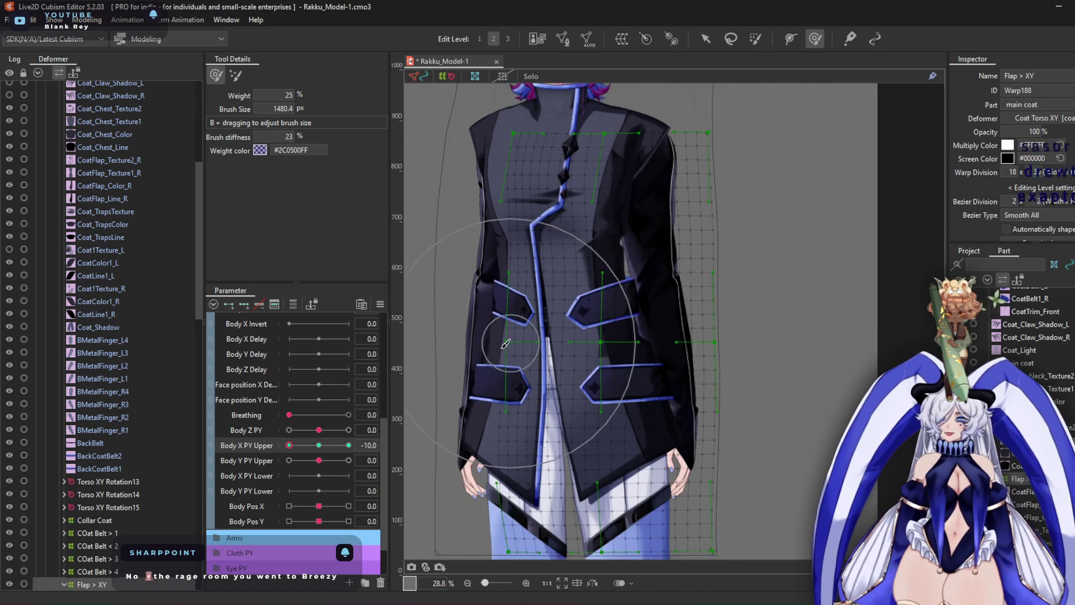
# At Body X PY Upper 10, shrink the deformation area to about 930 px
pyautogui.click(348, 446)
pyautogui.moveTo(548, 276)
pyautogui.mouseDown()
pyautogui.moveTo(504, 263)
pyautogui.moveTo(554, 280)
pyautogui.moveTo(519, 307)
pyautogui.moveTo(570, 427)
pyautogui.mouseUp()
pyautogui.moveTo(727, 445)
pyautogui.mouseDown()
pyautogui.moveTo(727, 427)
pyautogui.moveTo(704, 415)
pyautogui.mouseUp()
pyautogui.moveTo(721, 451)
pyautogui.mouseDown()
pyautogui.moveTo(678, 413)
pyautogui.moveTo(635, 422)
pyautogui.mouseUp()
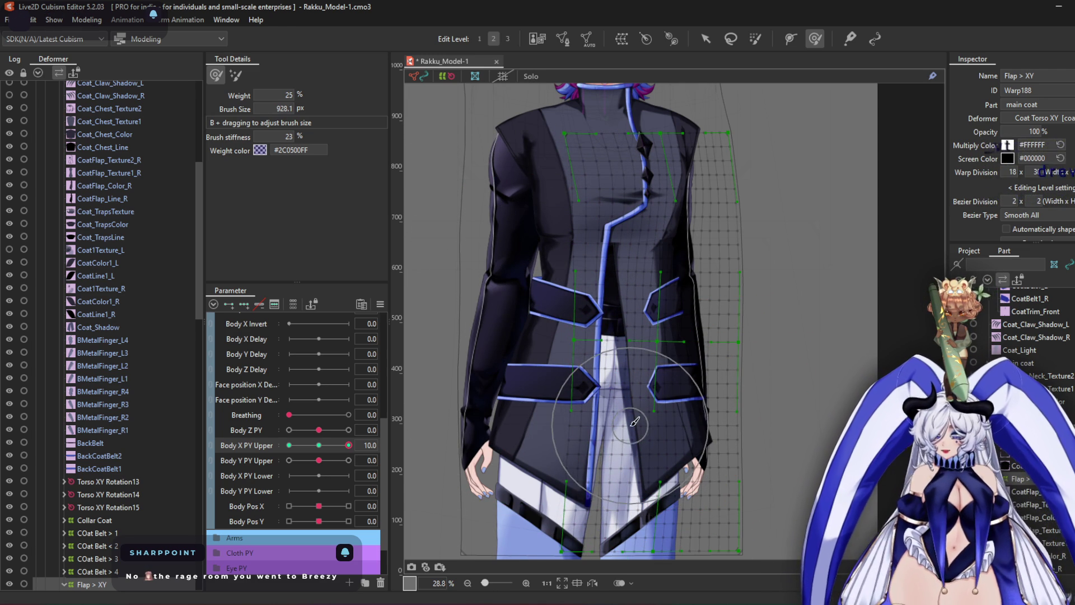
pyautogui.scroll(3, 604, 421)
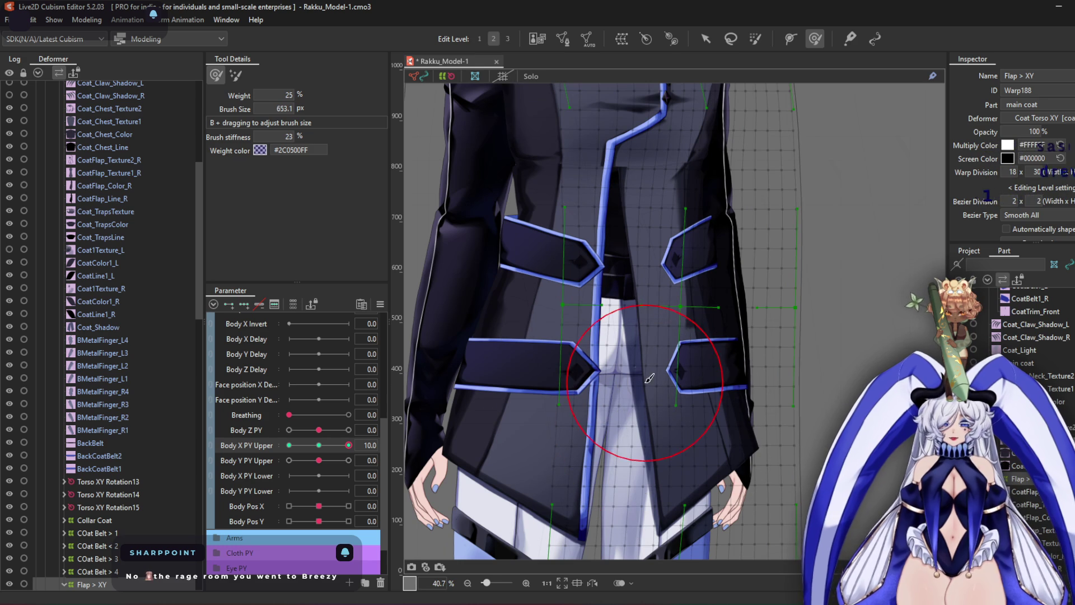
pyautogui.scroll(2, 641, 361)
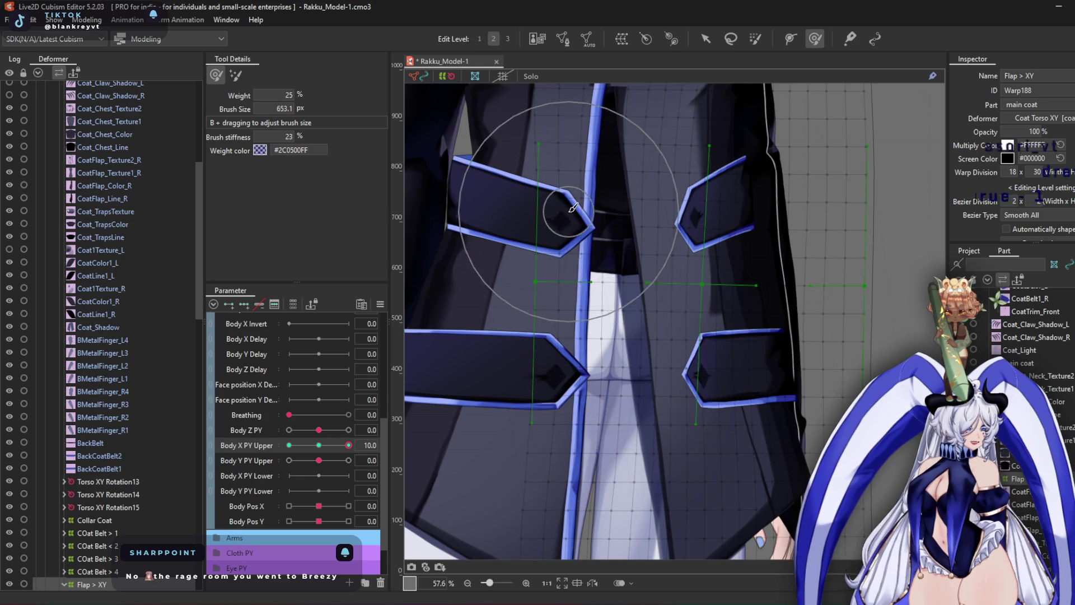
pyautogui.scroll(-2, 569, 333)
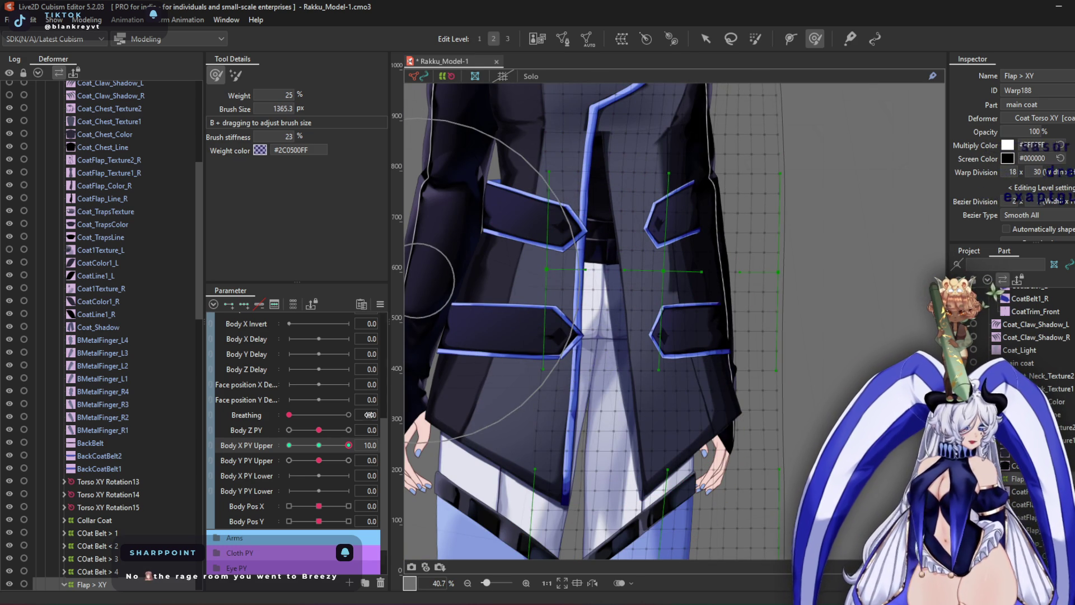
# Check Body X PY Upper at -10 and 10, return it to 0, and select CoatFlap_Texture2_R
pyautogui.moveTo(350, 446); pyautogui.dragTo(289, 445)
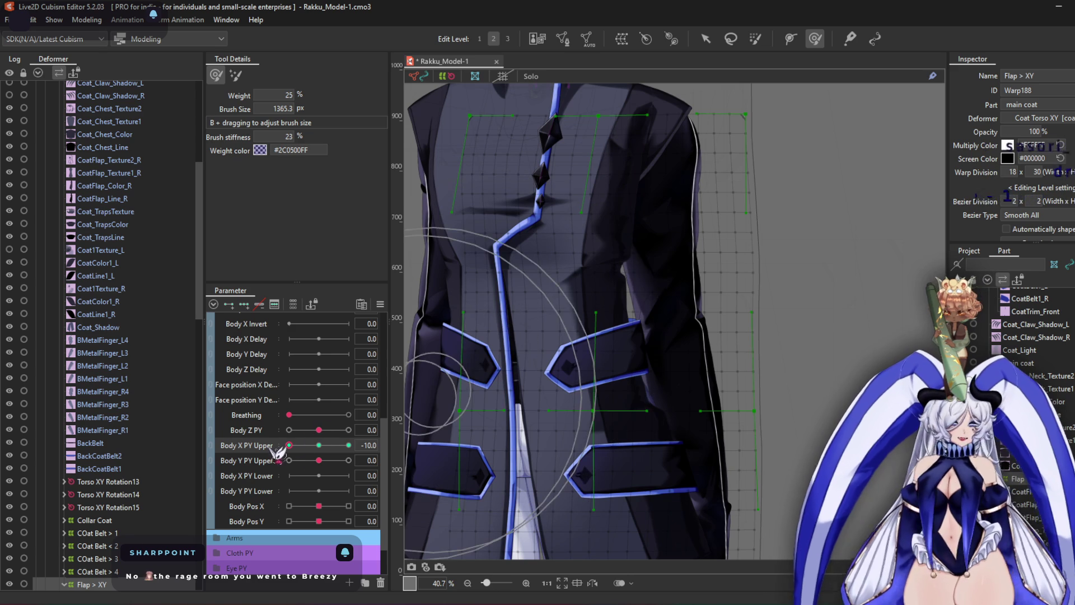
pyautogui.click(349, 445)
pyautogui.scroll(2, 486, 229)
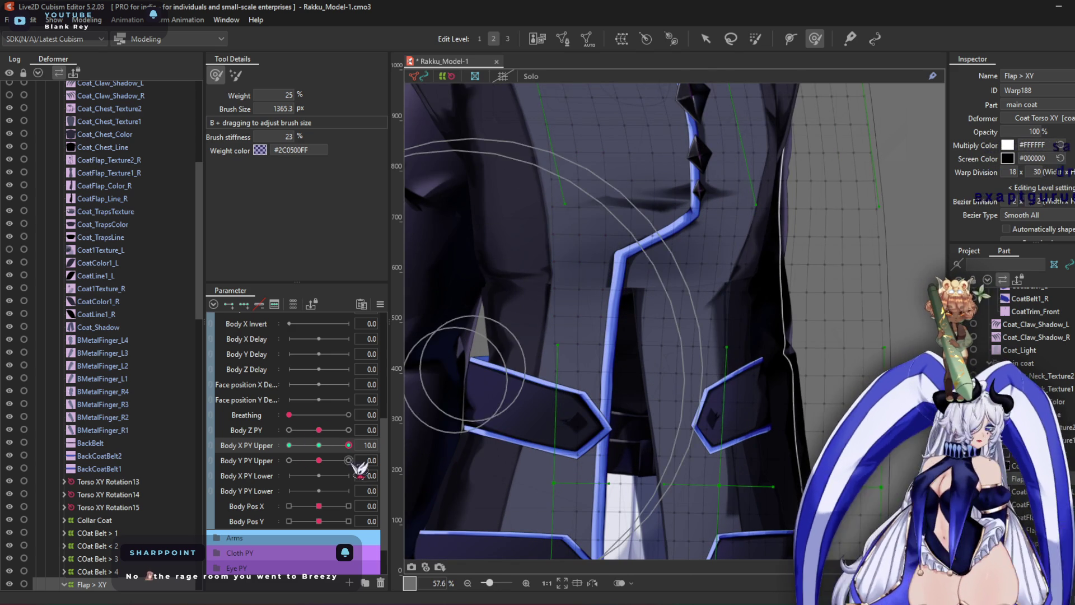
pyautogui.click(319, 446)
pyautogui.scroll(-3, 143, 336)
pyautogui.scroll(8, 144, 312)
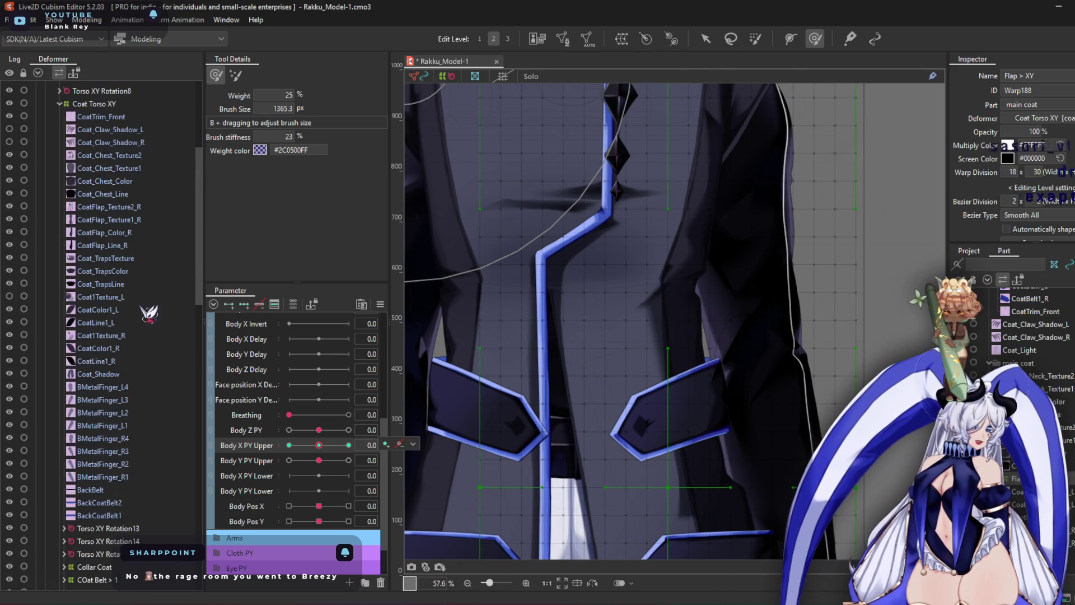
pyautogui.scroll(-5, 593, 269)
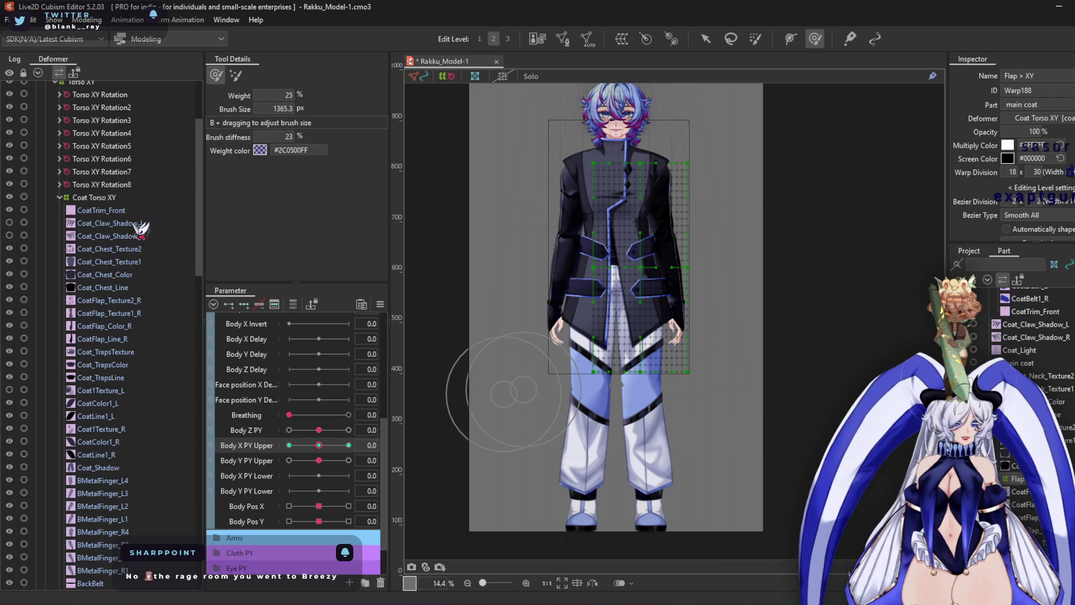
pyautogui.scroll(-3, 145, 295)
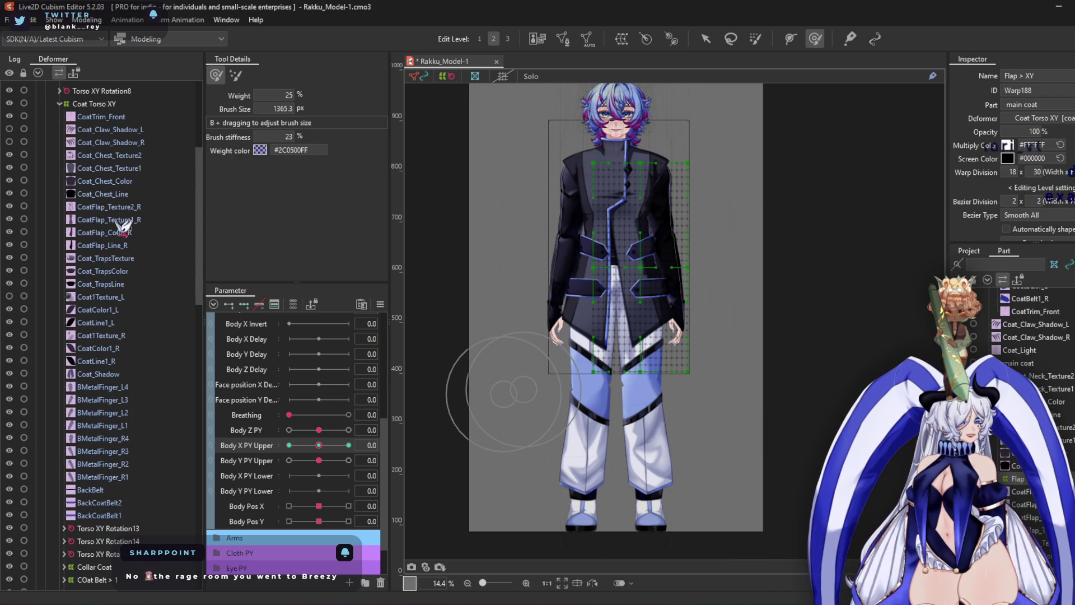
pyautogui.click(140, 206)
# Select the right coat flap layers and create a warp deformer named Coat Flap <
pyautogui.keyDown('shift'); pyautogui.click(147, 246); pyautogui.keyUp('shift')
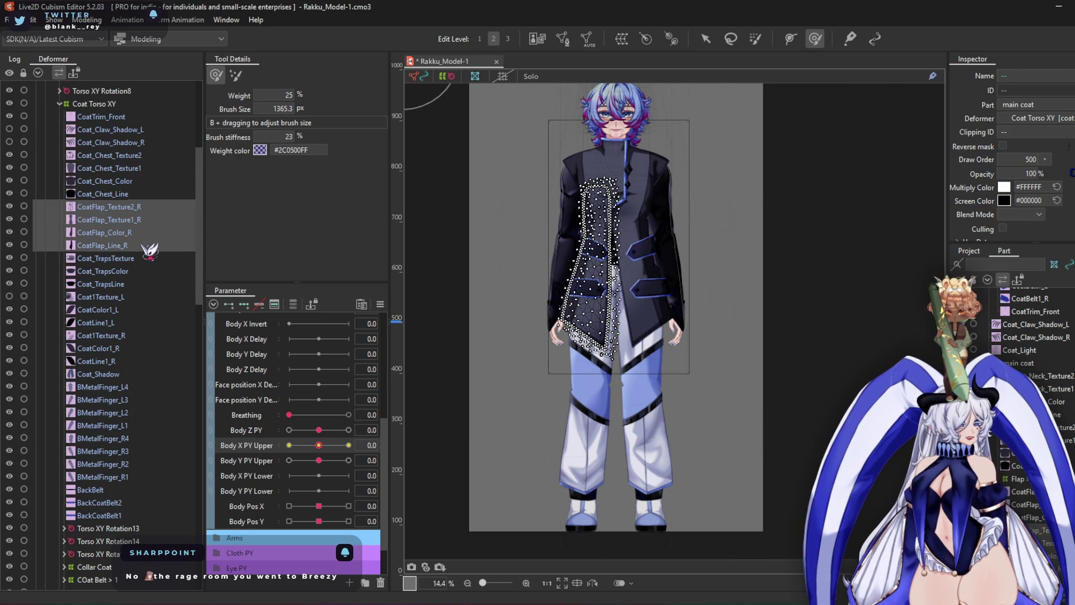
pyautogui.scroll(2, 558, 230)
pyautogui.click(622, 38)
pyautogui.write('Coat Flap <')
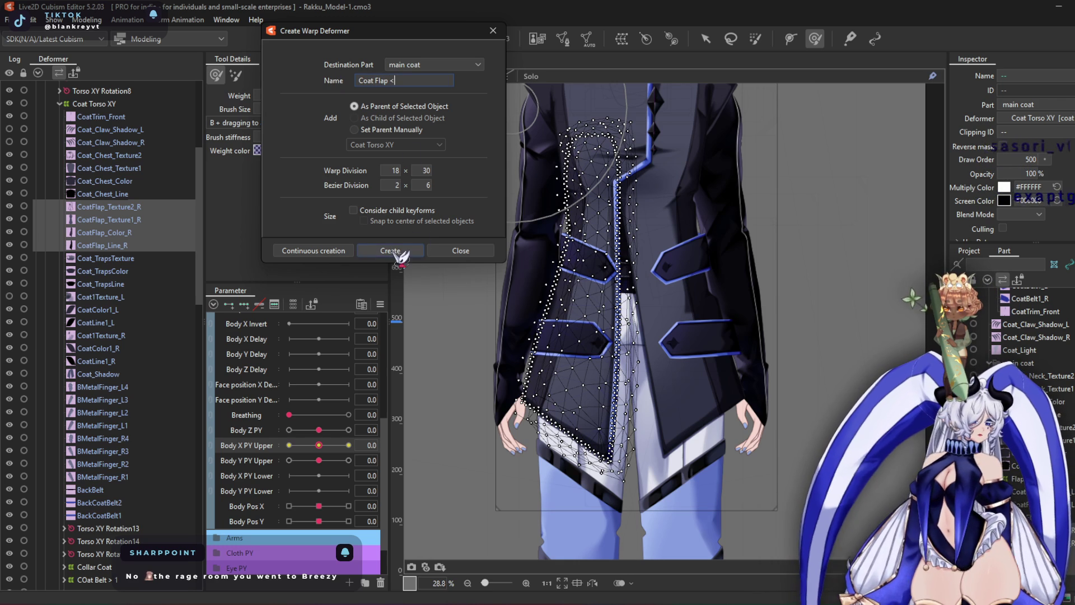
pyautogui.press('Return')
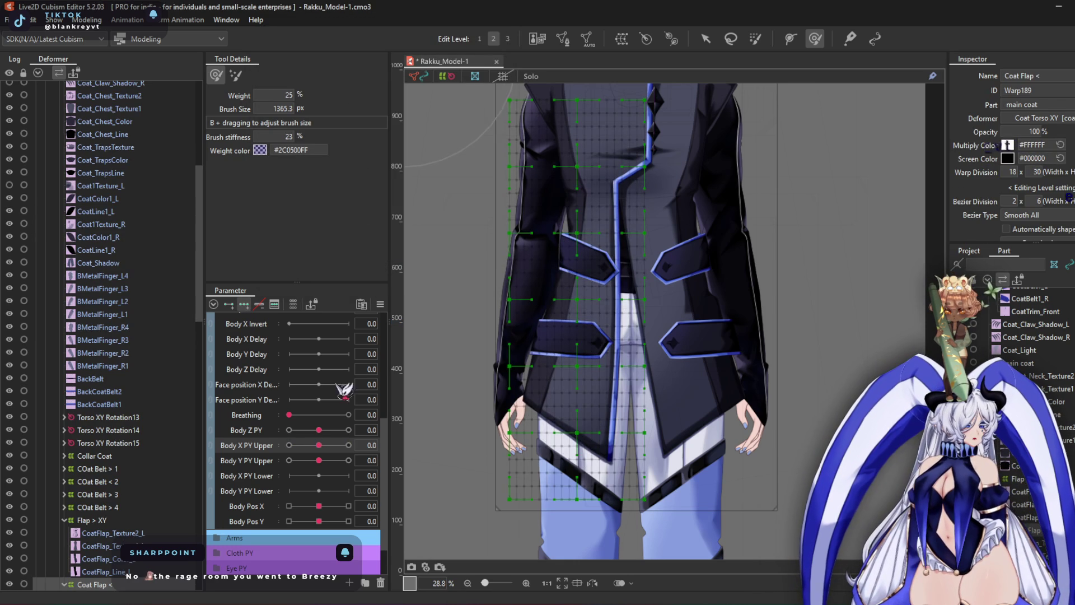
# At Body X PY Upper 10, warp the flaps to follow the body, pushing the lower coat and right belt
pyautogui.moveTo(323, 446); pyautogui.dragTo(348, 445)
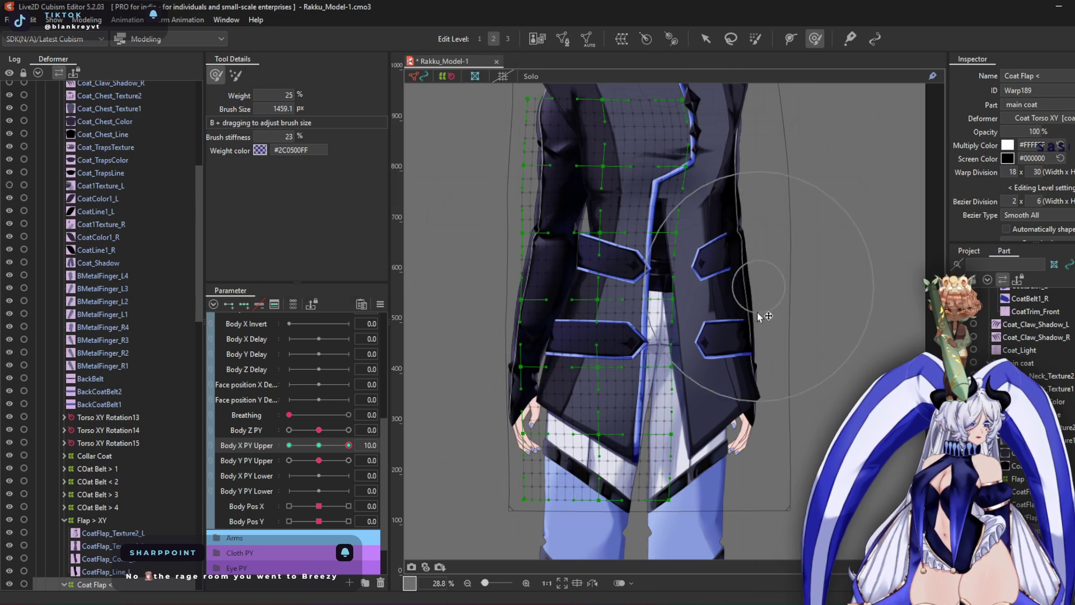
pyautogui.moveTo(753, 275); pyautogui.dragTo(440, 56)
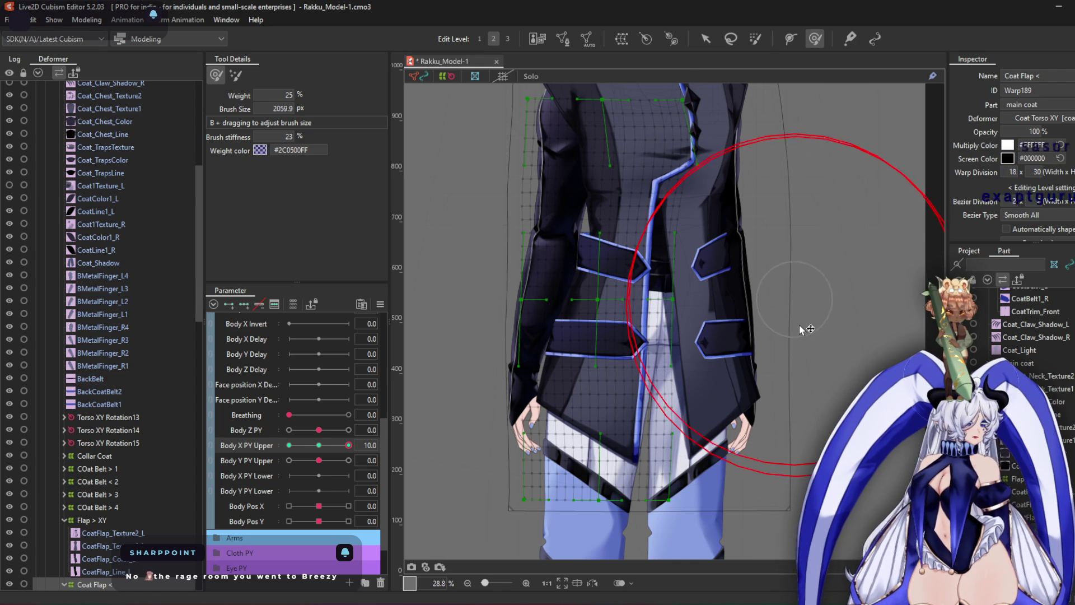
pyautogui.moveTo(792, 312); pyautogui.dragTo(805, 324)
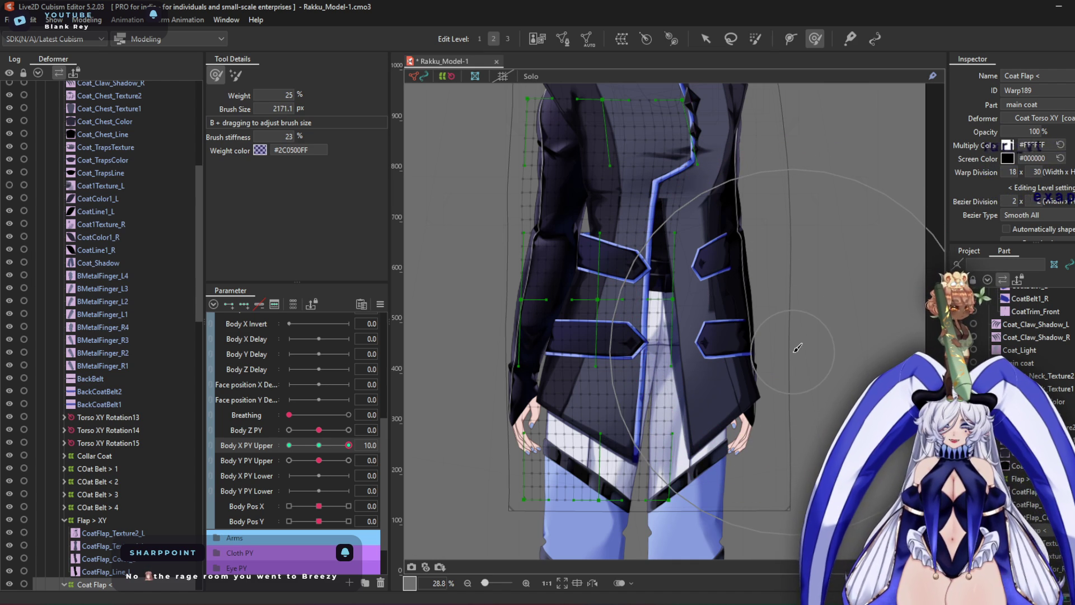
pyautogui.scroll(3, 755, 312)
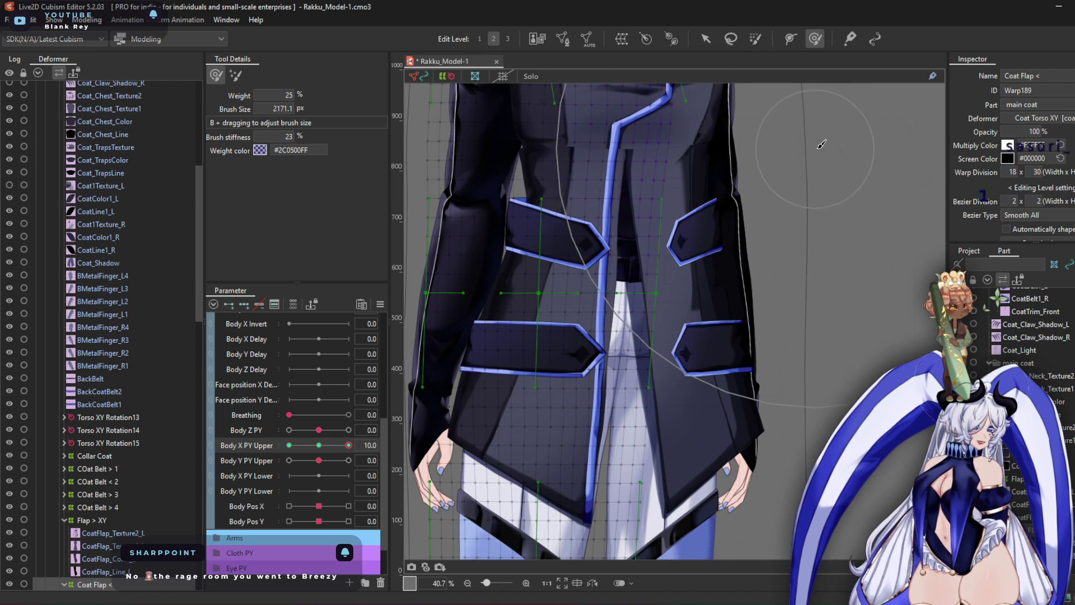
pyautogui.moveTo(775, 344); pyautogui.dragTo(804, 220)
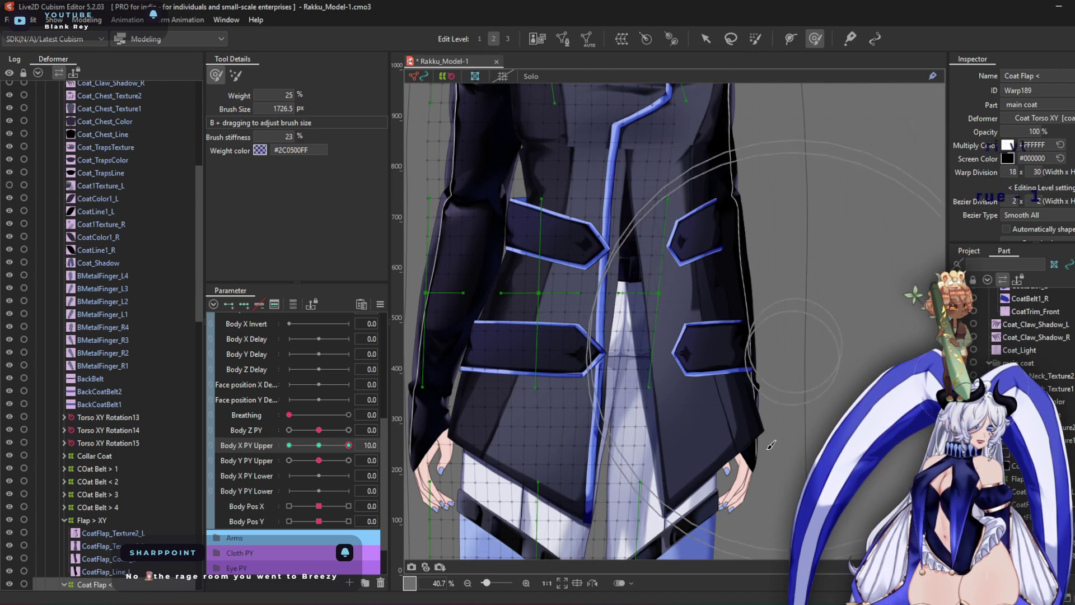
pyautogui.hotkey('ctrl', 'z')
pyautogui.moveTo(733, 407)
pyautogui.mouseDown()
pyautogui.moveTo(763, 480)
pyautogui.moveTo(679, 509)
pyautogui.mouseUp()
pyautogui.moveTo(711, 414)
pyautogui.mouseDown()
pyautogui.moveTo(700, 361)
pyautogui.moveTo(681, 361)
pyautogui.moveTo(690, 250)
pyautogui.moveTo(733, 303)
pyautogui.mouseUp()
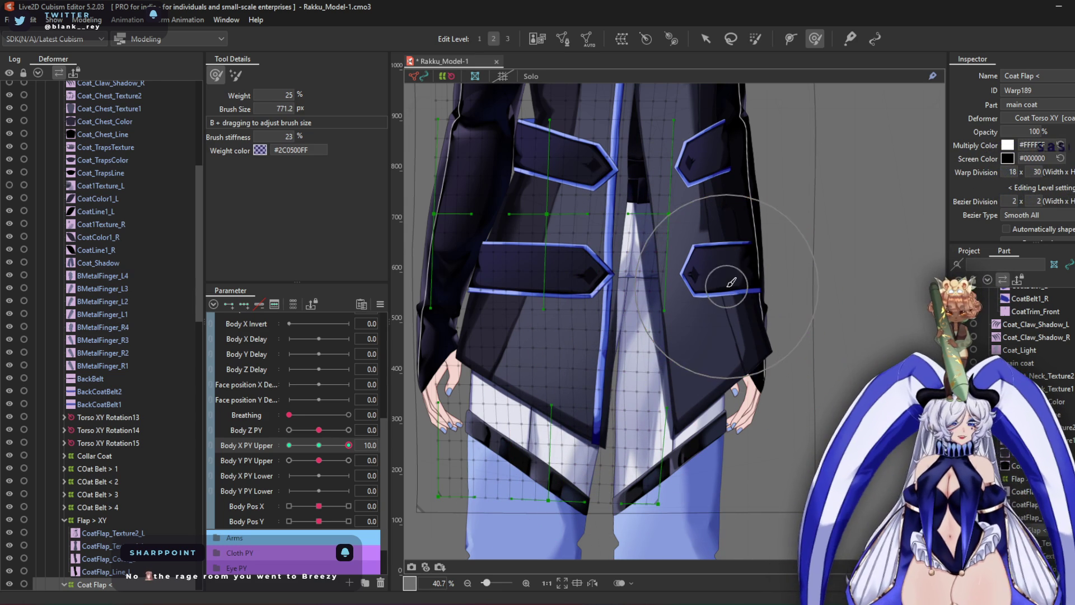
pyautogui.moveTo(674, 269)
pyautogui.mouseDown()
pyautogui.moveTo(663, 276)
pyautogui.moveTo(679, 283)
pyautogui.moveTo(696, 236)
pyautogui.moveTo(720, 345)
pyautogui.moveTo(764, 356)
pyautogui.mouseUp()
pyautogui.moveTo(770, 413)
pyautogui.mouseDown()
pyautogui.moveTo(753, 314)
pyautogui.moveTo(741, 353)
pyautogui.moveTo(750, 487)
pyautogui.mouseUp()
pyautogui.scroll(3, 734, 240)
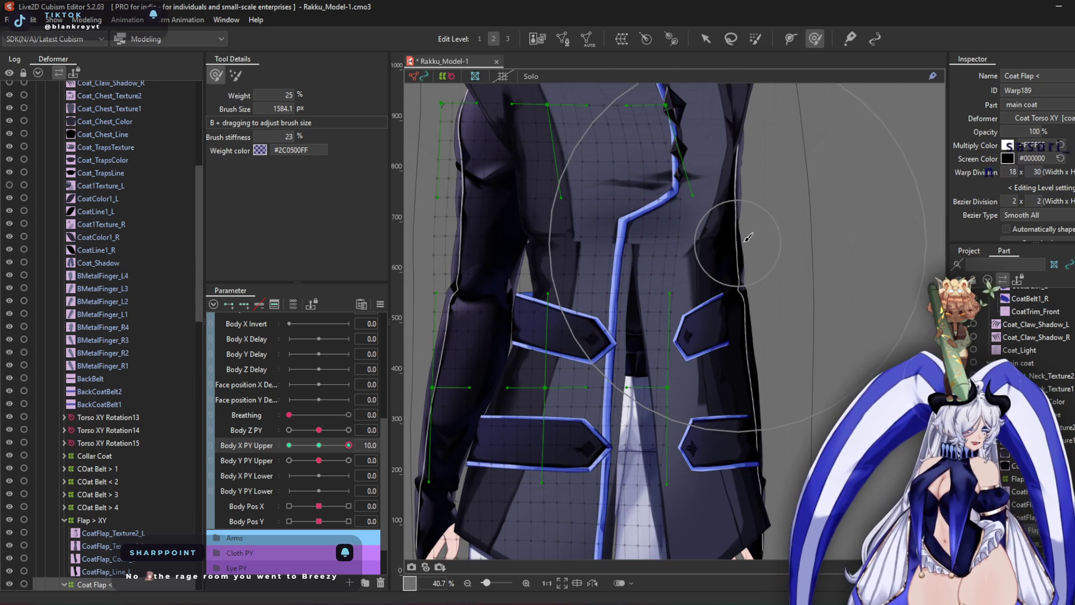
# At Body X PY Upper -10, shift the flap warp up and right to straighten the belts
pyautogui.moveTo(339, 451); pyautogui.dragTo(240, 456)
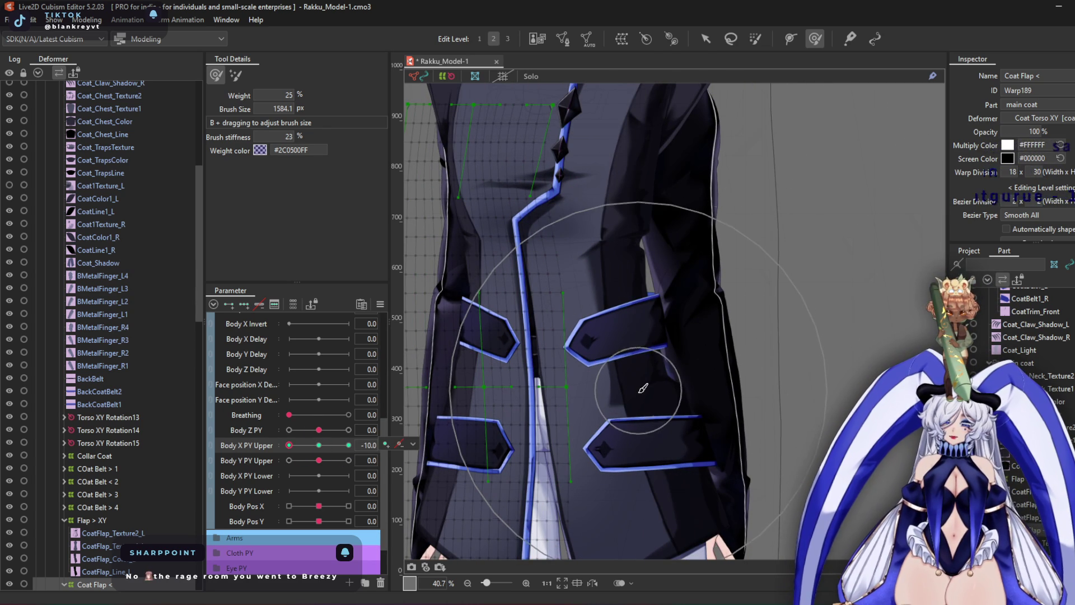
pyautogui.moveTo(724, 413)
pyautogui.mouseDown()
pyautogui.moveTo(696, 336)
pyautogui.moveTo(723, 313)
pyautogui.moveTo(642, 338)
pyautogui.moveTo(653, 396)
pyautogui.moveTo(634, 415)
pyautogui.moveTo(655, 288)
pyautogui.moveTo(661, 430)
pyautogui.moveTo(696, 444)
pyautogui.moveTo(648, 361)
pyautogui.moveTo(672, 408)
pyautogui.moveTo(661, 426)
pyautogui.mouseUp()
pyautogui.hotkey('ctrl', 'z')
pyautogui.hotkey('ctrl', 'y')
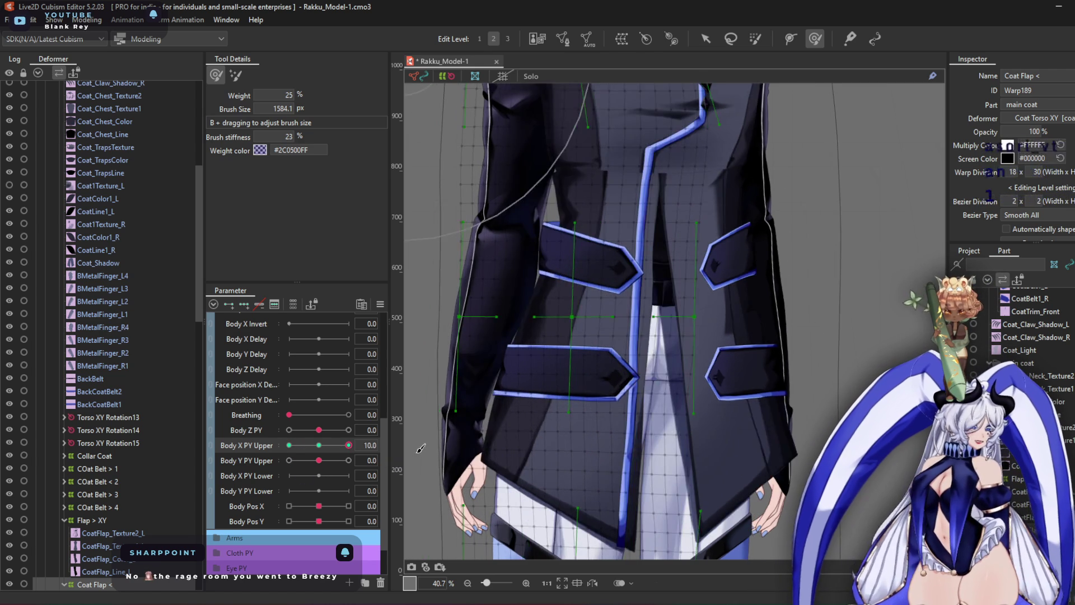
pyautogui.hotkey('ctrl', 'z')
pyautogui.hotkey('ctrl', 'z')
pyautogui.hotkey('ctrl', 'y')
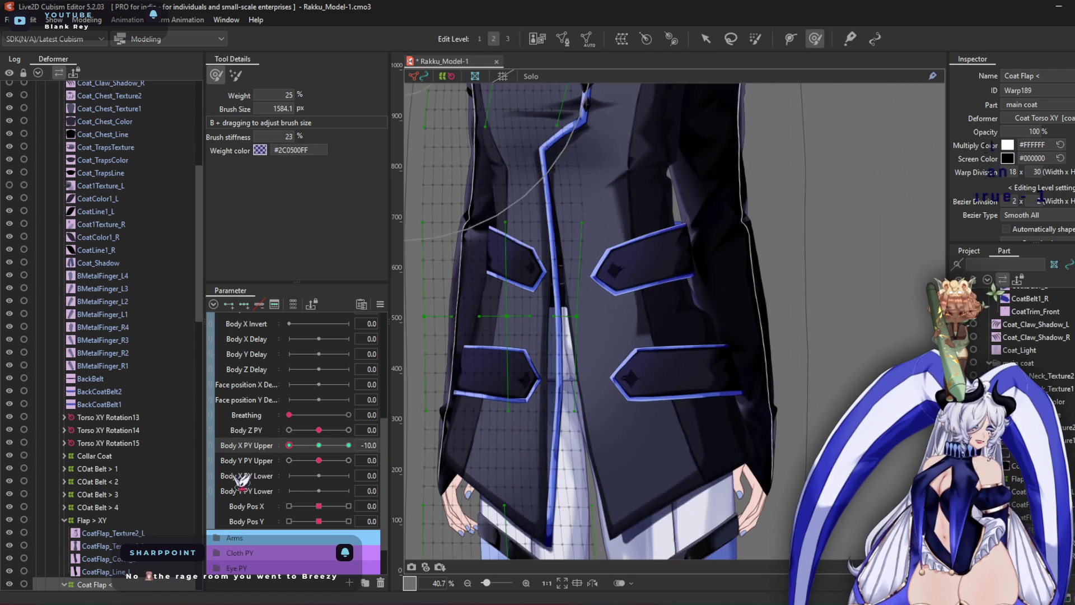
pyautogui.scroll(2, 135, 168)
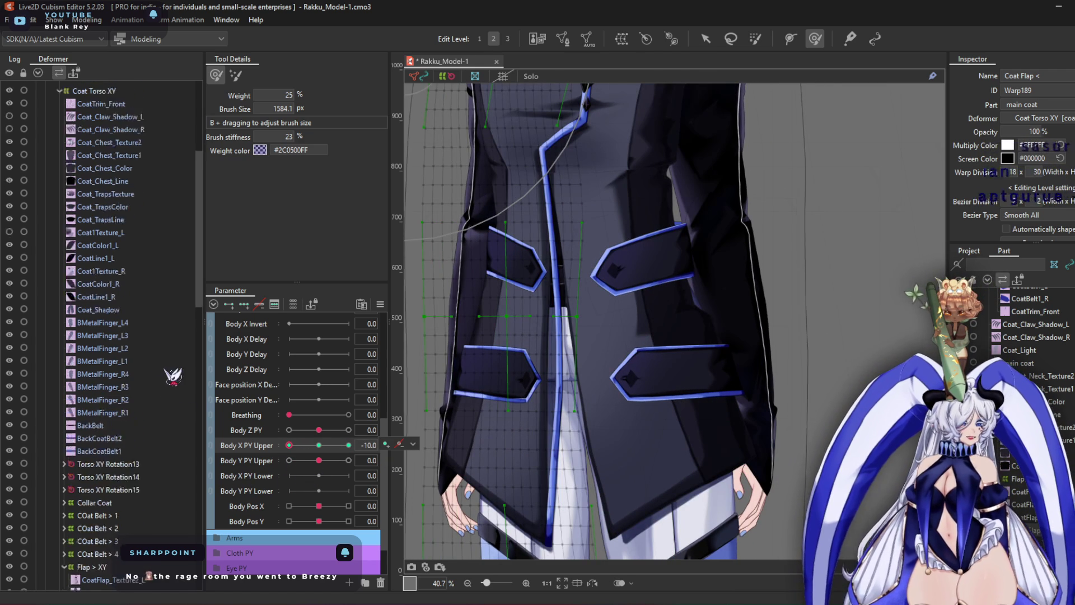
# Select CoatTrim_Front, shrink the warp brush, and frame the chest panels, collar and upper zipper
pyautogui.click(120, 152)
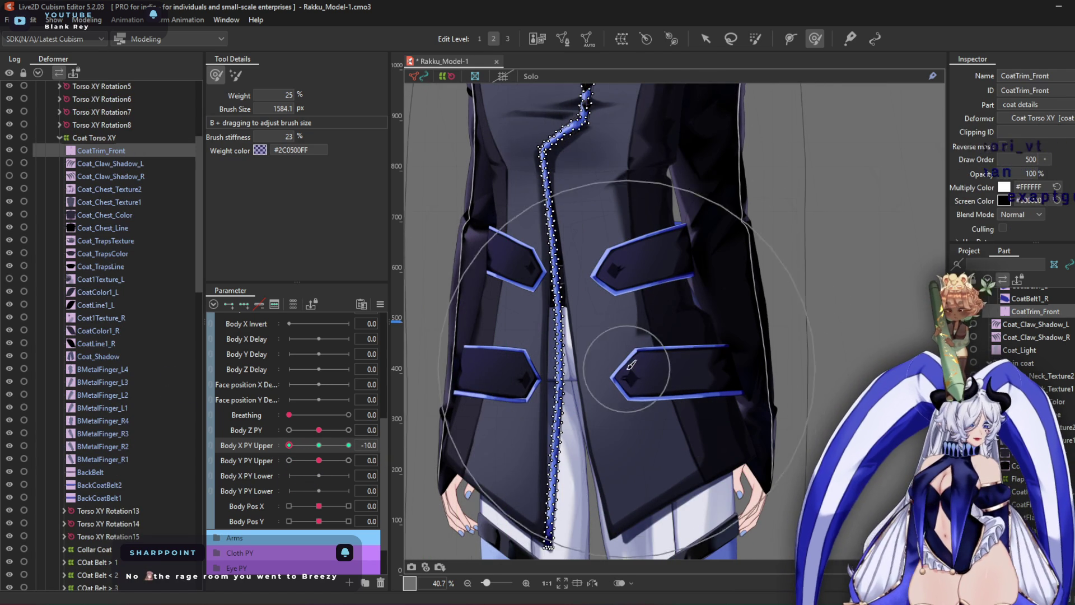
pyautogui.scroll(2, 644, 280)
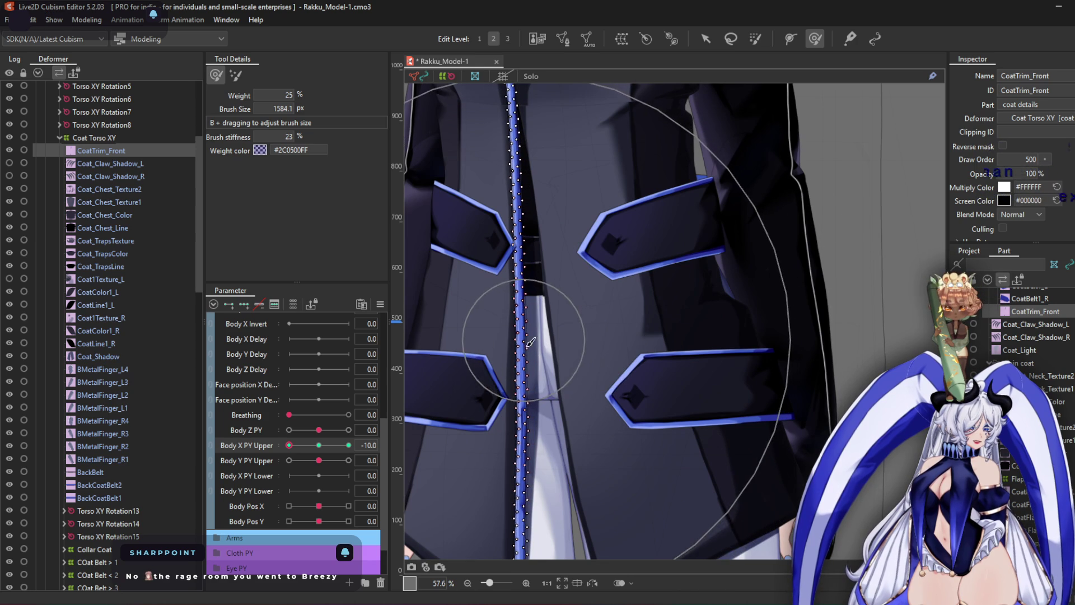
pyautogui.moveTo(690, 417); pyautogui.dragTo(636, 276)
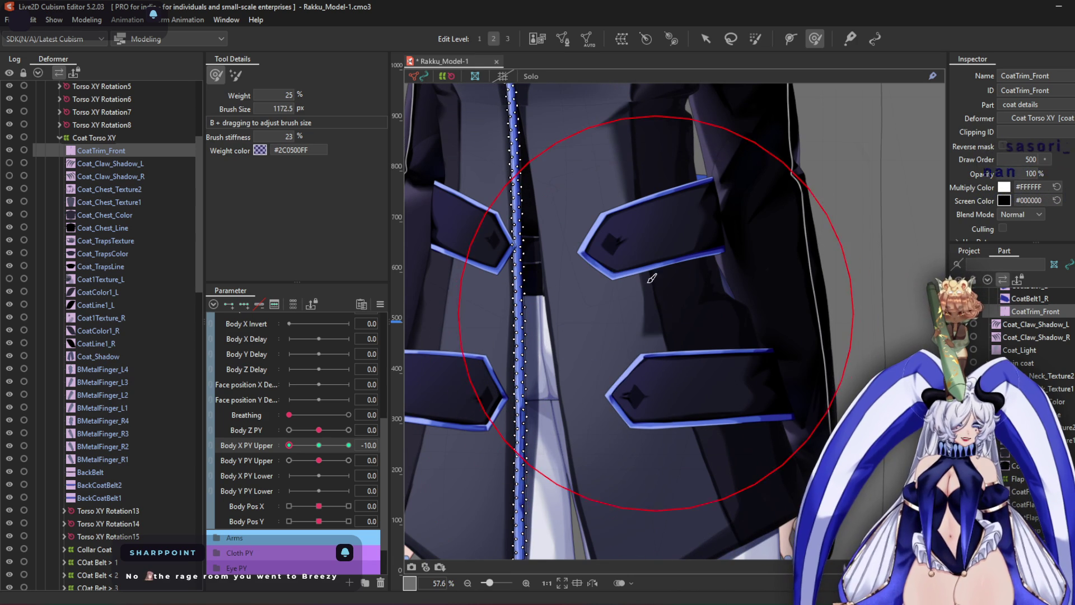
pyautogui.scroll(6, 527, 190)
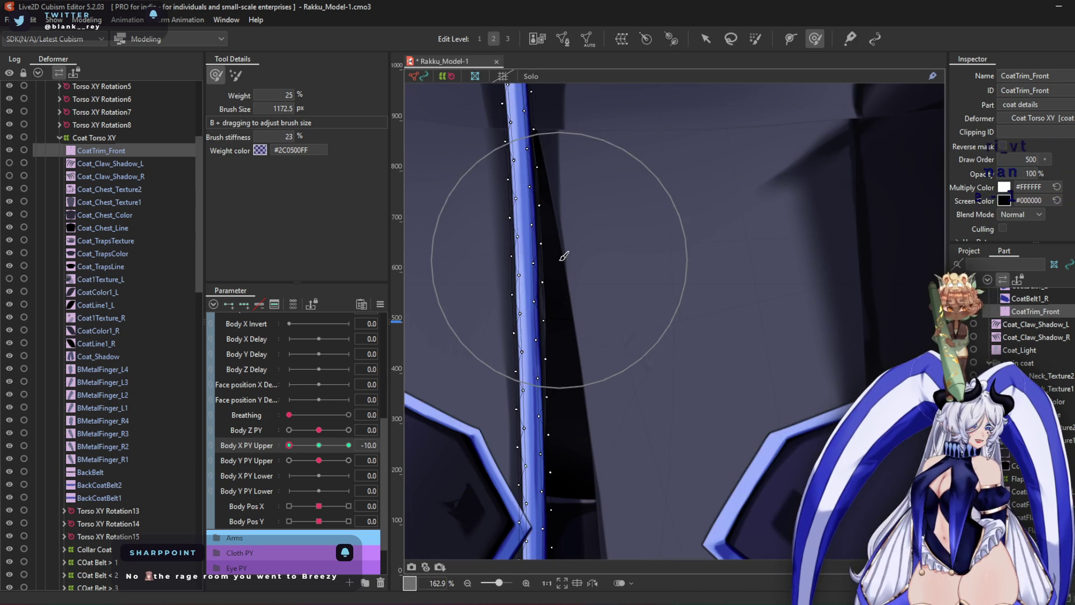
pyautogui.scroll(-6, 559, 260)
pyautogui.moveTo(608, 273); pyautogui.dragTo(631, 360)
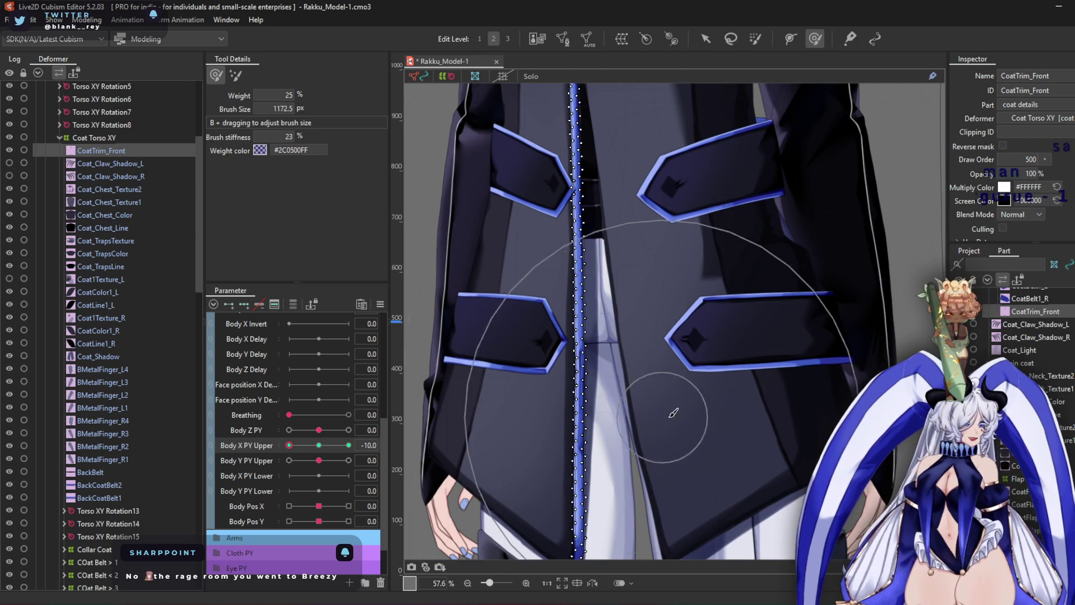
pyautogui.scroll(3, 491, 367)
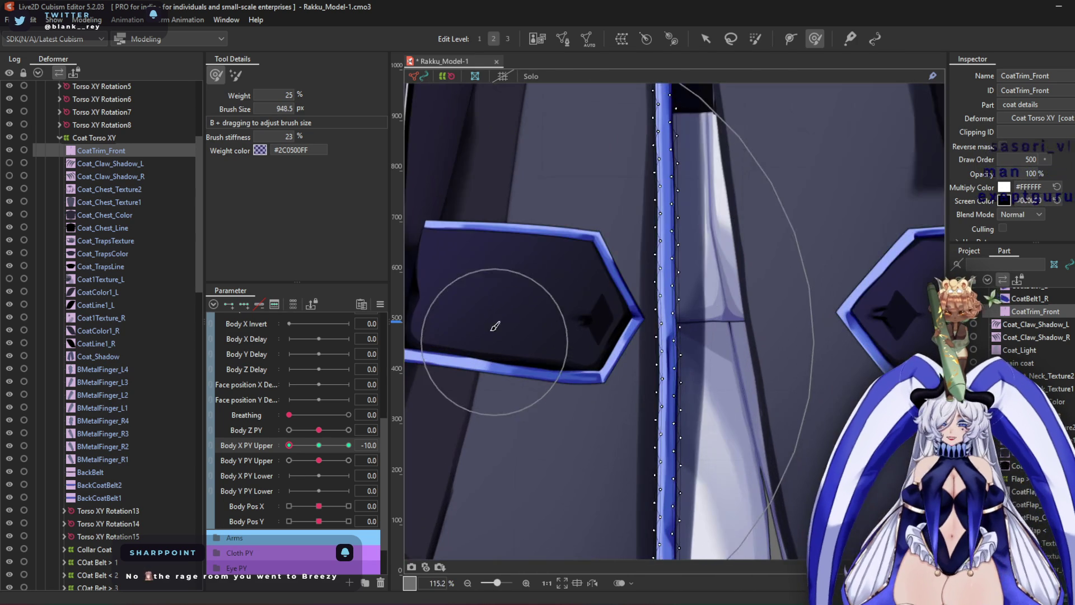
pyautogui.scroll(-3, 613, 341)
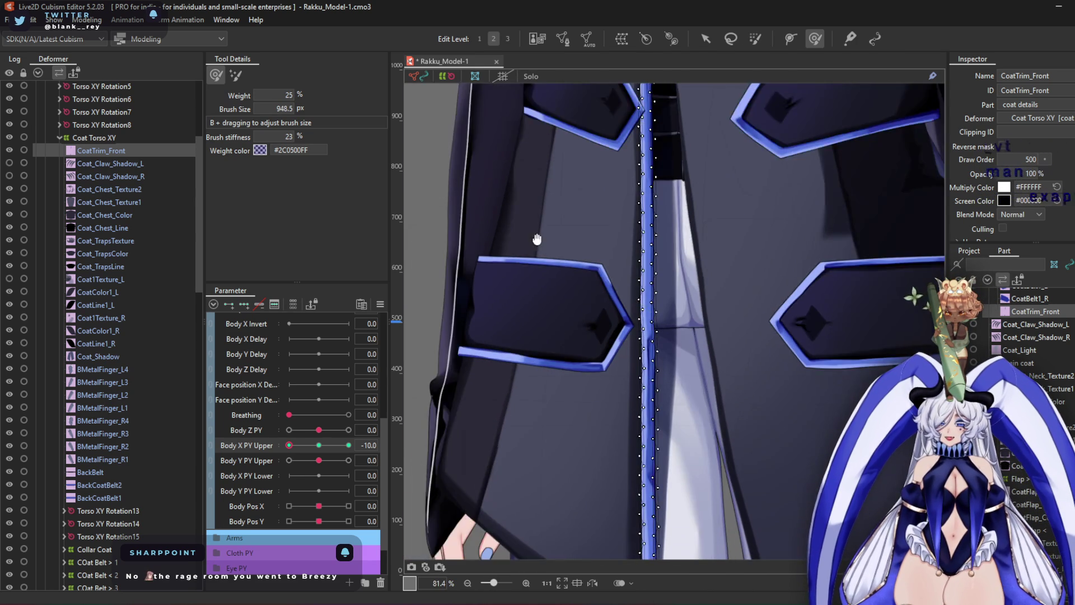
pyautogui.scroll(2, 600, 348)
pyautogui.scroll(1, 600, 439)
pyautogui.scroll(3, 558, 424)
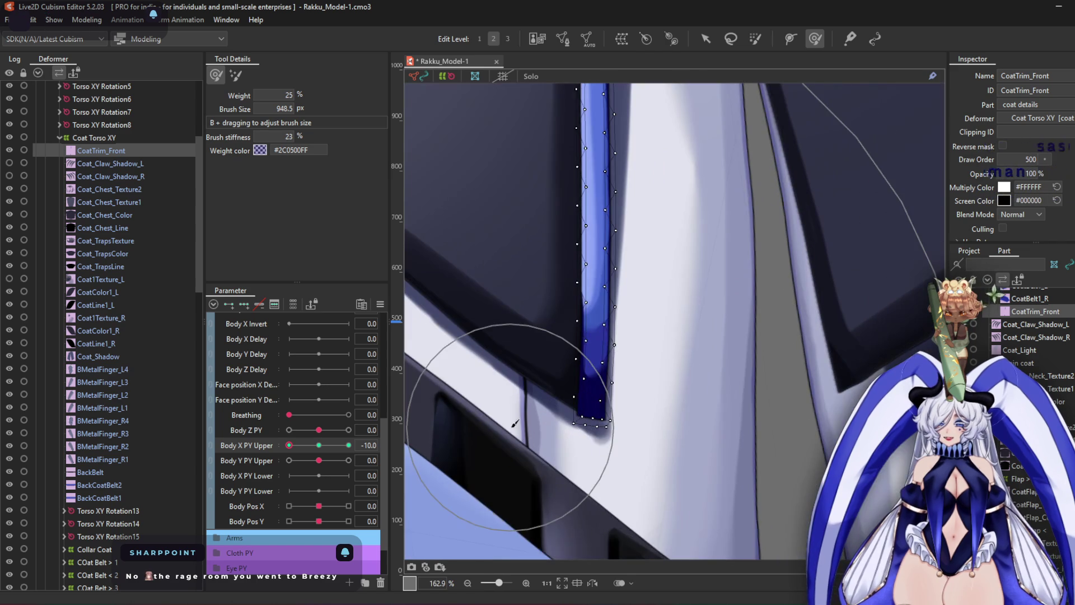
pyautogui.scroll(-3, 577, 252)
pyautogui.scroll(2, 649, 360)
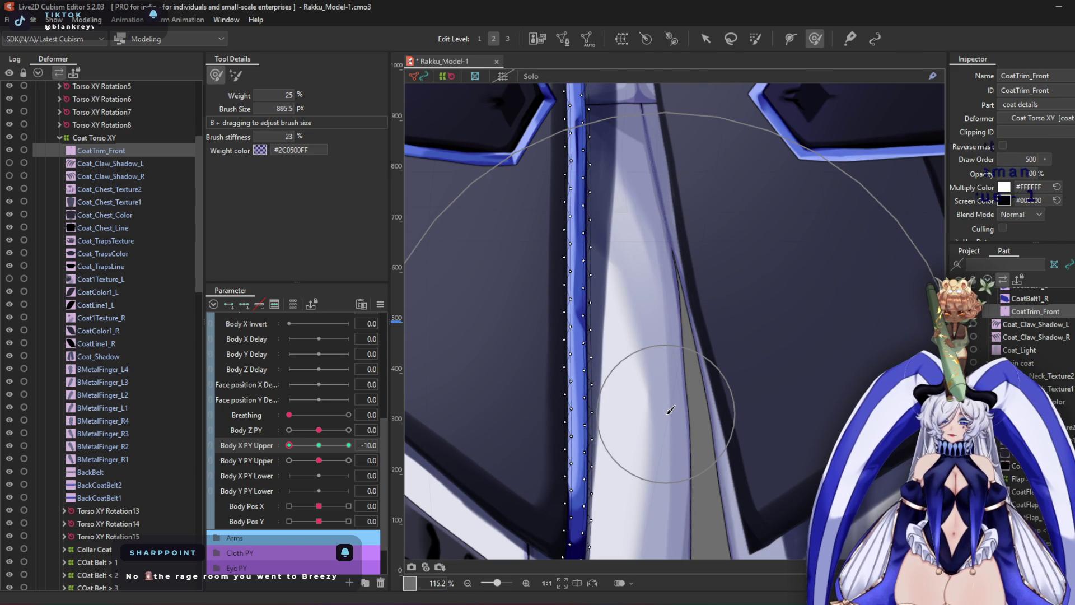
pyautogui.moveTo(720, 284); pyautogui.dragTo(679, 554, button='middle')
pyautogui.moveTo(662, 348); pyautogui.dragTo(611, 468, button='middle')
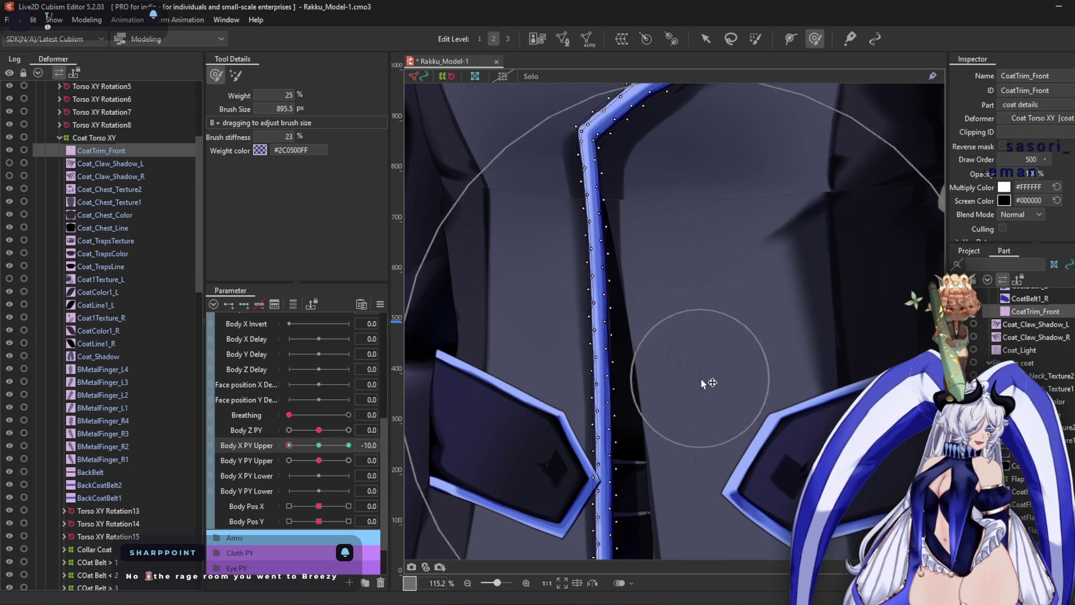
# At Body X PY Upper 10, reshape the front trim to follow the coat, nudging the strip right
pyautogui.moveTo(304, 446); pyautogui.dragTo(348, 445)
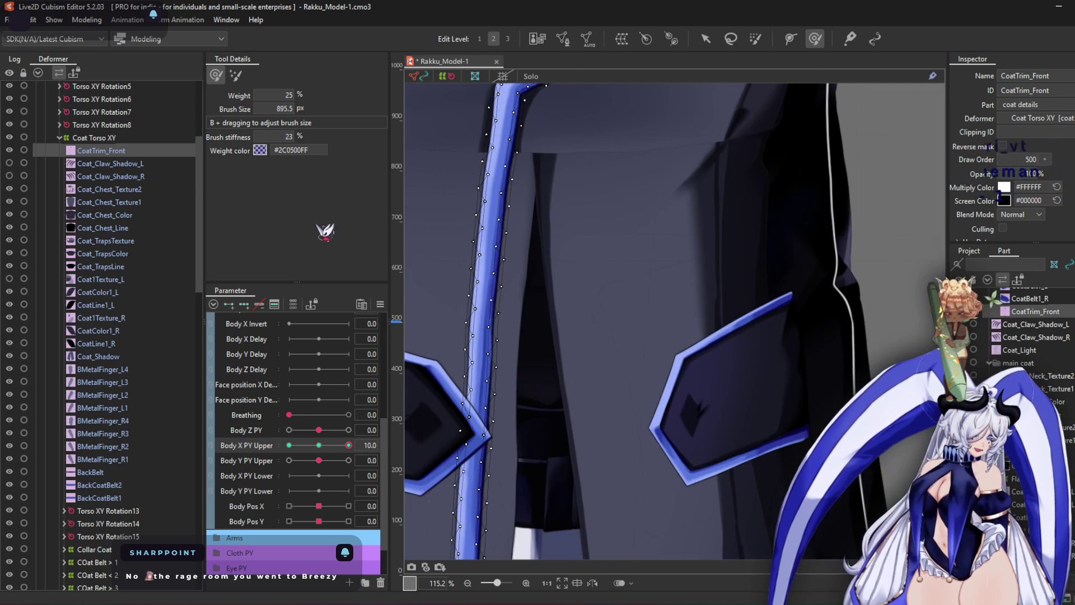
pyautogui.scroll(-6, 584, 202)
pyautogui.moveTo(516, 235)
pyautogui.mouseDown()
pyautogui.moveTo(522, 269)
pyautogui.moveTo(533, 256)
pyautogui.moveTo(523, 291)
pyautogui.mouseUp()
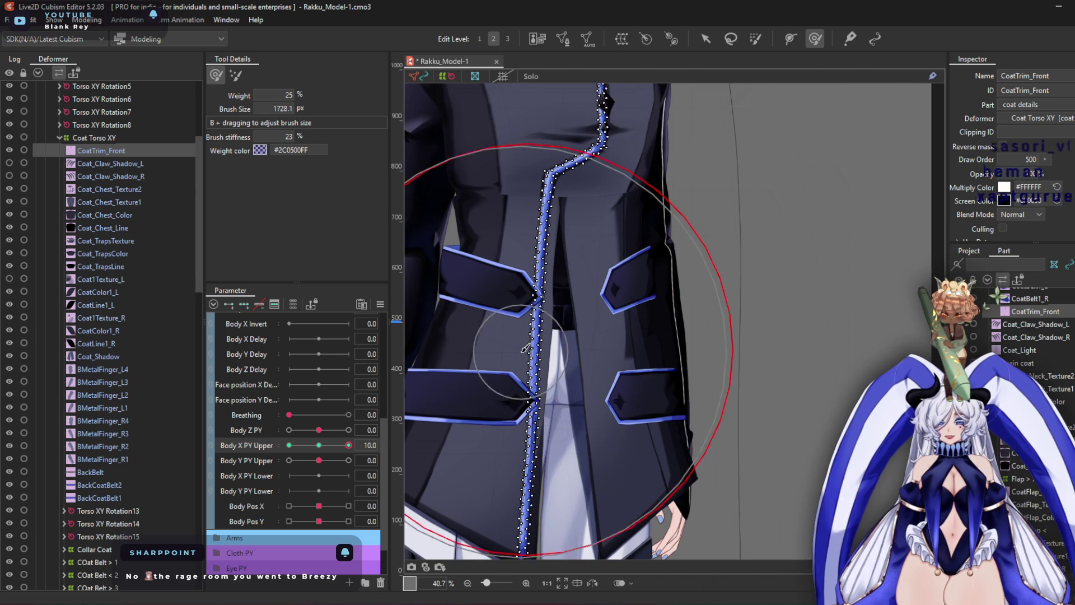
pyautogui.moveTo(537, 252); pyautogui.dragTo(555, 252)
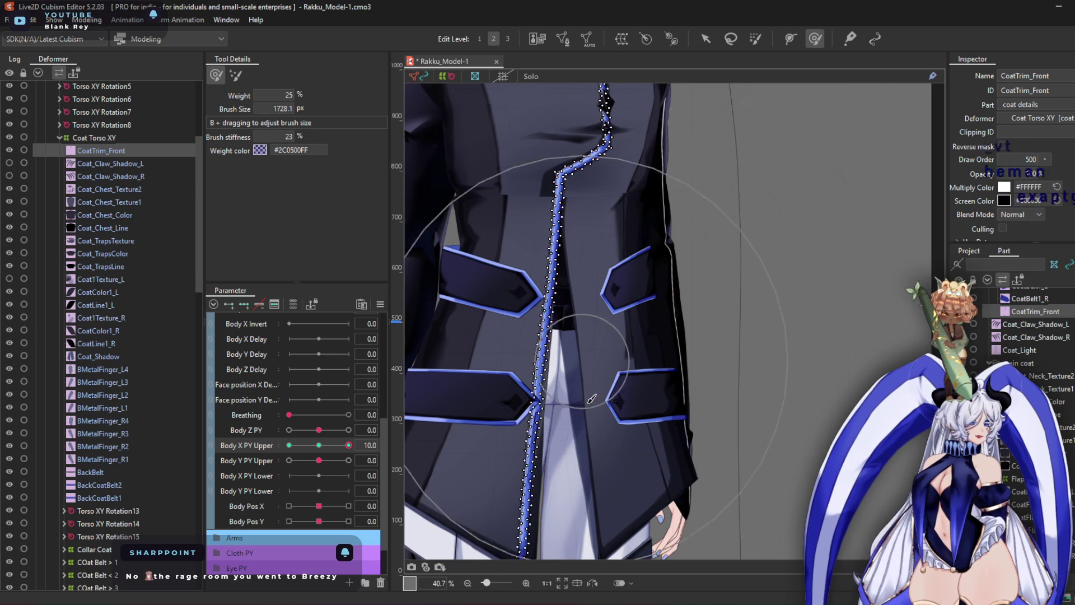
pyautogui.moveTo(555, 313); pyautogui.dragTo(577, 258, button='middle')
pyautogui.moveTo(607, 395); pyautogui.dragTo(602, 358, button='middle')
pyautogui.moveTo(602, 359); pyautogui.dragTo(606, 408)
pyautogui.scroll(5, 606, 408)
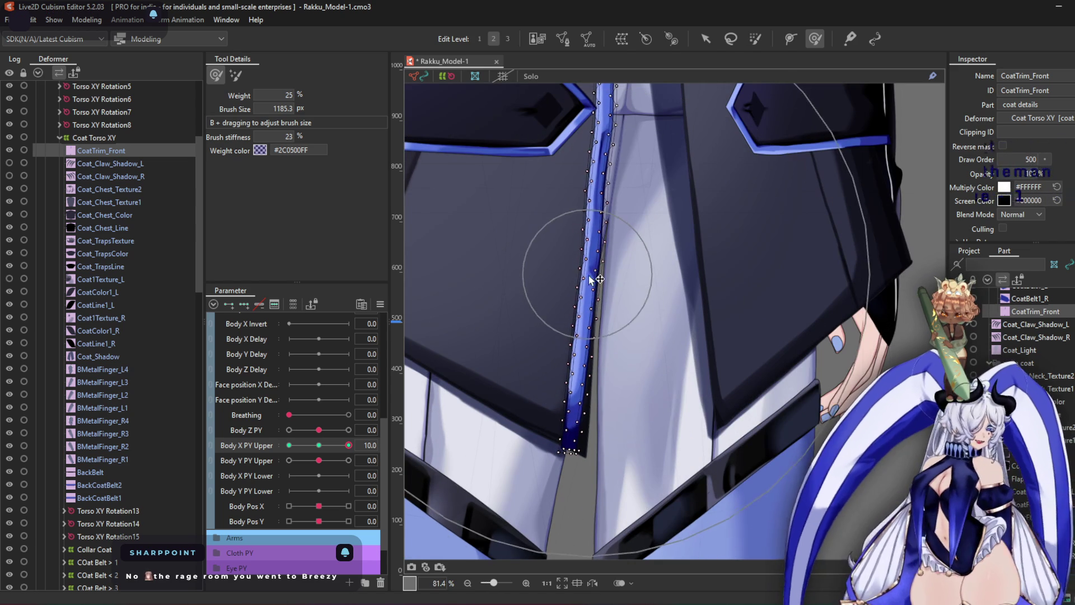
pyautogui.moveTo(675, 255)
pyautogui.mouseDown()
pyautogui.moveTo(644, 136)
pyautogui.moveTo(664, 227)
pyautogui.mouseUp()
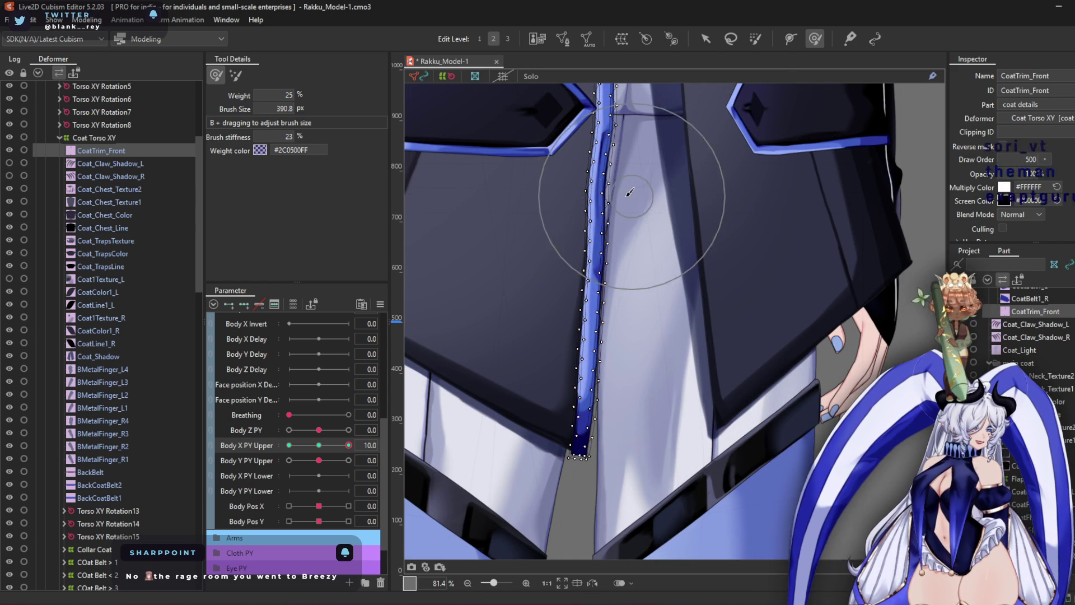
pyautogui.scroll(3, 620, 198)
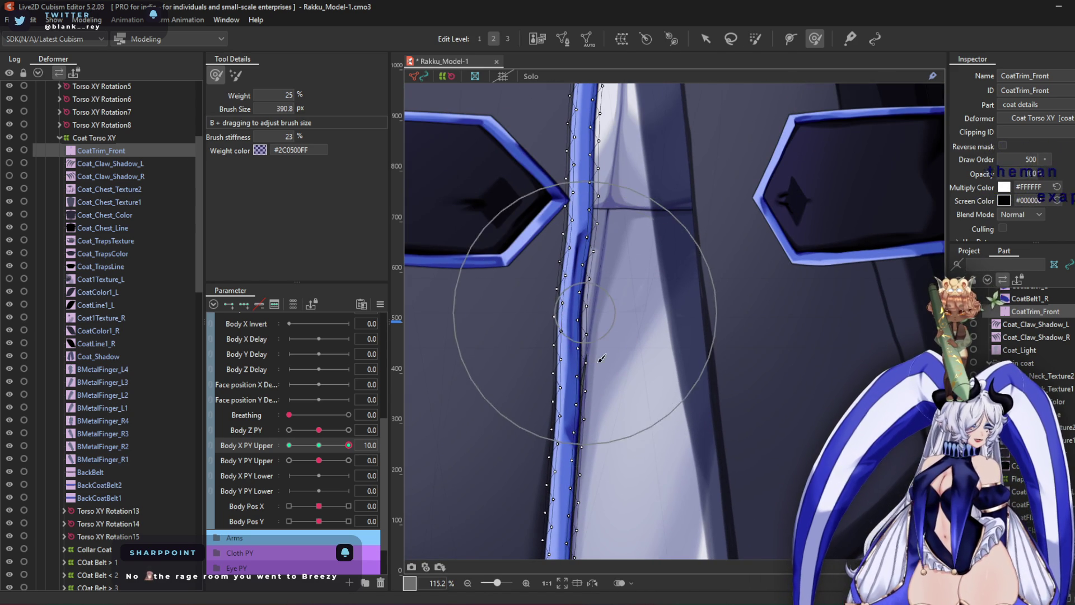
pyautogui.moveTo(603, 328)
pyautogui.mouseDown()
pyautogui.moveTo(620, 329)
pyautogui.moveTo(685, 386)
pyautogui.mouseUp()
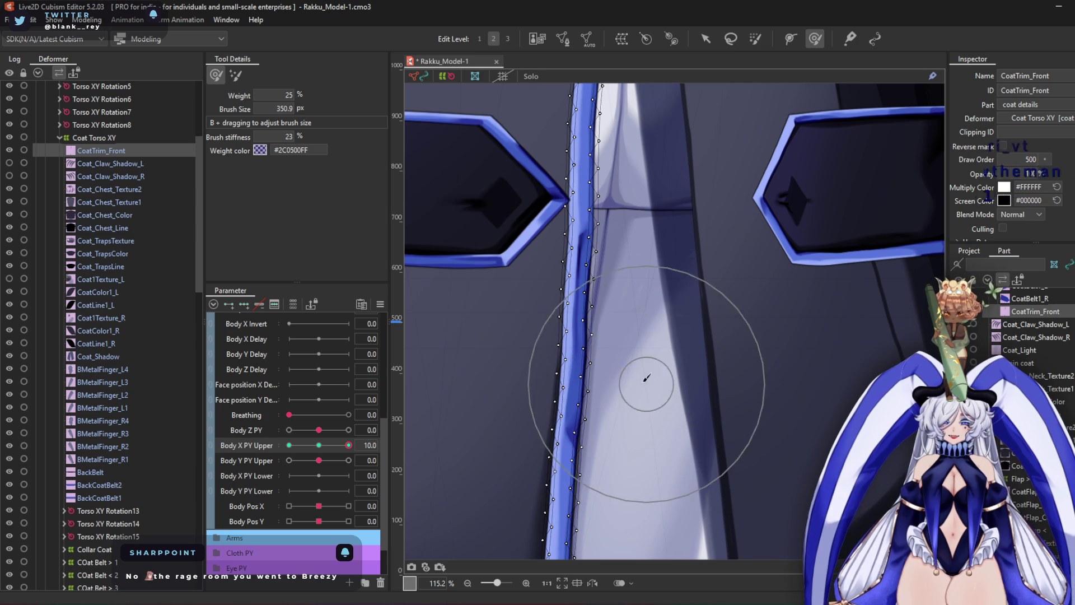
# Push the edge of the trim strip's lower section into shape
pyautogui.moveTo(643, 347); pyautogui.dragTo(613, 396, button='middle')
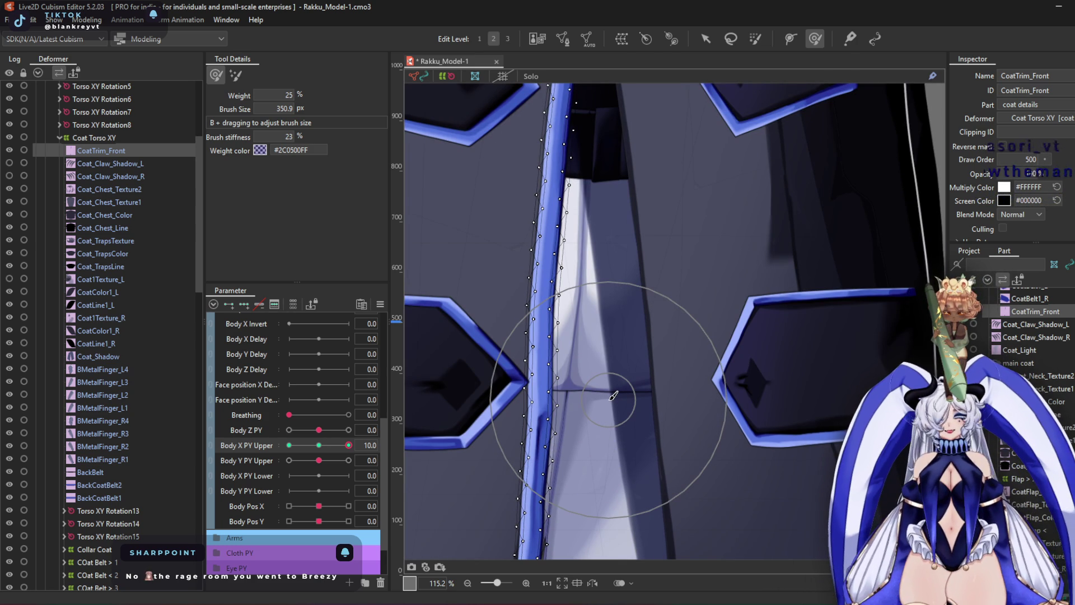
pyautogui.scroll(3, 606, 333)
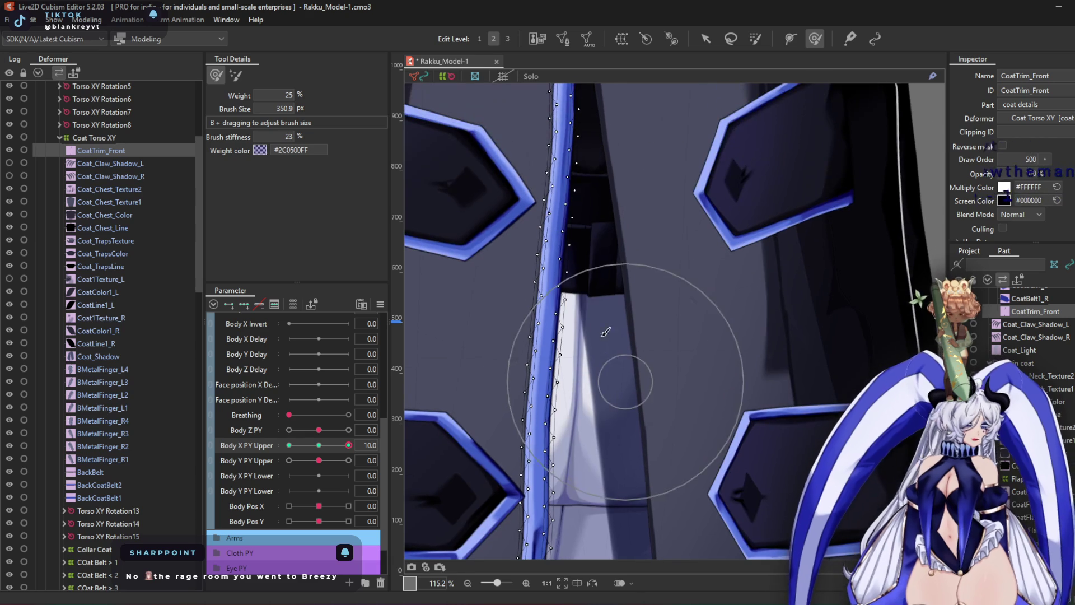
pyautogui.moveTo(568, 382); pyautogui.dragTo(572, 279)
pyautogui.scroll(3, 562, 249)
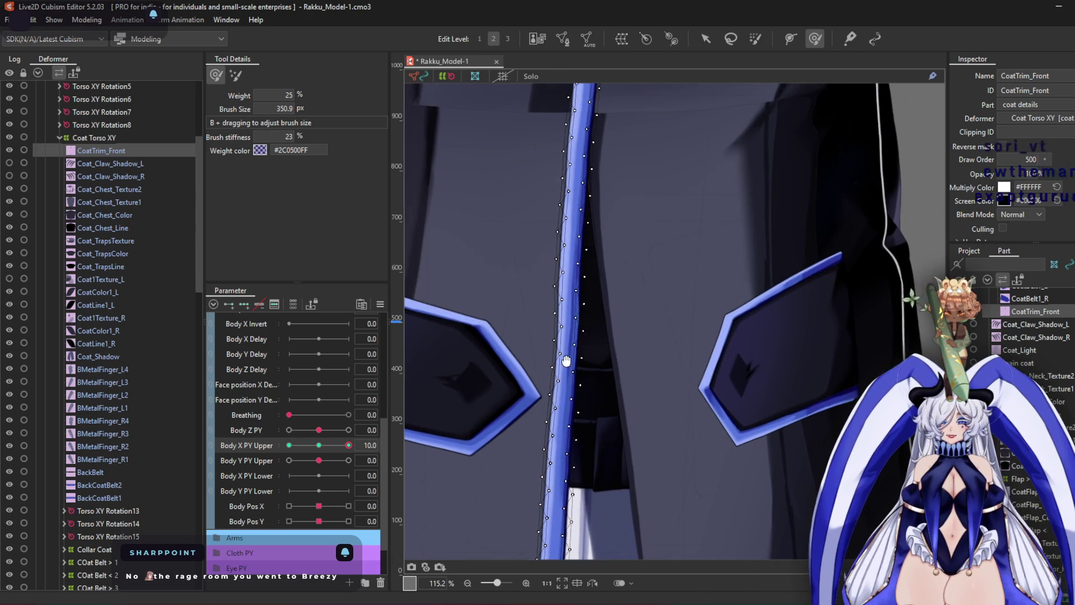
pyautogui.scroll(3, 647, 330)
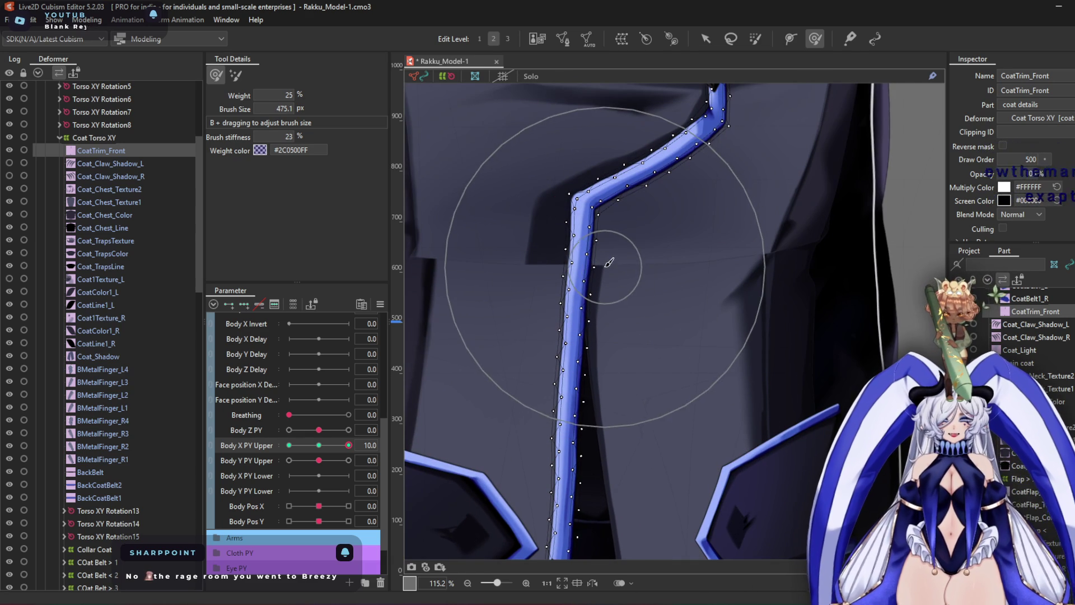
pyautogui.scroll(5, 679, 228)
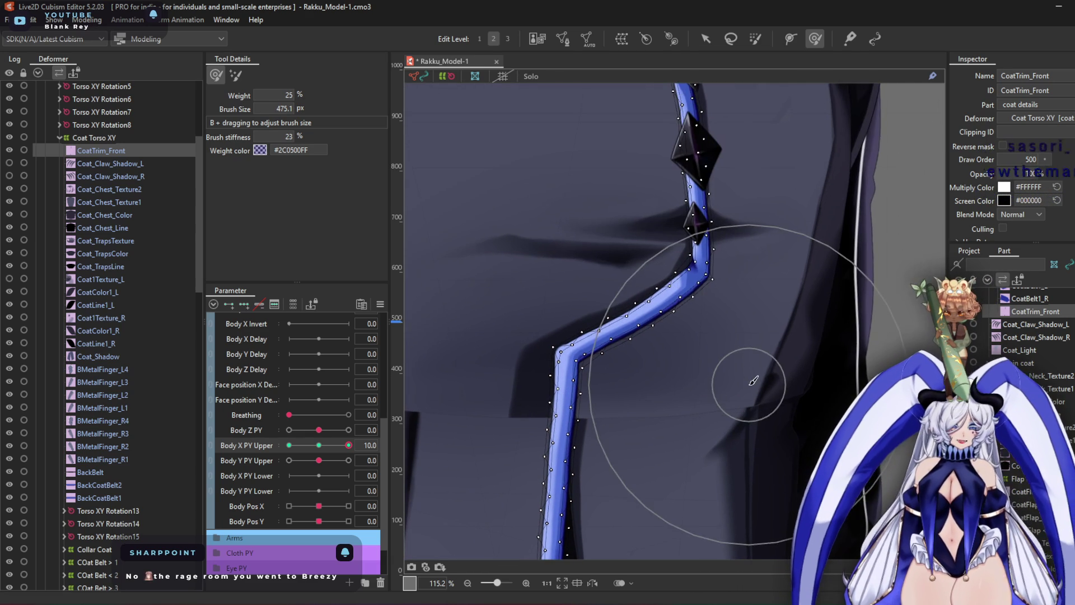
pyautogui.scroll(-5, 746, 334)
pyautogui.scroll(2, 745, 300)
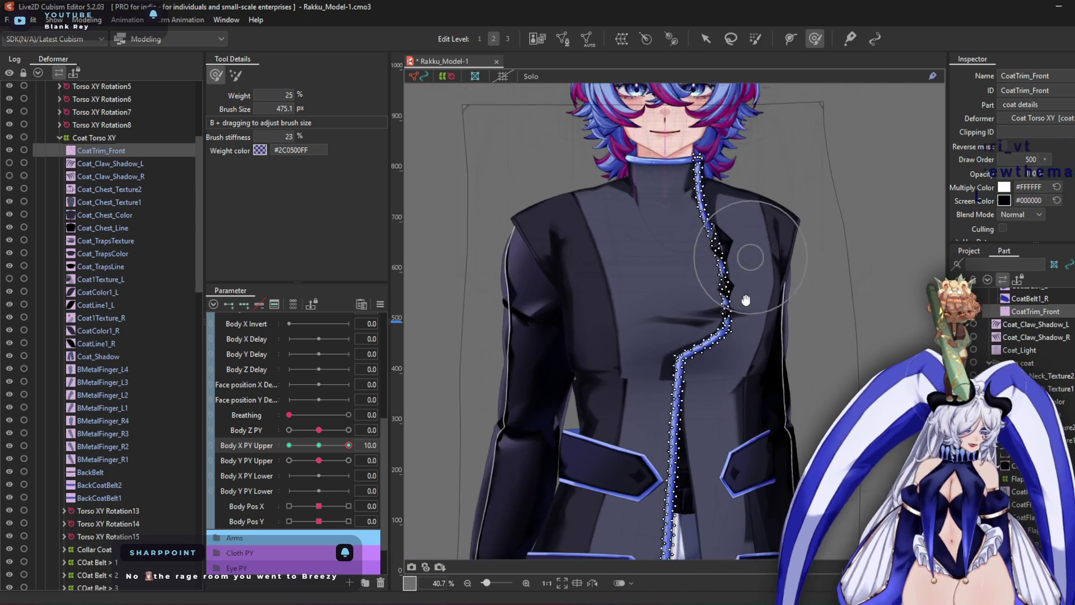
pyautogui.scroll(6, 704, 195)
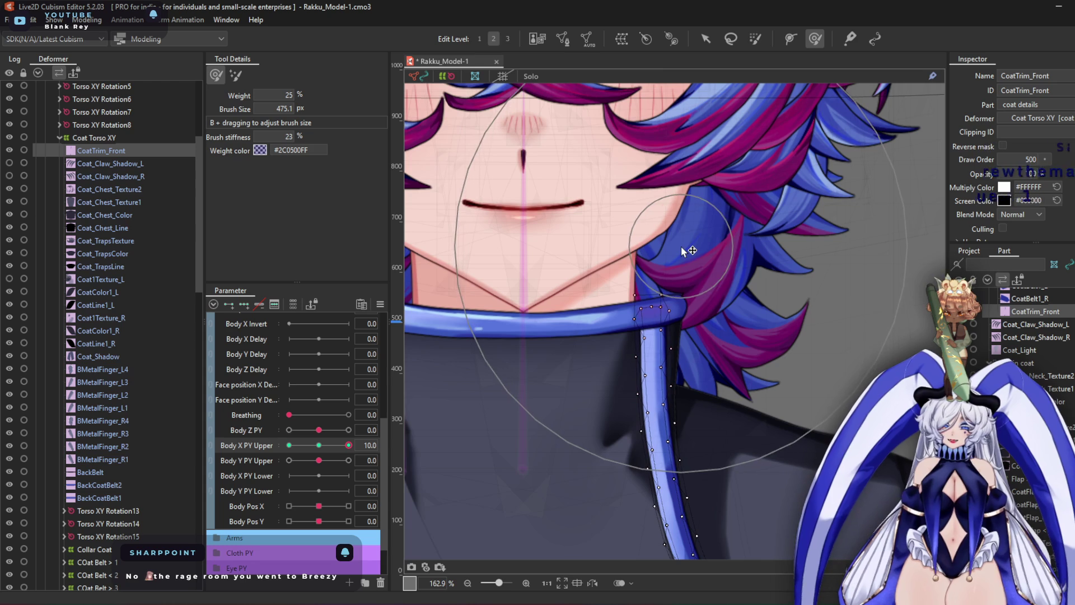
pyautogui.scroll(-3, 688, 249)
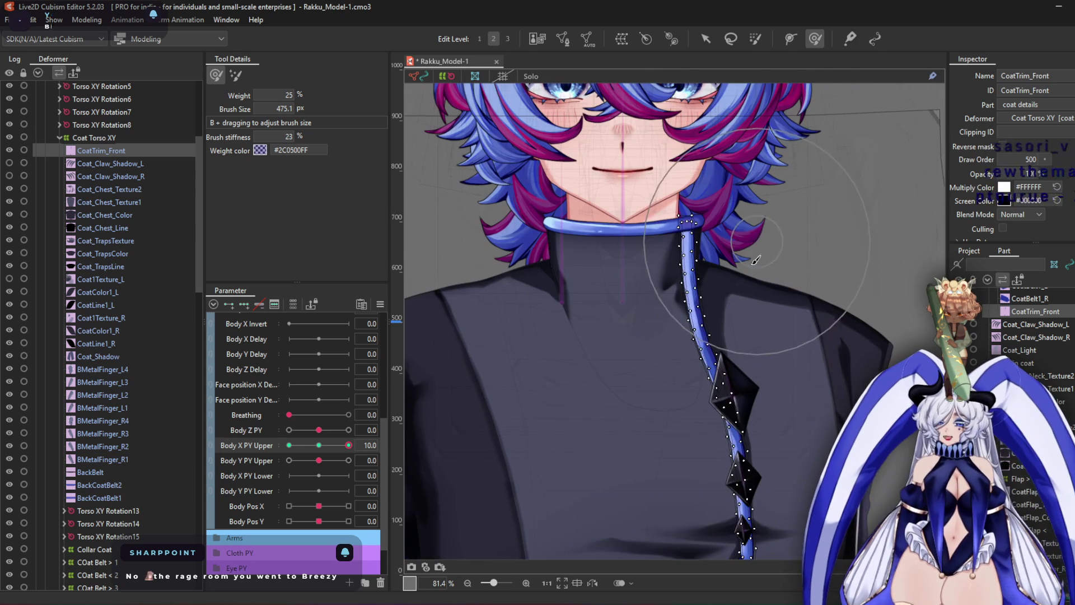
# At Body X PY Upper -10, nudge the collar trim slightly right and enlarge the deform brush
pyautogui.moveTo(340, 446); pyautogui.dragTo(288, 446)
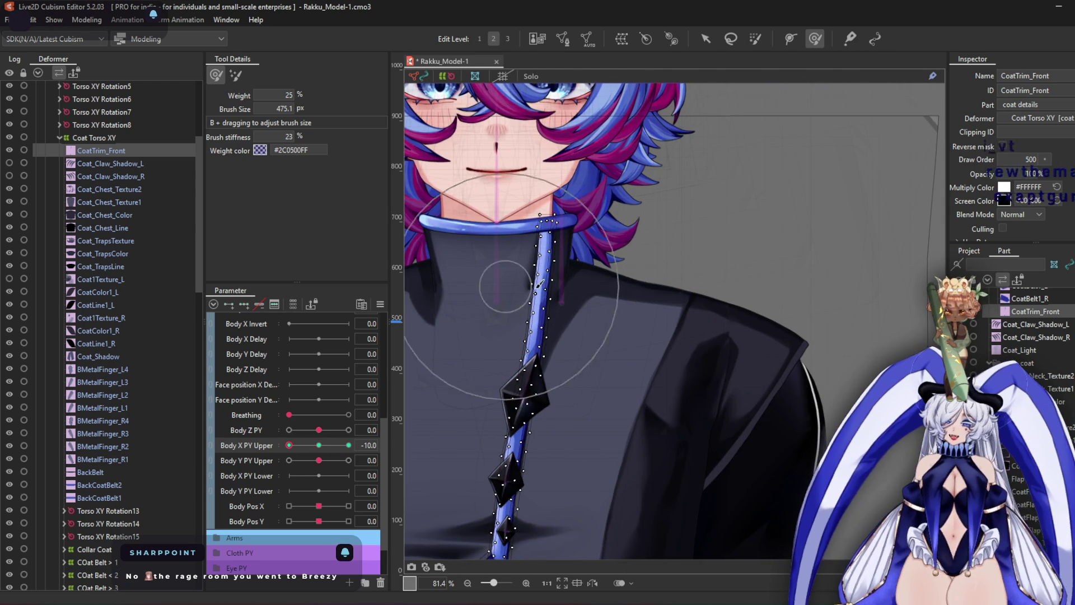
pyautogui.scroll(2, 538, 284)
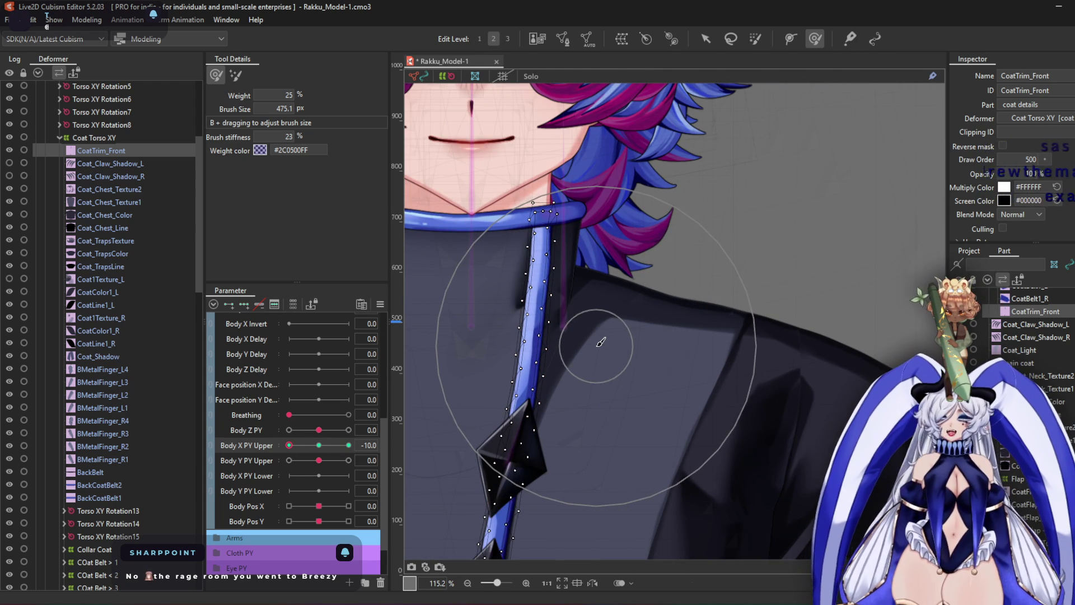
pyautogui.scroll(2, 579, 297)
pyautogui.moveTo(596, 385); pyautogui.dragTo(603, 384)
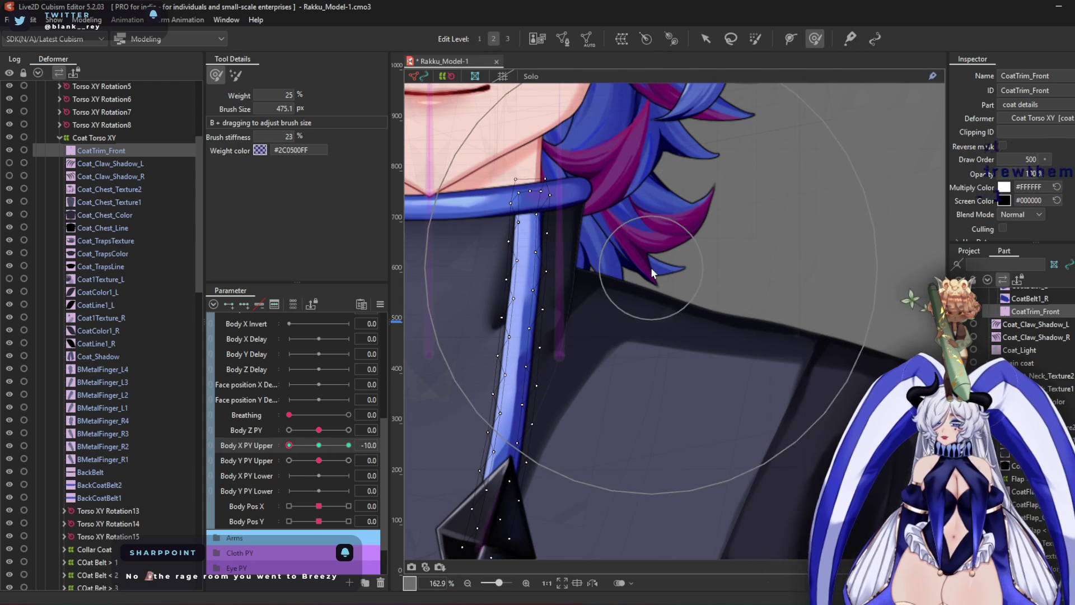
pyautogui.scroll(-3, 653, 273)
pyautogui.scroll(2, 616, 280)
pyautogui.moveTo(599, 220); pyautogui.dragTo(623, 401)
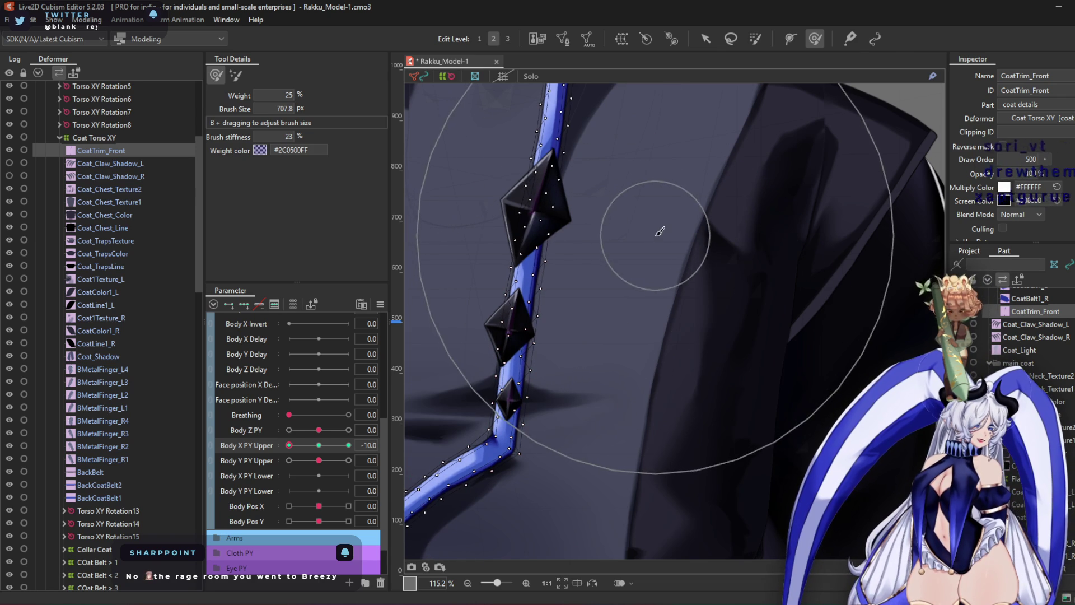
pyautogui.scroll(-4, 648, 343)
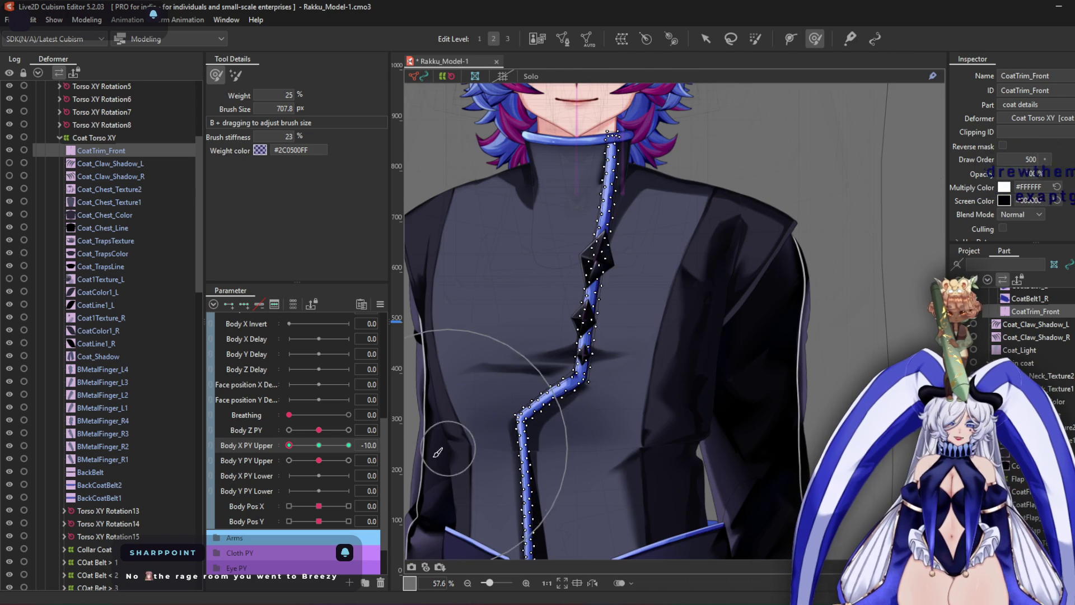
# Return Body X PY Upper to 10, check the trim bend and lower flaps, and select Flap > XY
pyautogui.moveTo(328, 459)
pyautogui.mouseDown()
pyautogui.moveTo(209, 477)
pyautogui.moveTo(729, 423)
pyautogui.mouseUp()
pyautogui.moveTo(788, 356)
pyautogui.mouseDown()
pyautogui.moveTo(589, 276)
pyautogui.moveTo(648, 384)
pyautogui.moveTo(568, 254)
pyautogui.mouseUp()
pyautogui.scroll(-3, 130, 529)
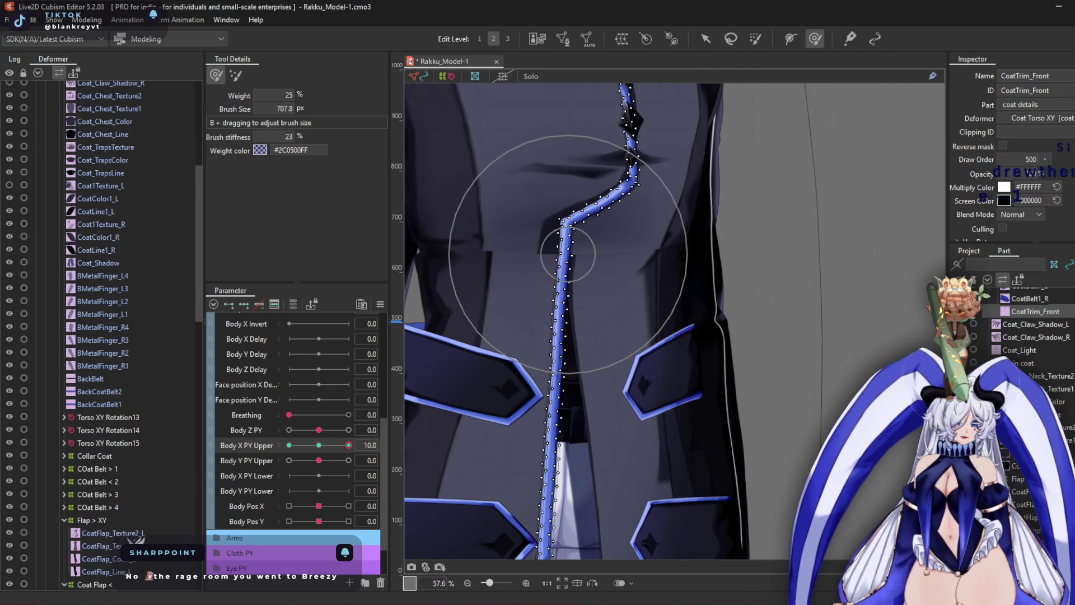
pyautogui.click(109, 455)
# Select Flap > XY and widen the coat flap toward the lower right at Body X PY Upper 10
pyautogui.click(112, 520)
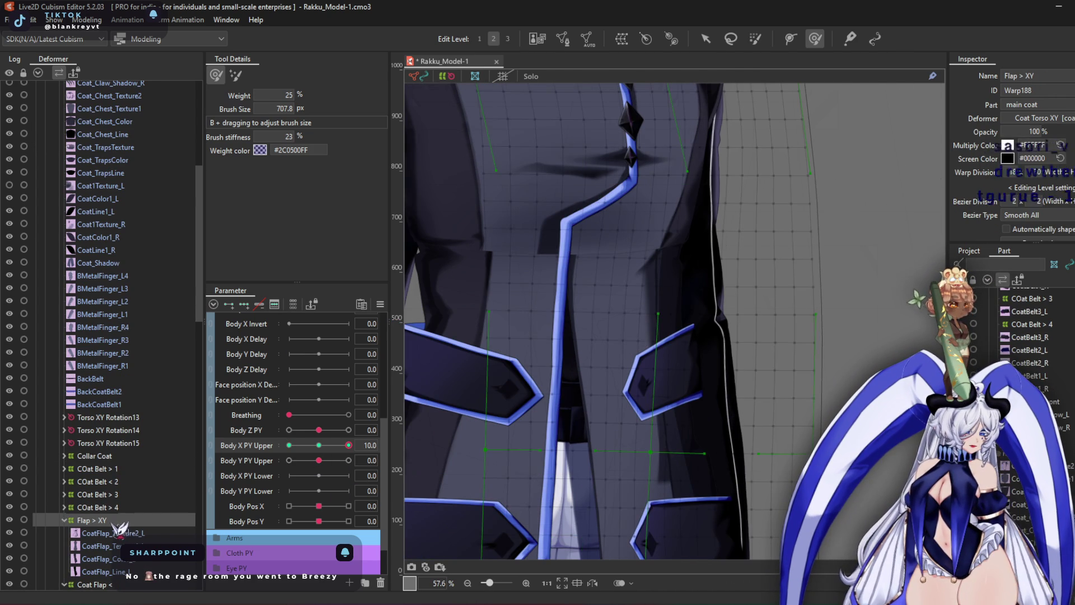
pyautogui.moveTo(663, 275); pyautogui.dragTo(582, 238)
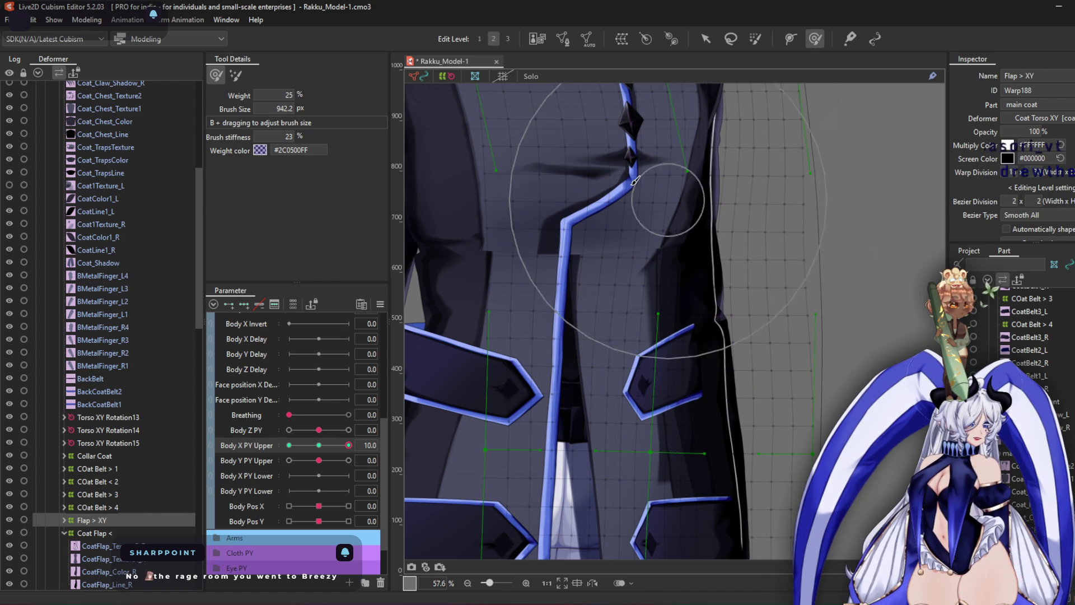
pyautogui.moveTo(614, 226)
pyautogui.mouseDown()
pyautogui.moveTo(607, 299)
pyautogui.moveTo(630, 277)
pyautogui.moveTo(700, 314)
pyautogui.mouseUp()
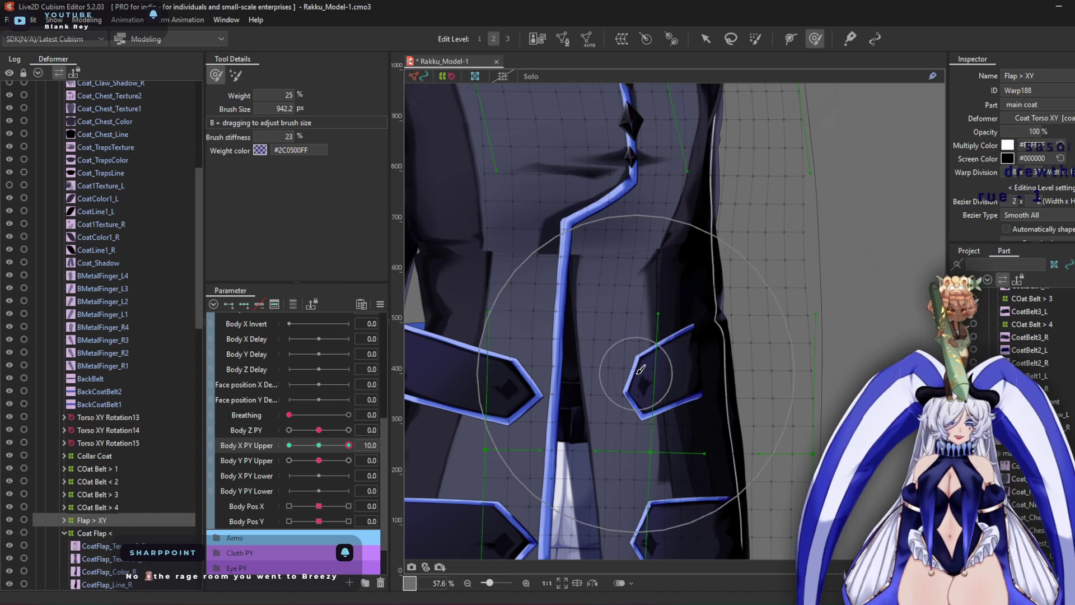
pyautogui.scroll(2, 576, 303)
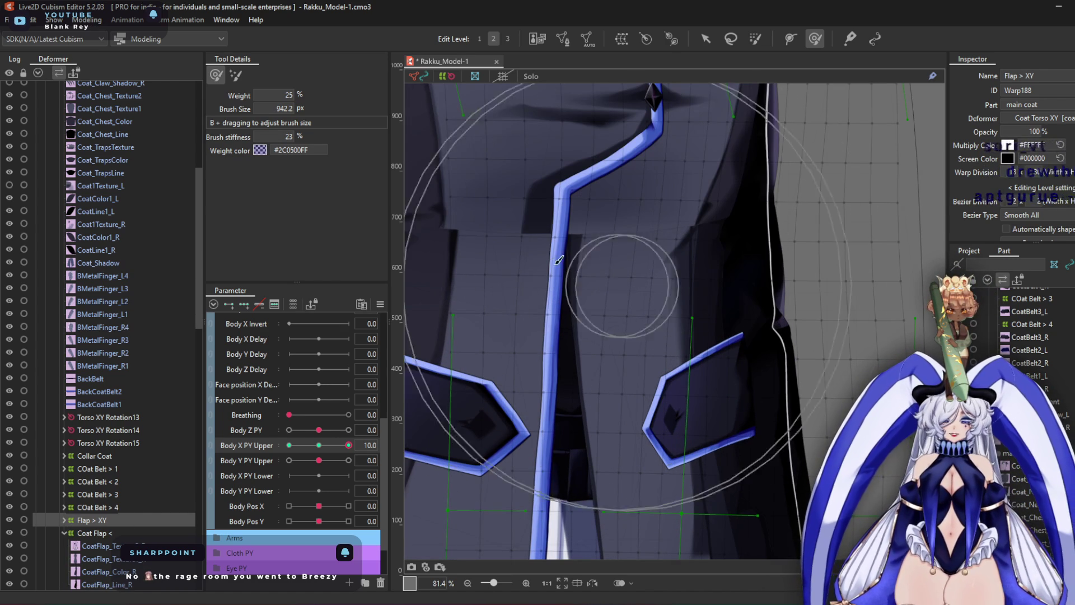
# Adjust the coat flap for Body X PY Upper -10, return to 10, and select Coat Flap <
pyautogui.moveTo(349, 445); pyautogui.dragTo(289, 446)
pyautogui.moveTo(539, 333)
pyautogui.mouseDown()
pyautogui.moveTo(591, 414)
pyautogui.moveTo(635, 240)
pyautogui.moveTo(799, 237)
pyautogui.mouseUp()
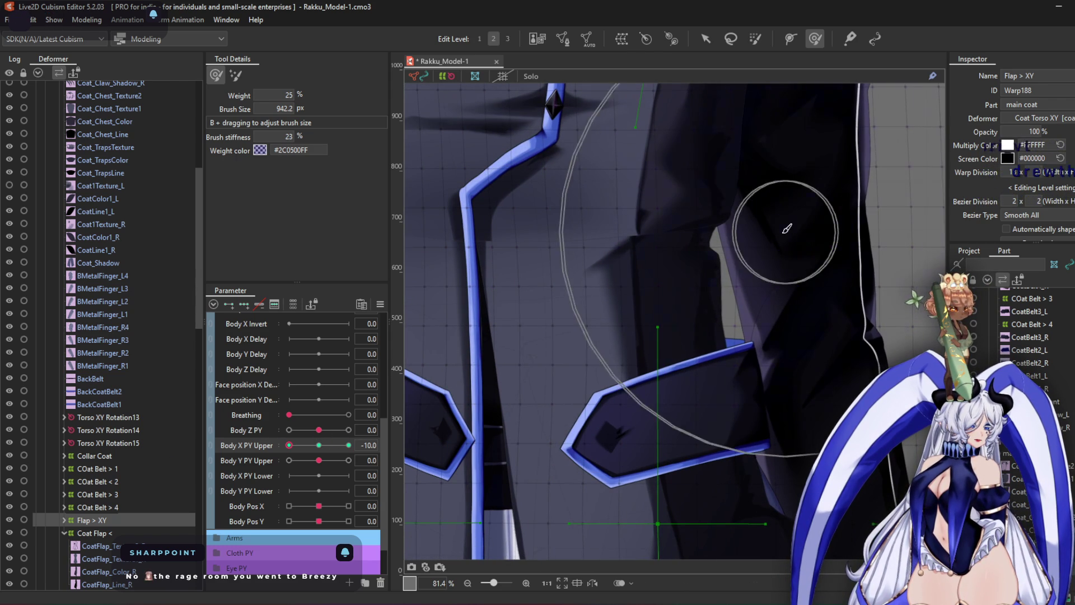
pyautogui.moveTo(756, 263)
pyautogui.mouseDown(button='middle')
pyautogui.moveTo(687, 208)
pyautogui.moveTo(611, 341)
pyautogui.moveTo(586, 300)
pyautogui.mouseUp(button='middle')
pyautogui.scroll(-2, 612, 314)
pyautogui.scroll(3, 586, 299)
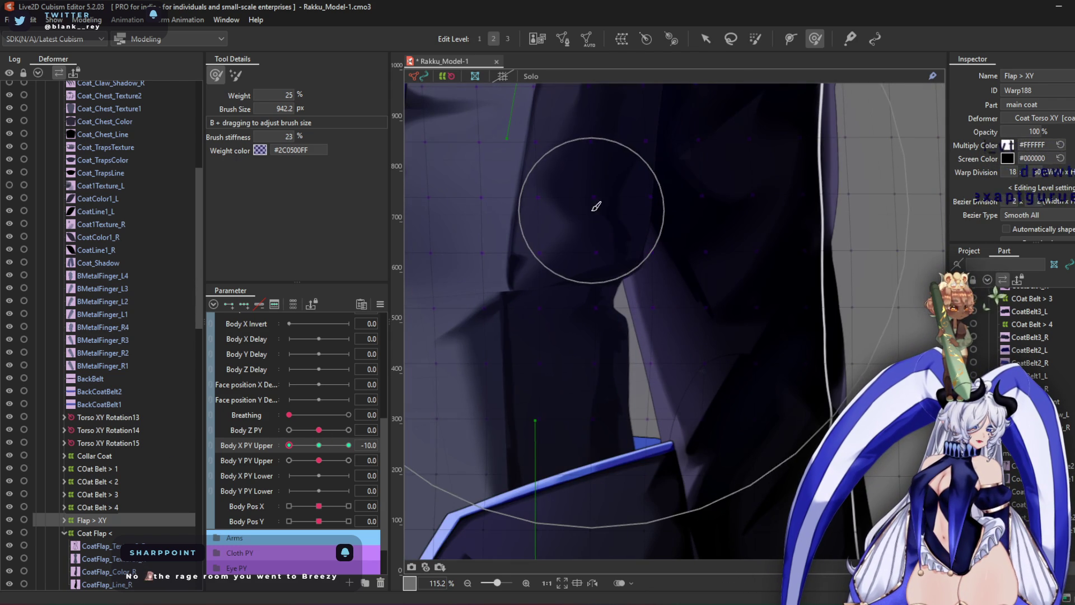
pyautogui.click(348, 445)
pyautogui.moveTo(810, 277); pyautogui.dragTo(697, 280, button='middle')
pyautogui.click(121, 533)
# Show Flap > XY's parts, shrink the brush, and pull the strap's elbow left while shaping its edge
pyautogui.doubleClick(116, 523)
pyautogui.moveTo(705, 189)
pyautogui.mouseDown()
pyautogui.moveTo(711, 224)
pyautogui.moveTo(698, 252)
pyautogui.moveTo(702, 240)
pyautogui.moveTo(726, 242)
pyautogui.mouseUp()
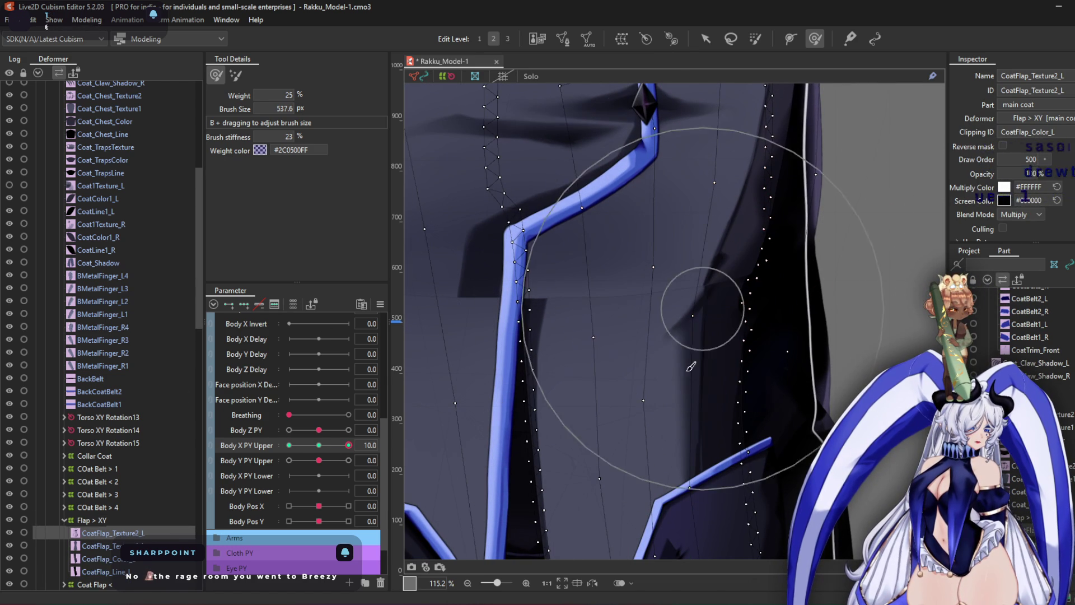
pyautogui.moveTo(769, 276)
pyautogui.mouseDown()
pyautogui.moveTo(575, 263)
pyautogui.moveTo(548, 238)
pyautogui.moveTo(512, 239)
pyautogui.mouseUp()
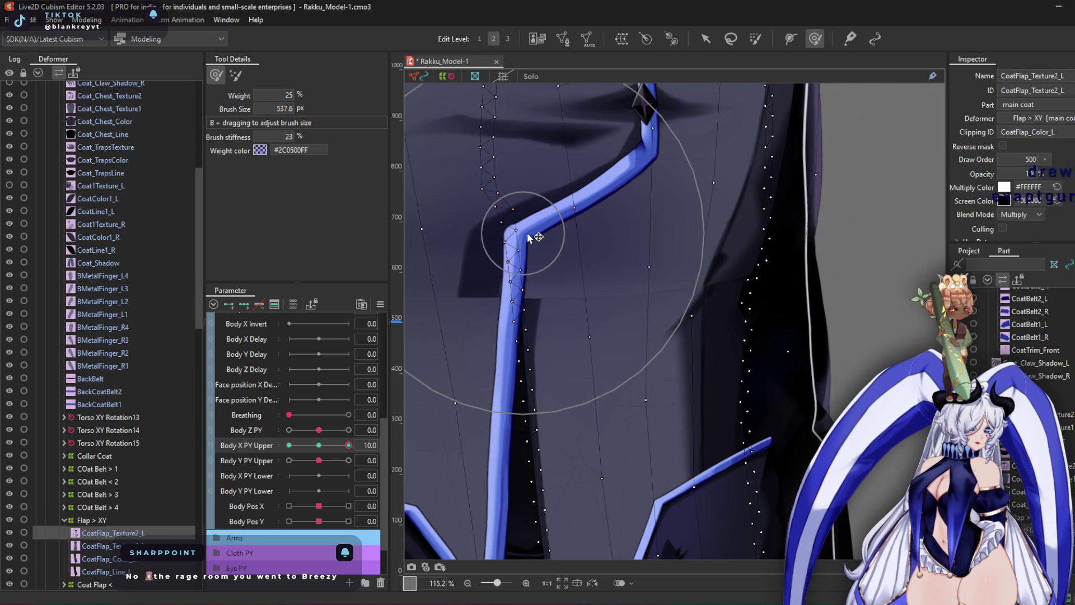
pyautogui.scroll(-10, 535, 237)
pyautogui.moveTo(670, 383)
pyautogui.mouseDown()
pyautogui.moveTo(679, 408)
pyautogui.moveTo(641, 412)
pyautogui.moveTo(655, 427)
pyautogui.moveTo(627, 291)
pyautogui.mouseUp()
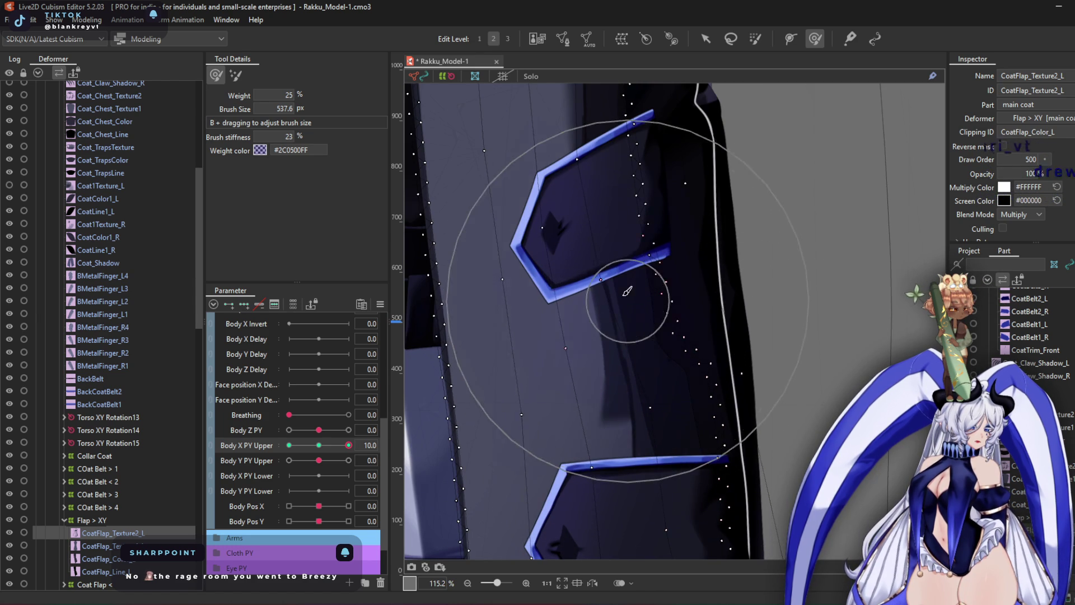
pyautogui.scroll(-5, 655, 448)
pyautogui.moveTo(649, 343)
pyautogui.mouseDown()
pyautogui.moveTo(722, 361)
pyautogui.moveTo(646, 332)
pyautogui.moveTo(655, 314)
pyautogui.moveTo(672, 382)
pyautogui.mouseUp()
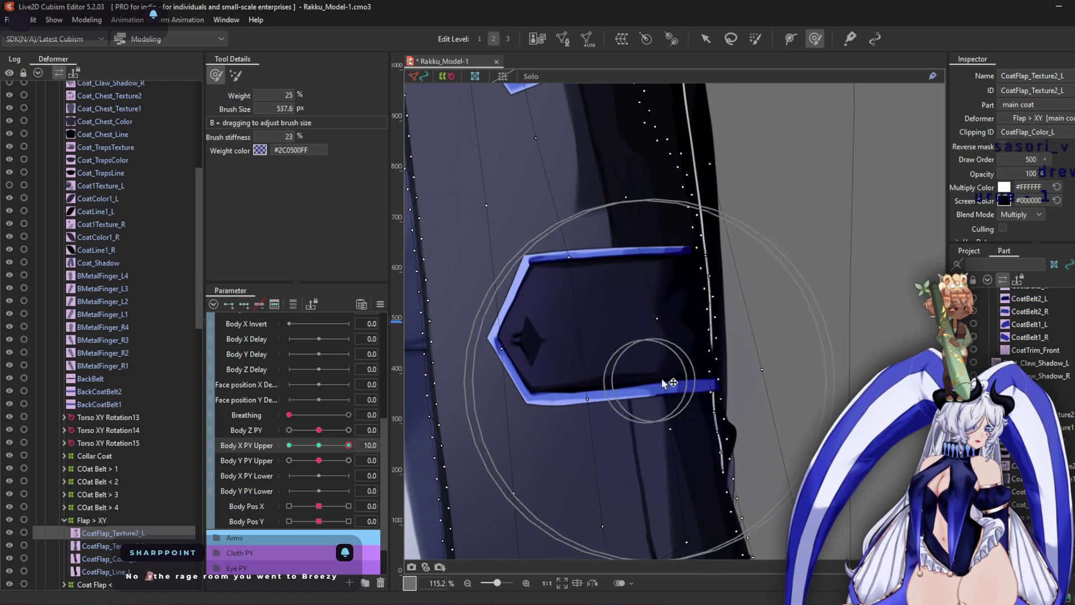
# Push the lower coat strap edge into a new shape and shrink the deform brush
pyautogui.scroll(-3, 672, 383)
pyautogui.moveTo(727, 322)
pyautogui.mouseDown()
pyautogui.moveTo(823, 388)
pyautogui.moveTo(728, 336)
pyautogui.moveTo(668, 185)
pyautogui.mouseUp()
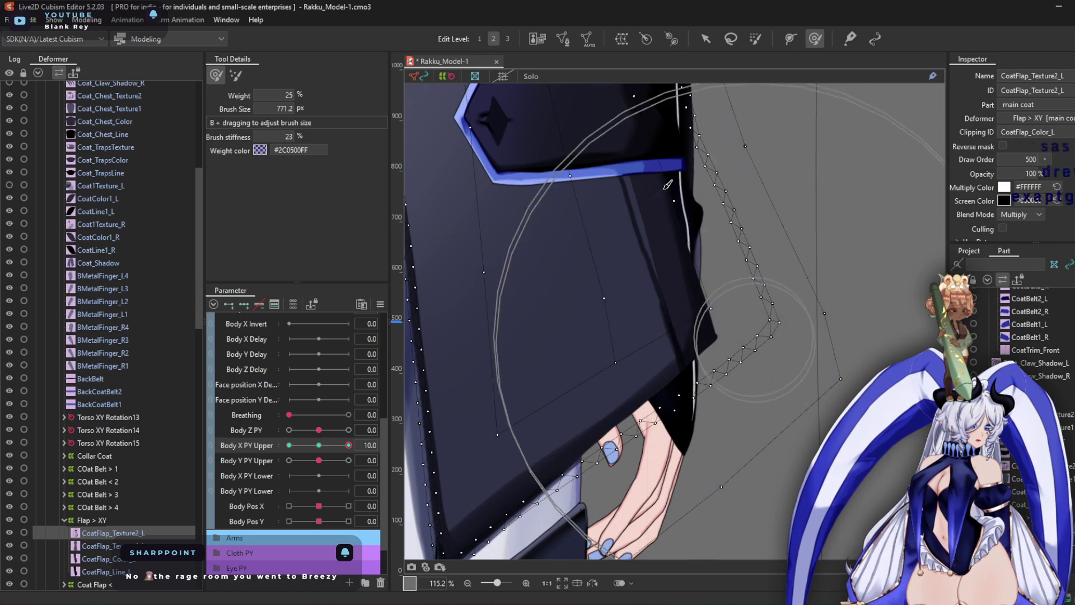
pyautogui.moveTo(668, 185); pyautogui.dragTo(696, 388, button='middle')
pyautogui.moveTo(711, 305); pyautogui.dragTo(717, 361)
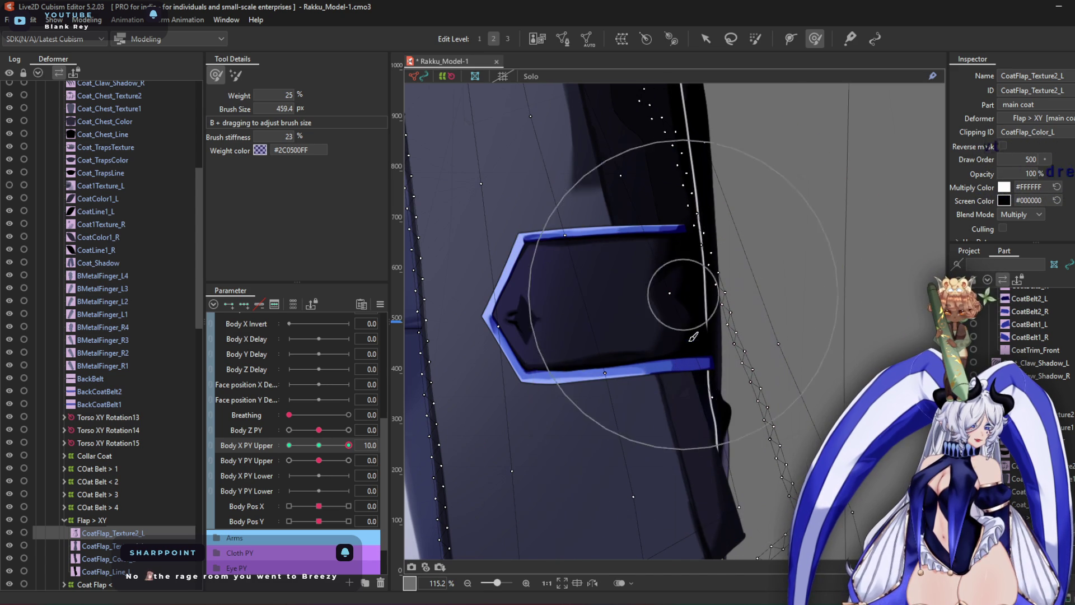
pyautogui.scroll(-2, 684, 444)
pyautogui.moveTo(684, 444); pyautogui.dragTo(576, 448, button='middle')
pyautogui.scroll(4, 586, 288)
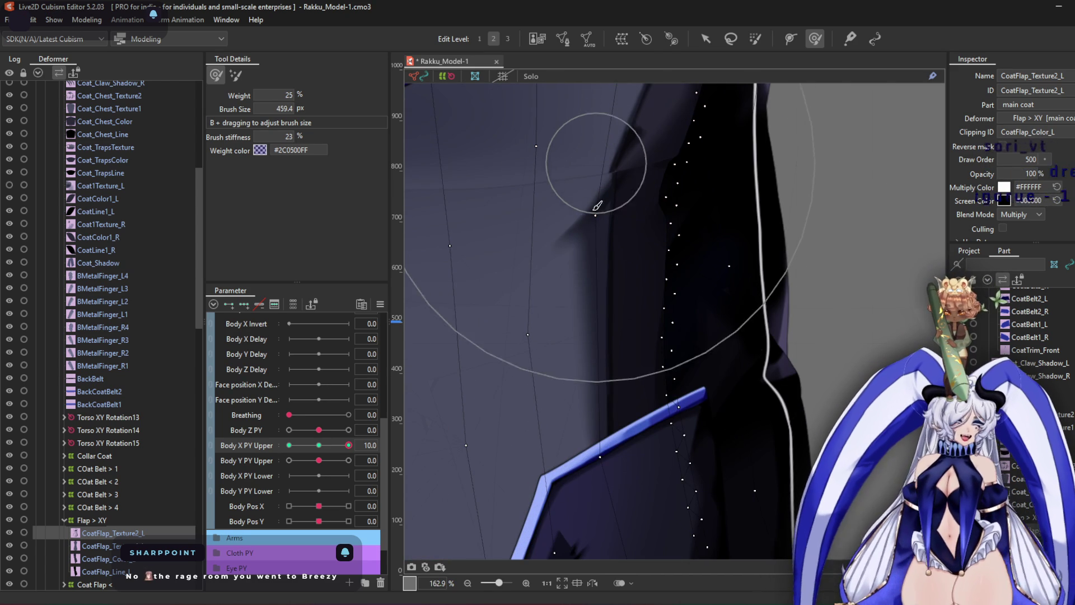
pyautogui.scroll(-4, 644, 317)
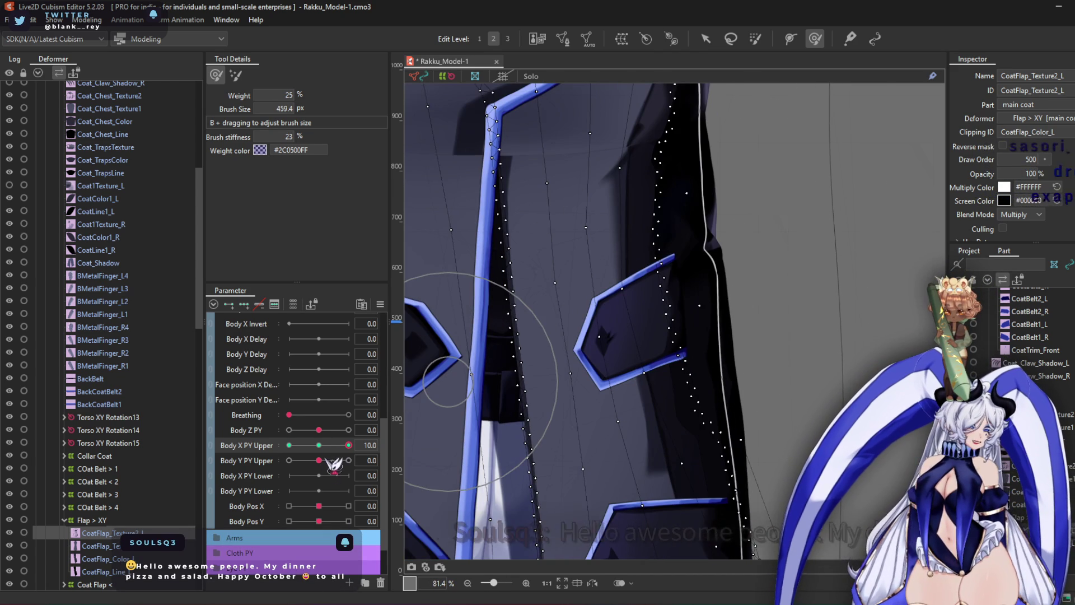
# At Body X PY Upper -10, enlarge the deform brush and reshape the CoatFlap_Texture2_L strap
pyautogui.click(289, 445)
pyautogui.scroll(4, 560, 312)
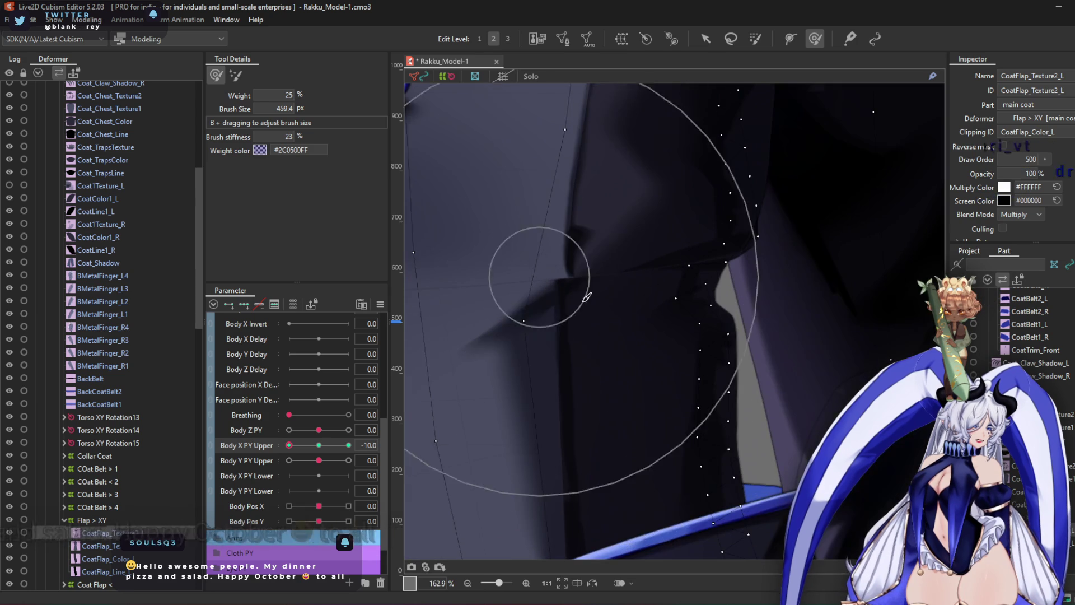
pyautogui.scroll(-4, 700, 313)
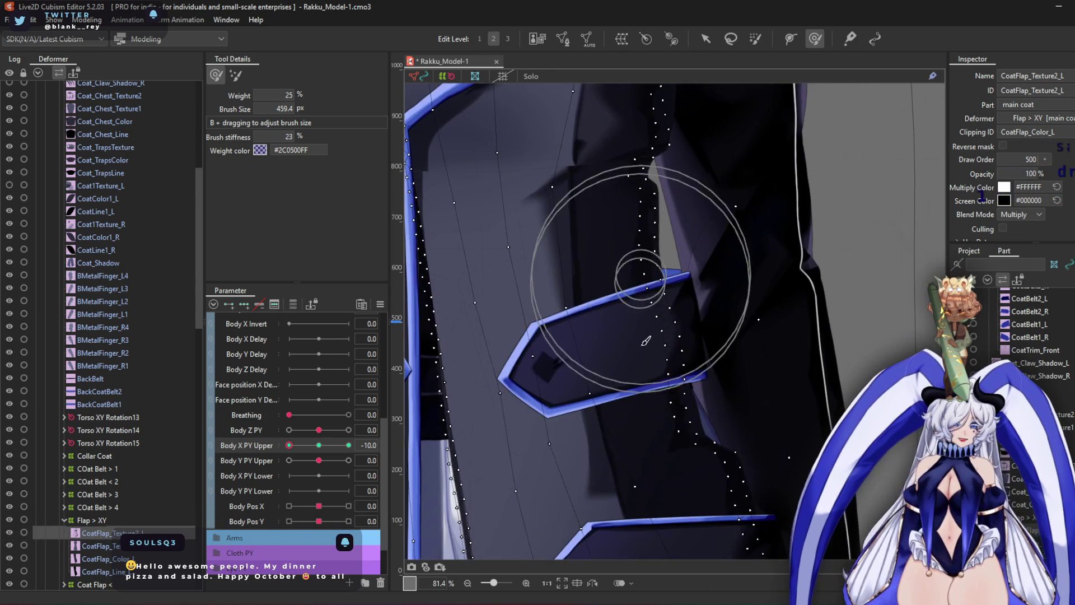
pyautogui.scroll(2, 645, 340)
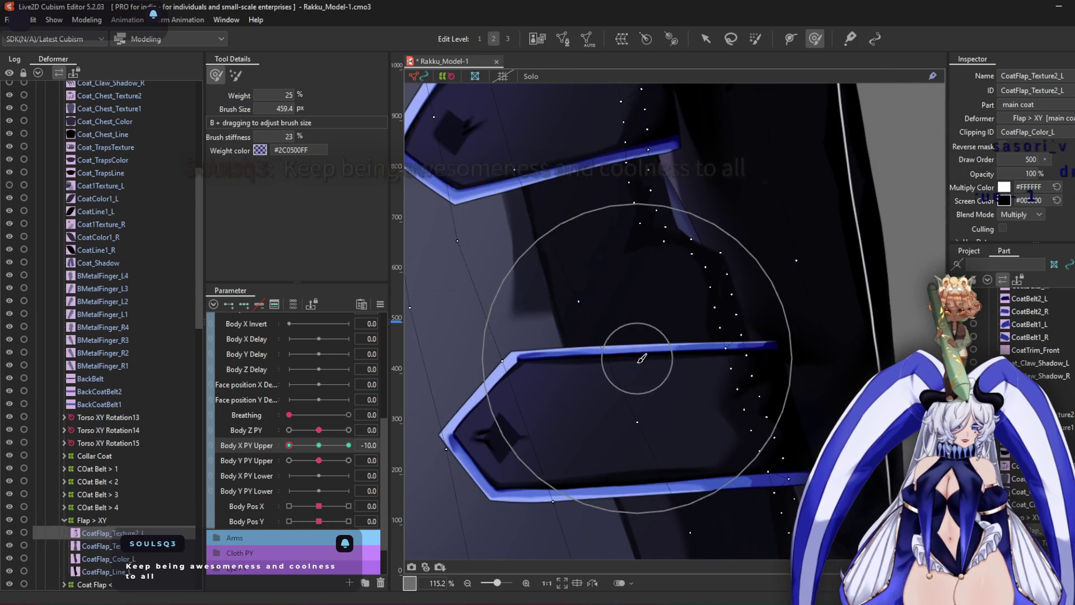
pyautogui.scroll(-2, 631, 355)
pyautogui.moveTo(661, 381)
pyautogui.mouseDown()
pyautogui.moveTo(622, 314)
pyautogui.moveTo(627, 293)
pyautogui.mouseUp()
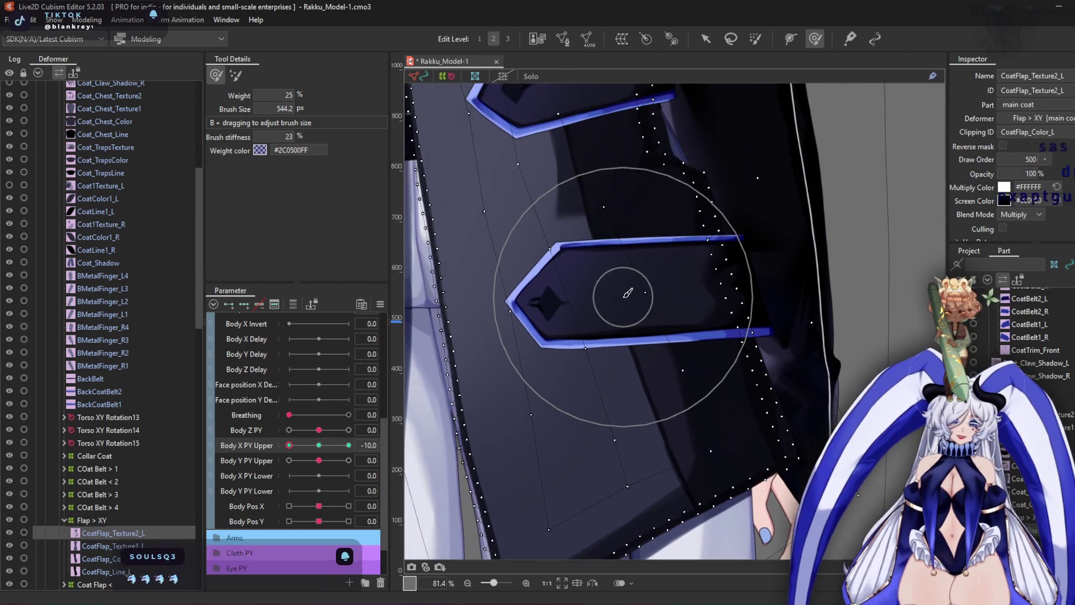
pyautogui.scroll(-2, 627, 293)
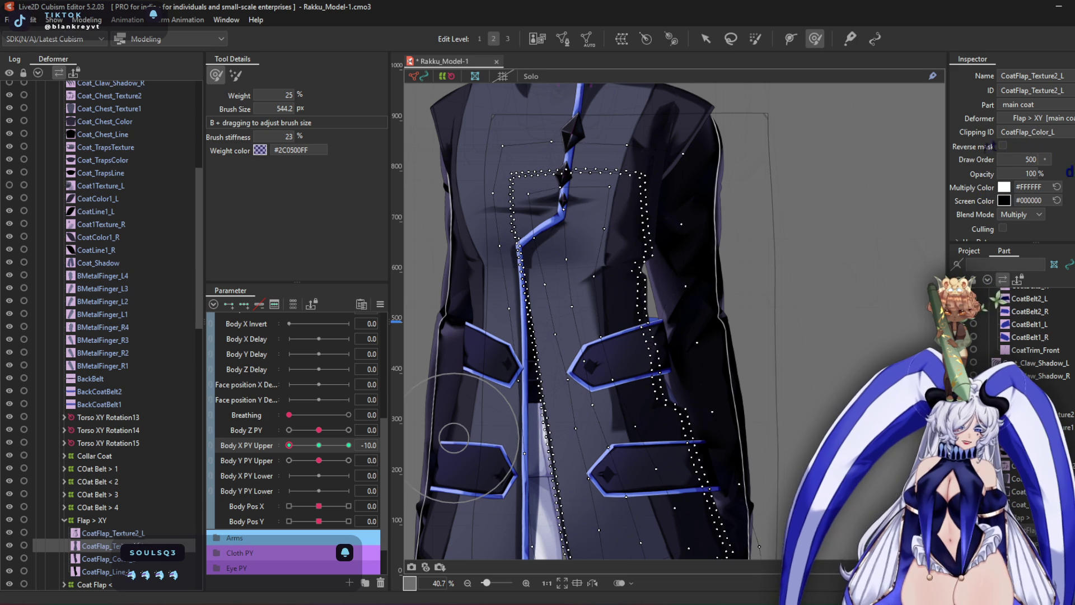
pyautogui.scroll(1, 644, 263)
# Brush-deform the CoatFlap_Texture1_L and Texture2_L meshes with a deform brush of about 418 px
pyautogui.click(521, 280)
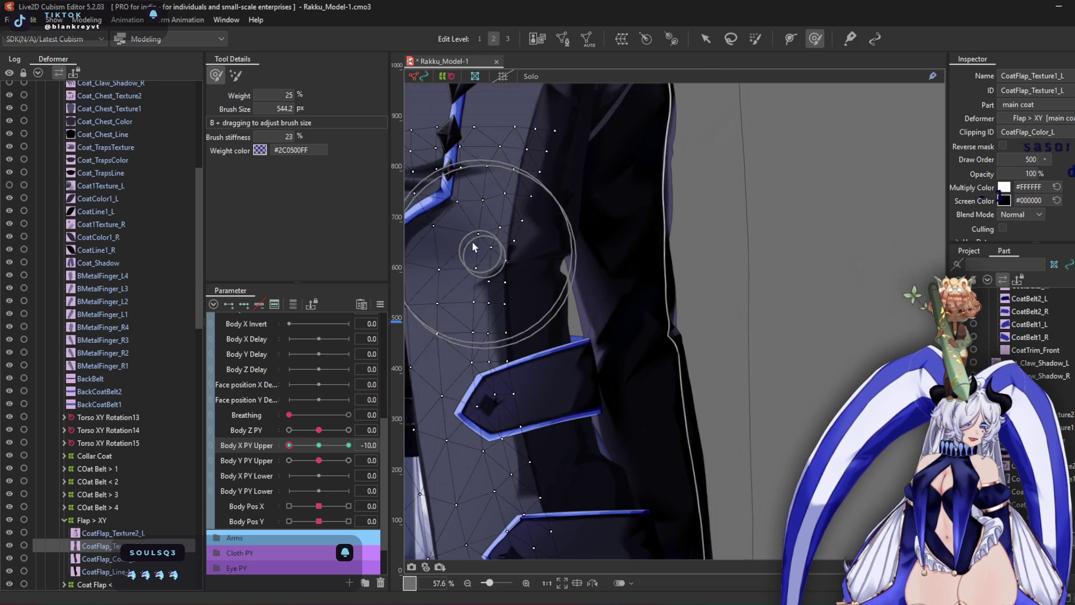
pyautogui.scroll(3, 473, 247)
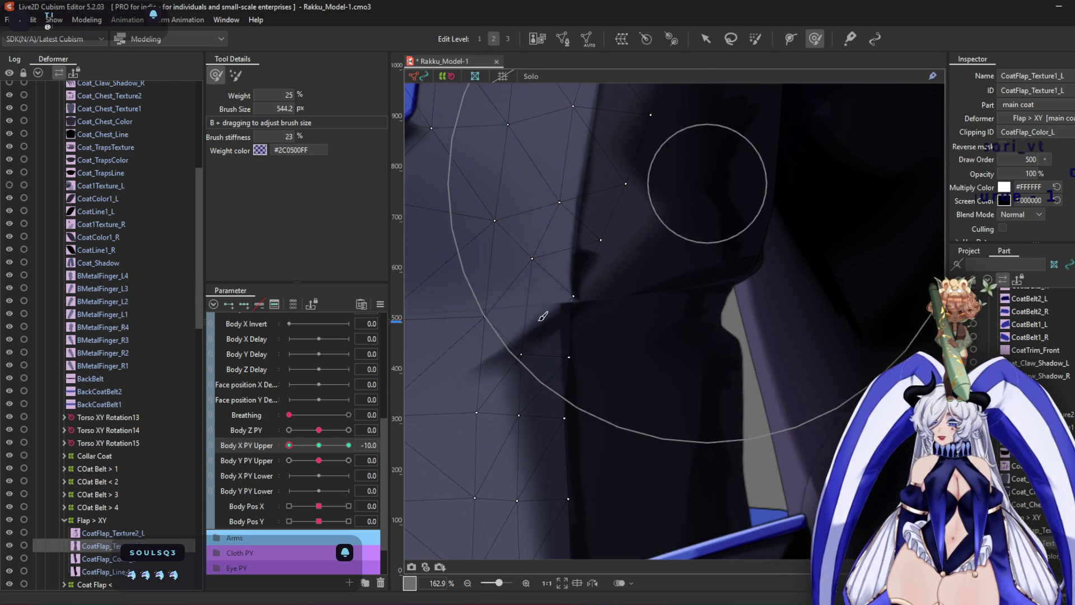
pyautogui.click(711, 185)
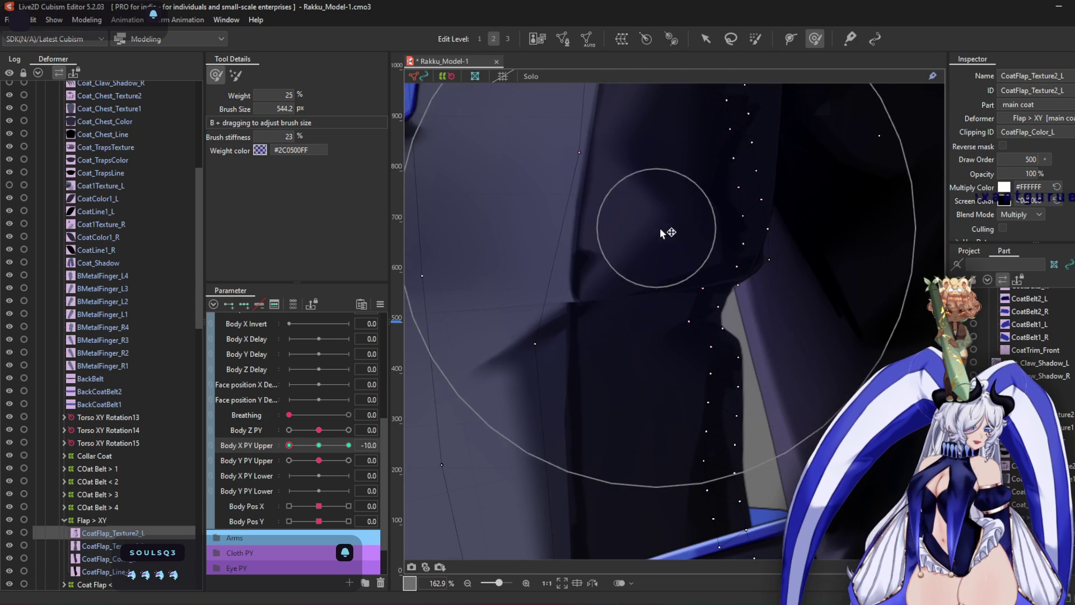
pyautogui.scroll(-3, 657, 219)
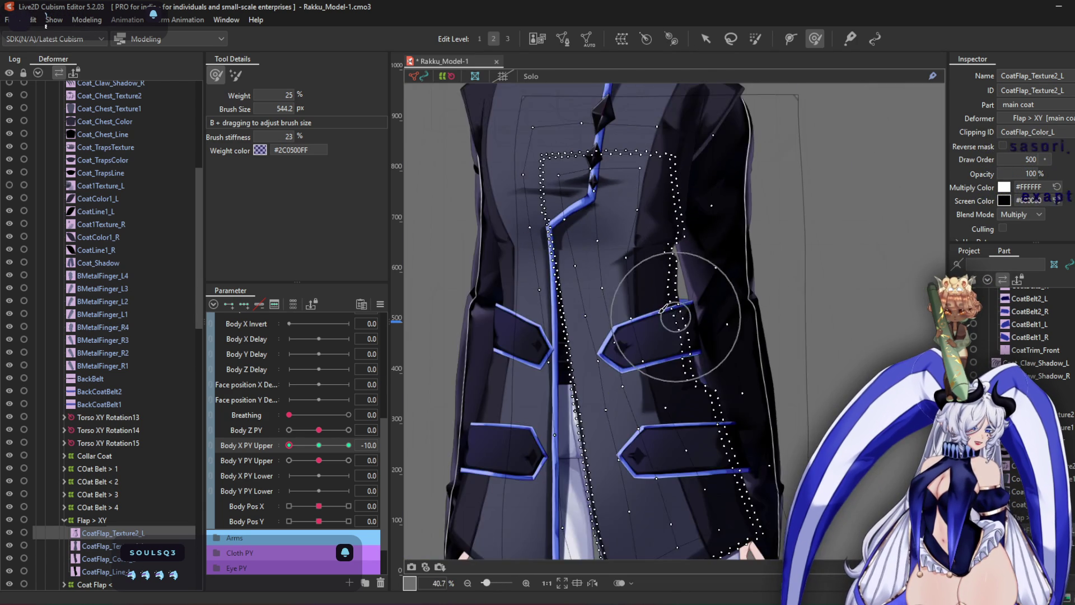
pyautogui.scroll(2, 648, 302)
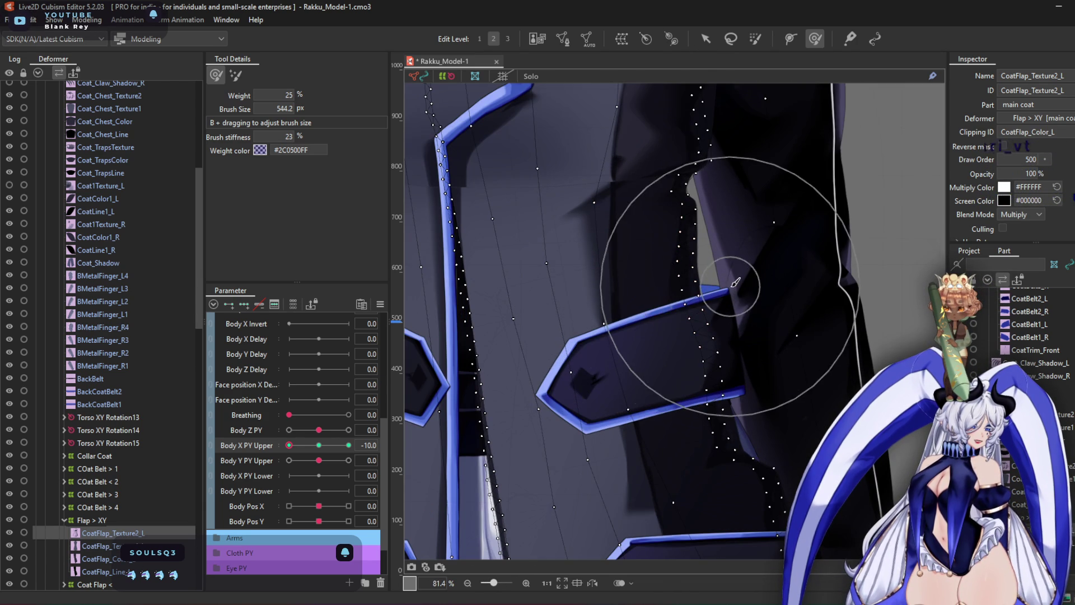
pyautogui.scroll(-2, 708, 435)
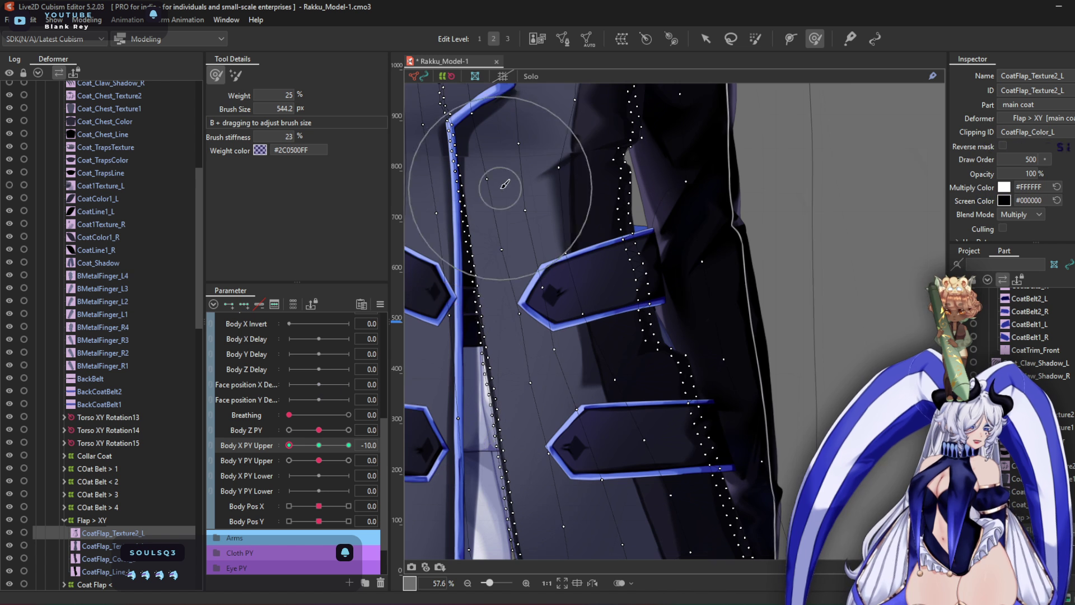
pyautogui.scroll(3, 505, 184)
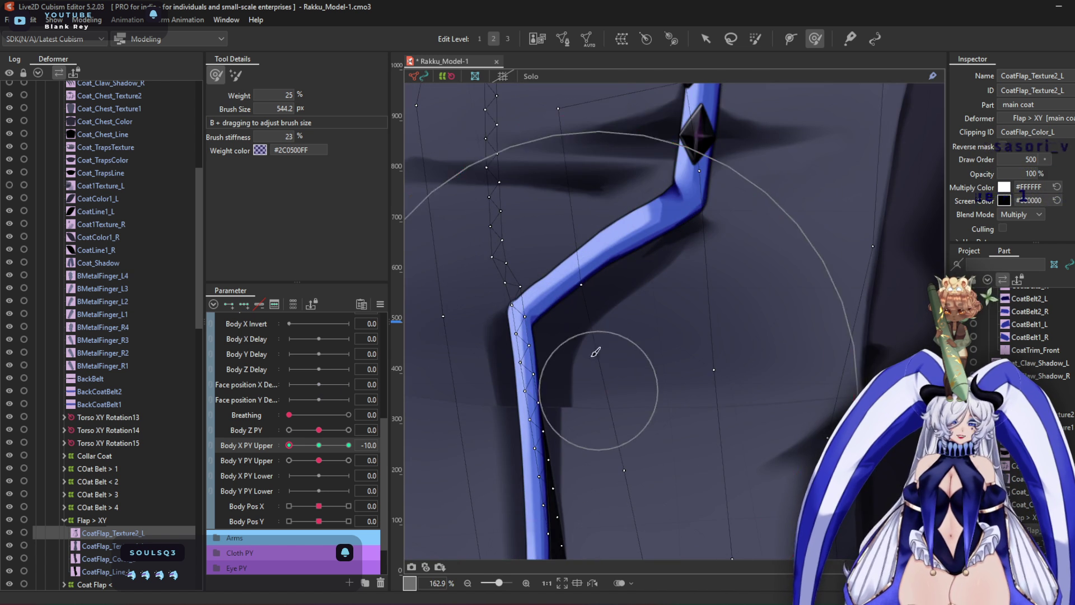
pyautogui.moveTo(689, 391)
pyautogui.mouseDown()
pyautogui.moveTo(703, 379)
pyautogui.moveTo(763, 387)
pyautogui.moveTo(686, 357)
pyautogui.mouseUp()
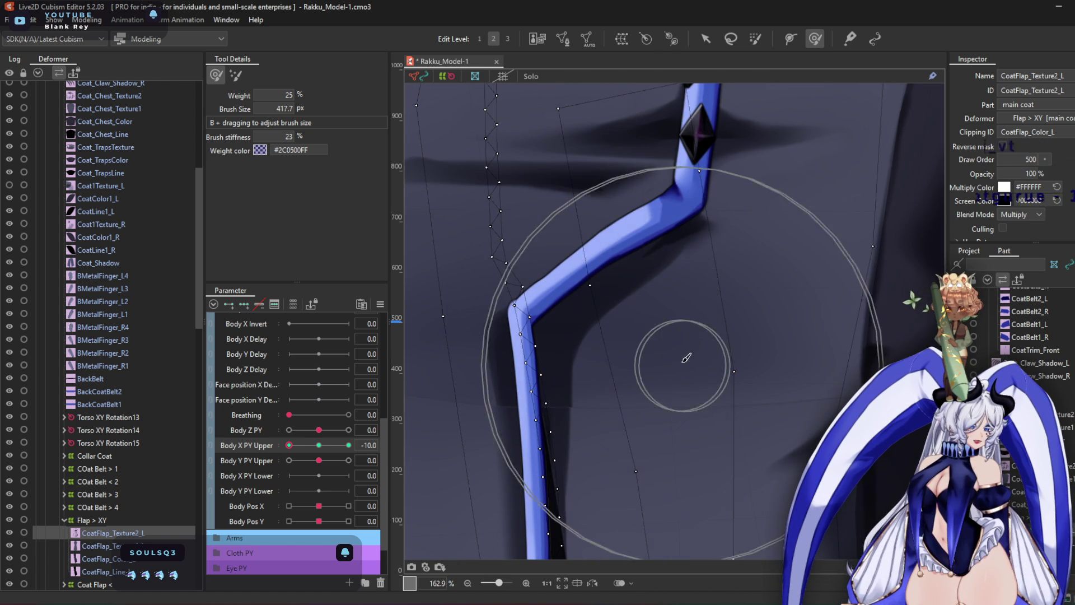
pyautogui.scroll(-1, 567, 342)
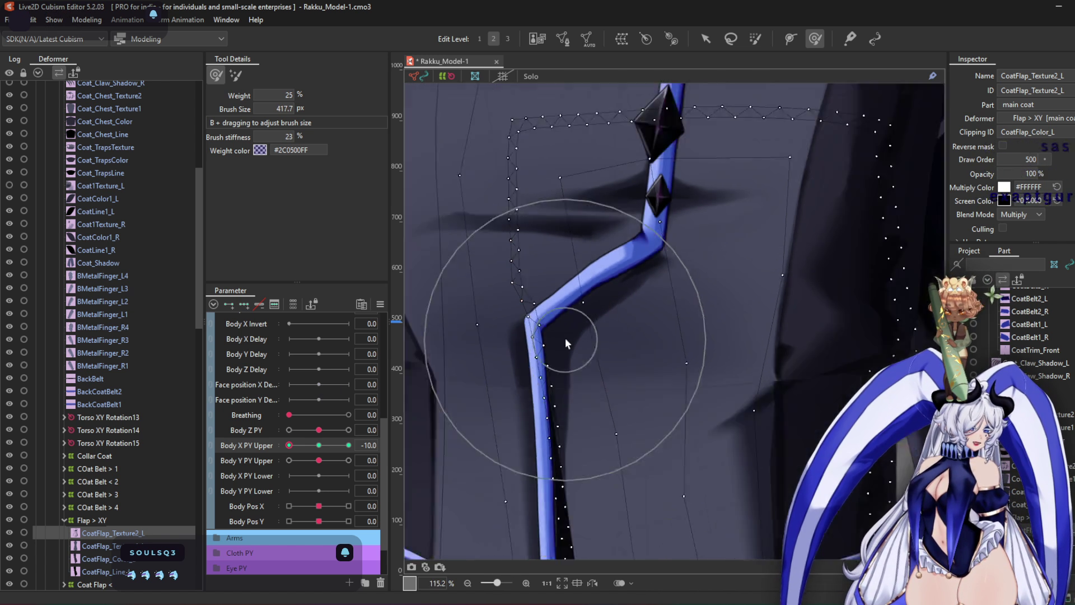
pyautogui.scroll(-2, 566, 343)
# Set Body X PY Upper back to 10 and select the Coat Flap < warp deformer
pyautogui.click(349, 445)
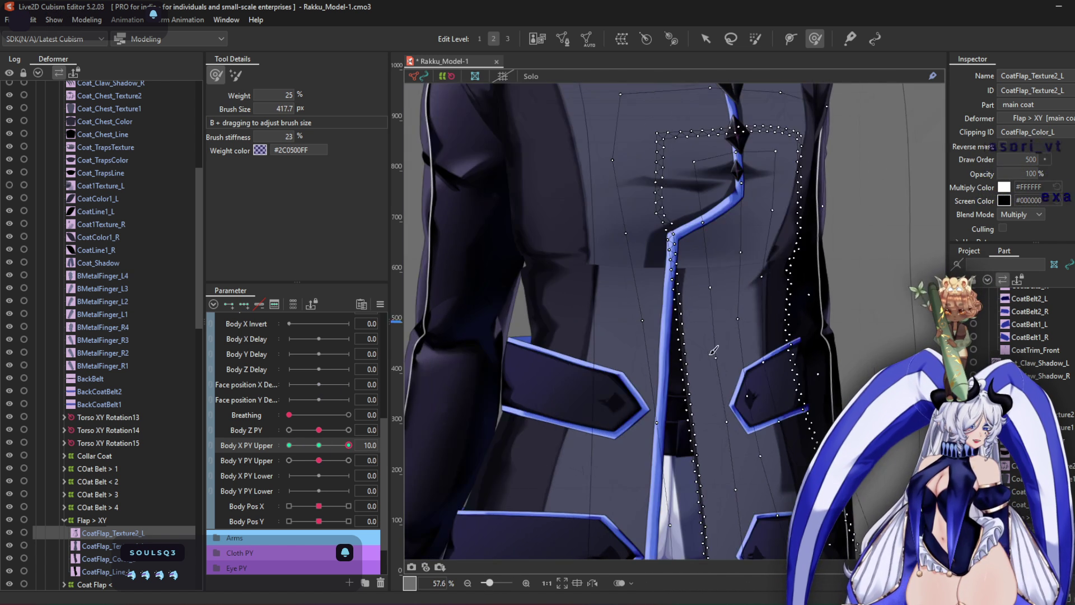
pyautogui.scroll(3, 679, 268)
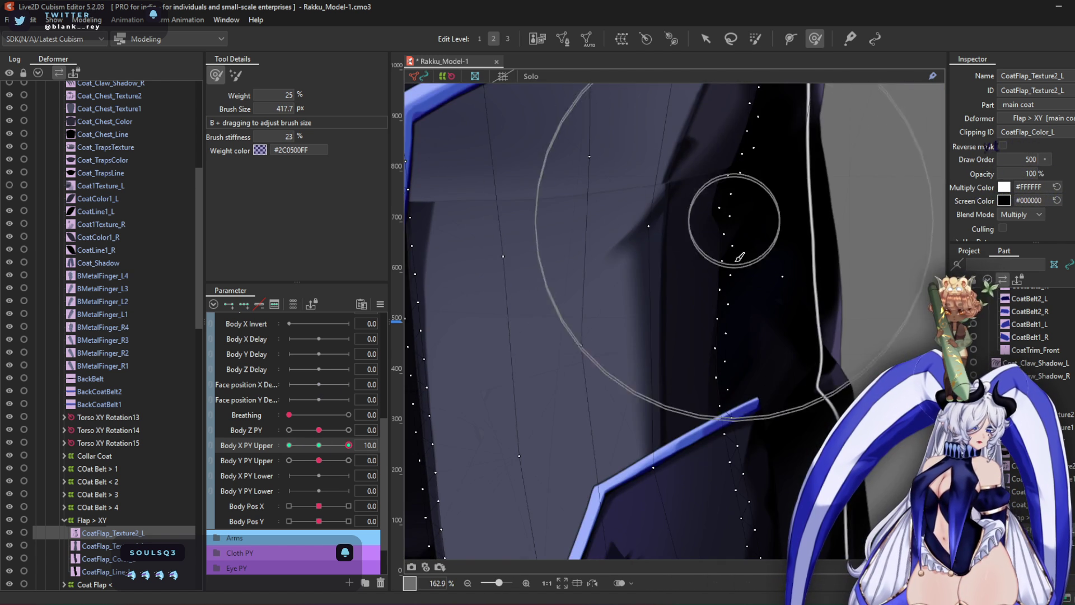
pyautogui.scroll(-4, 653, 288)
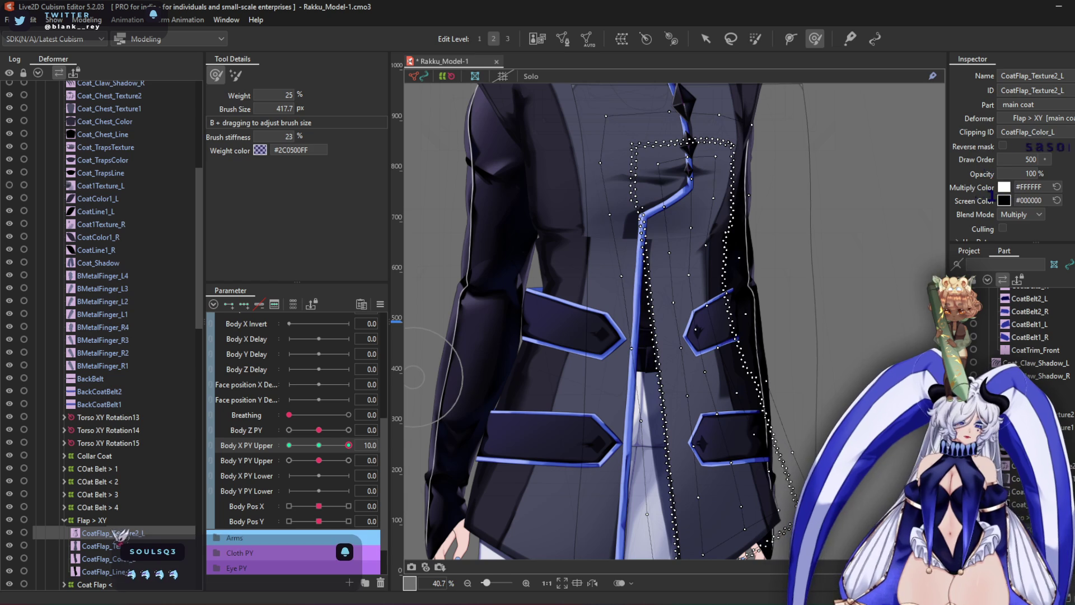
pyautogui.click(96, 521)
pyautogui.click(130, 533)
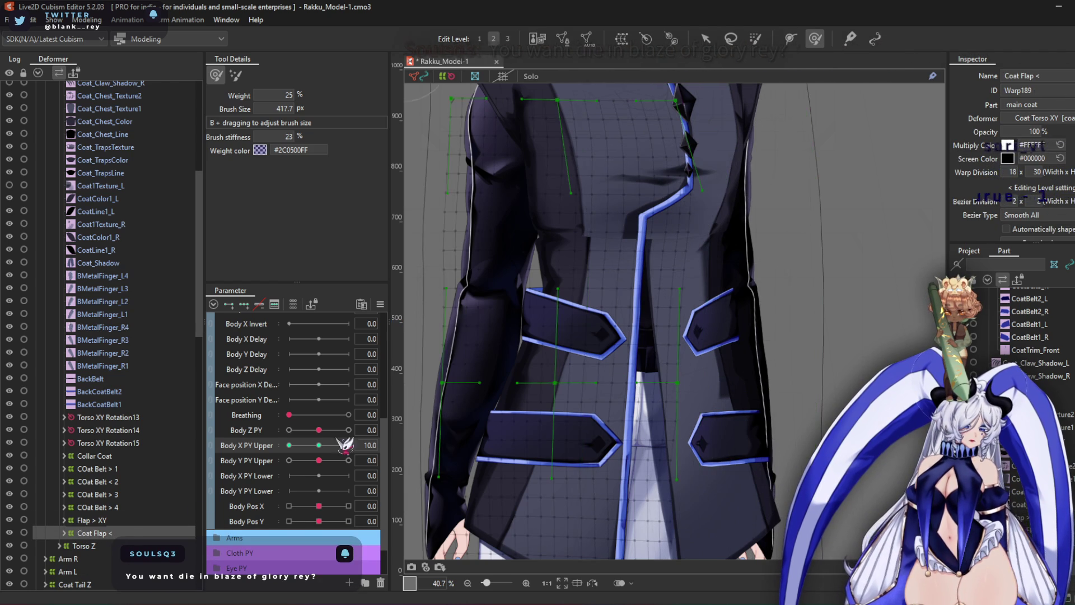
# Enlarge the brush to about 739 px and push the Coat Flap < warp's chest side right and lower-left area
pyautogui.scroll(2, 563, 179)
pyautogui.moveTo(564, 168)
pyautogui.mouseDown()
pyautogui.moveTo(583, 280)
pyautogui.moveTo(619, 257)
pyautogui.moveTo(626, 305)
pyautogui.moveTo(632, 232)
pyautogui.mouseUp()
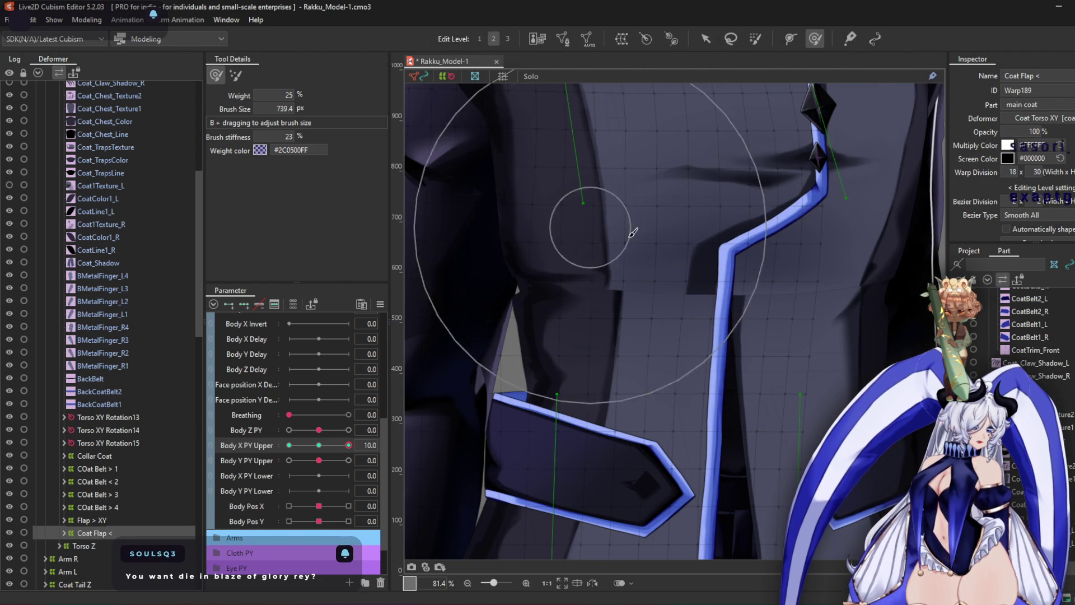
pyautogui.moveTo(504, 264); pyautogui.dragTo(529, 254)
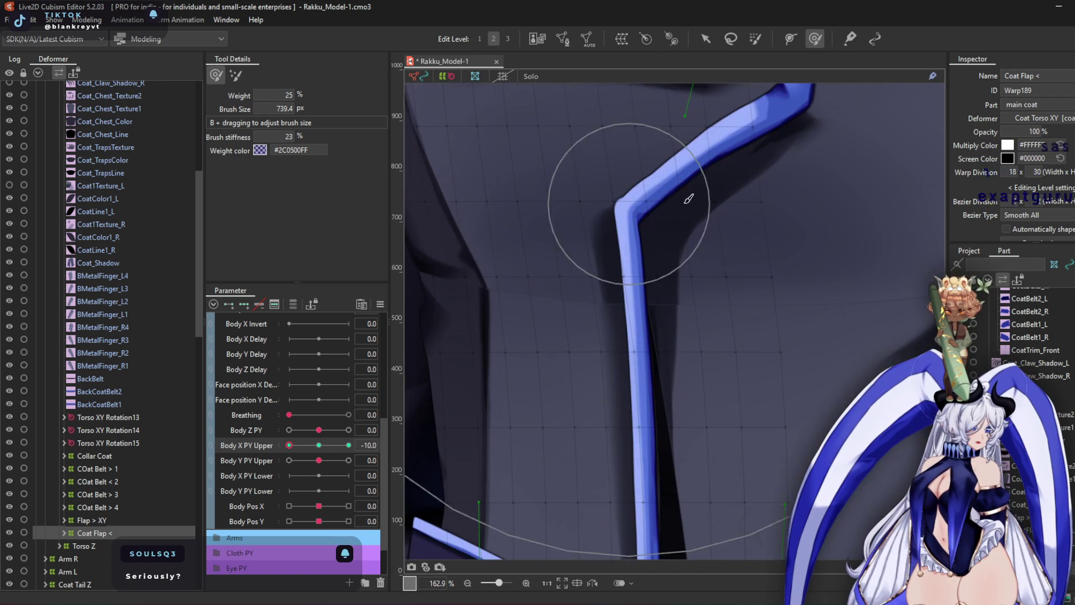
pyautogui.moveTo(689, 199); pyautogui.dragTo(661, 209)
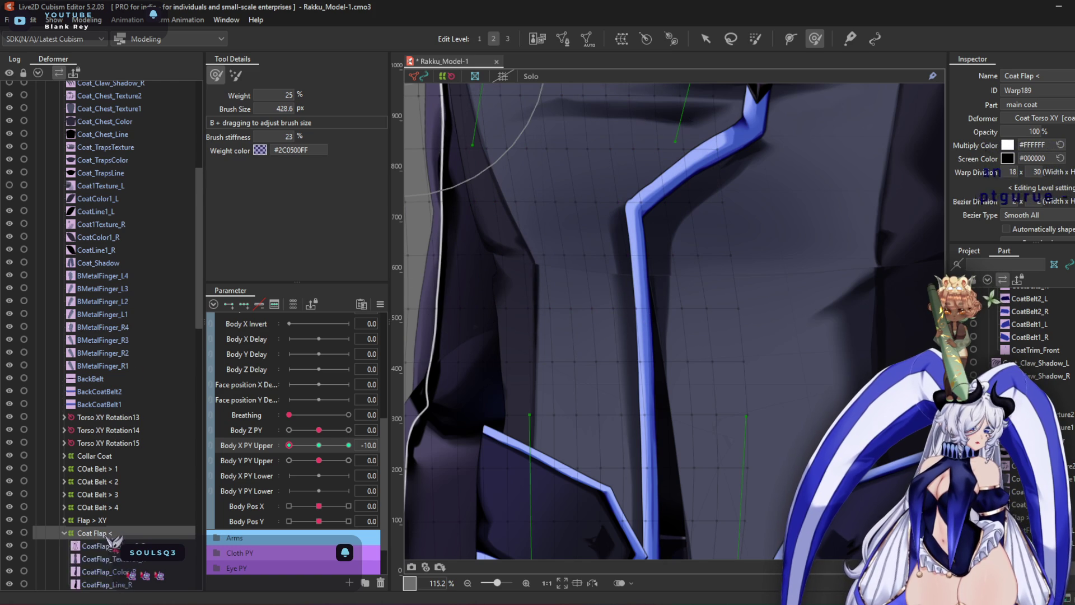
pyautogui.scroll(-3, 115, 541)
# Reshape CoatFlap_Texture2_R around the blue coat stripe at Body X PY Upper 10 and -10
pyautogui.moveTo(577, 264); pyautogui.dragTo(559, 268)
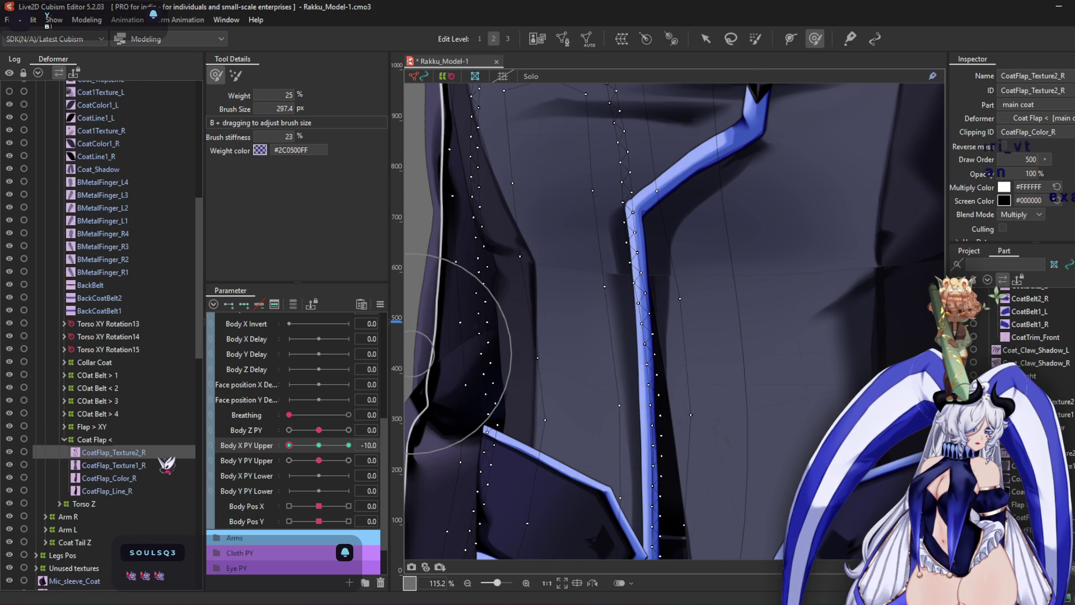
pyautogui.moveTo(289, 445); pyautogui.dragTo(348, 445)
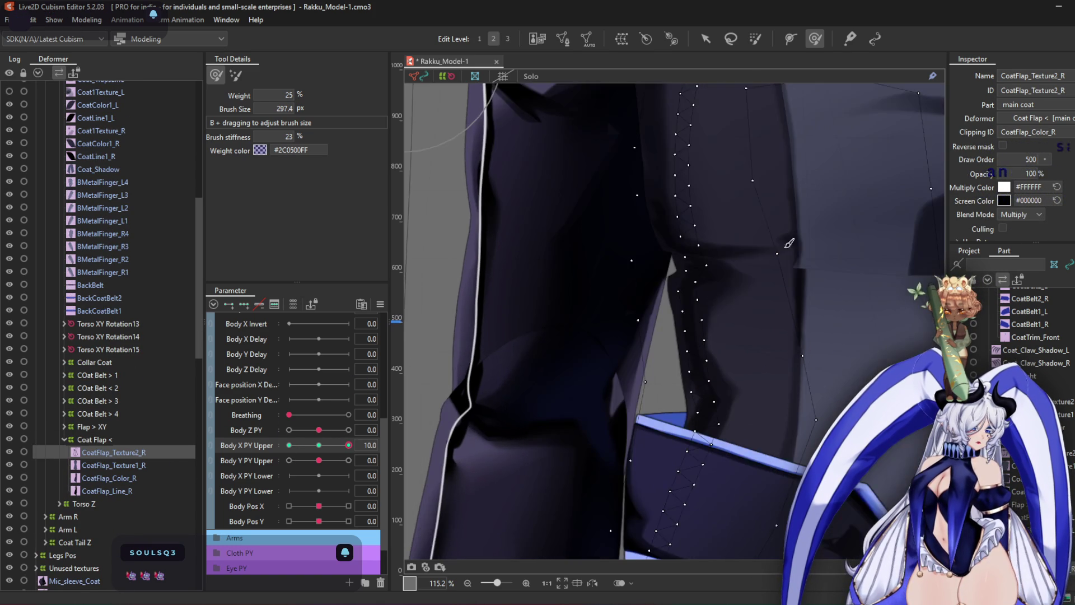
pyautogui.scroll(3, 689, 241)
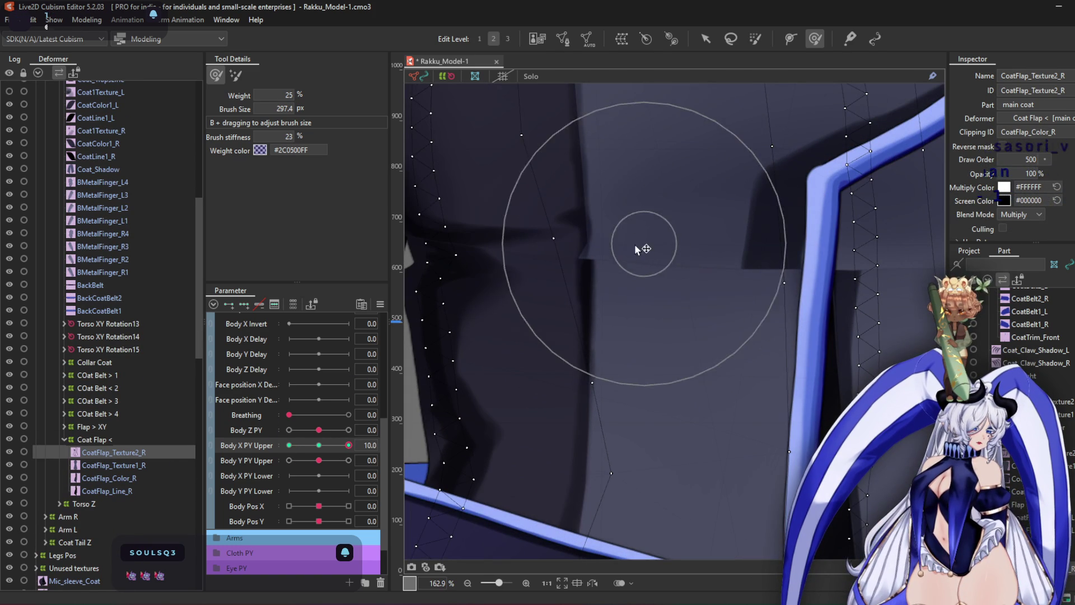
pyautogui.scroll(-3, 629, 246)
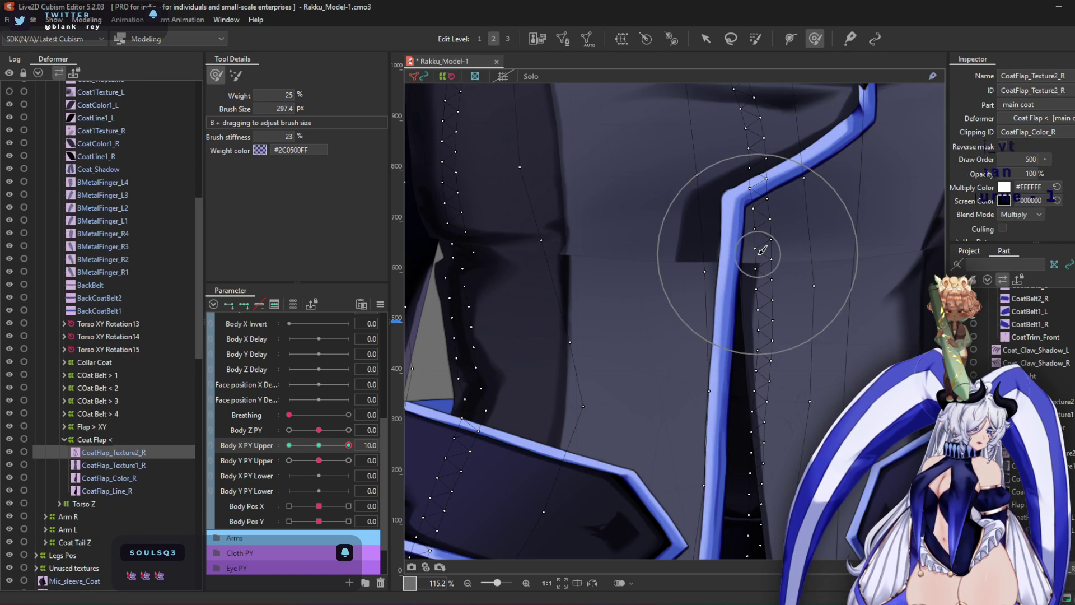
pyautogui.moveTo(834, 419); pyautogui.dragTo(577, 409)
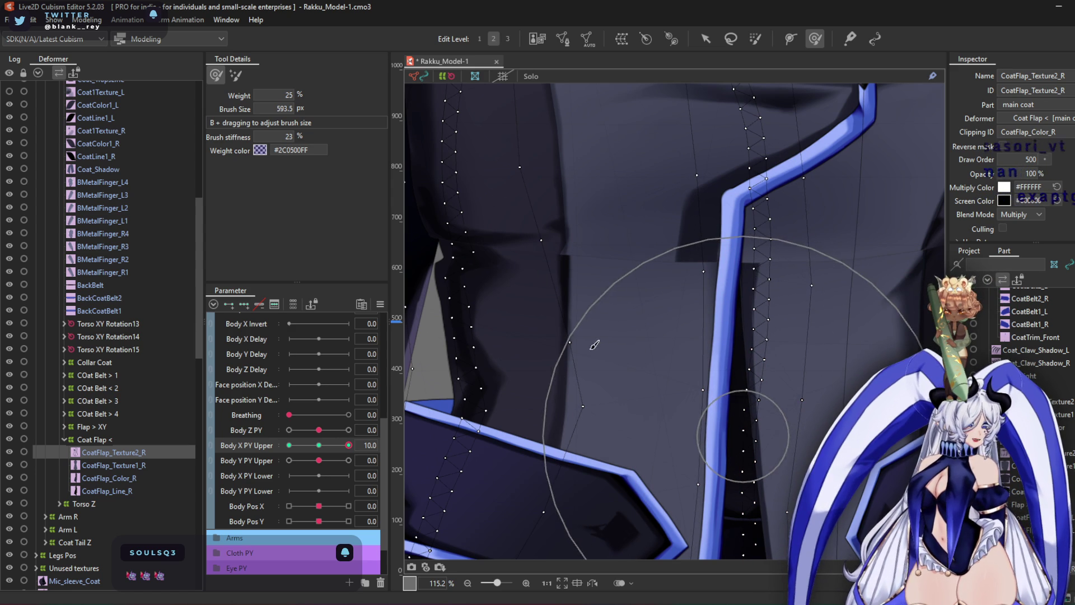
pyautogui.click(289, 445)
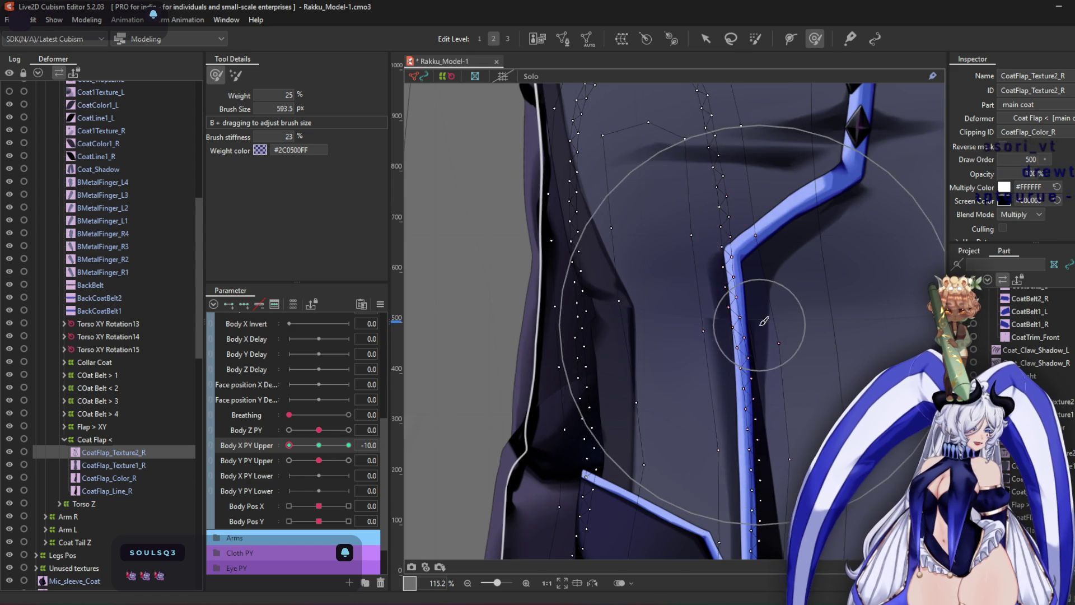
pyautogui.moveTo(764, 321)
pyautogui.mouseDown()
pyautogui.moveTo(804, 288)
pyautogui.moveTo(804, 319)
pyautogui.moveTo(621, 285)
pyautogui.moveTo(728, 305)
pyautogui.mouseUp()
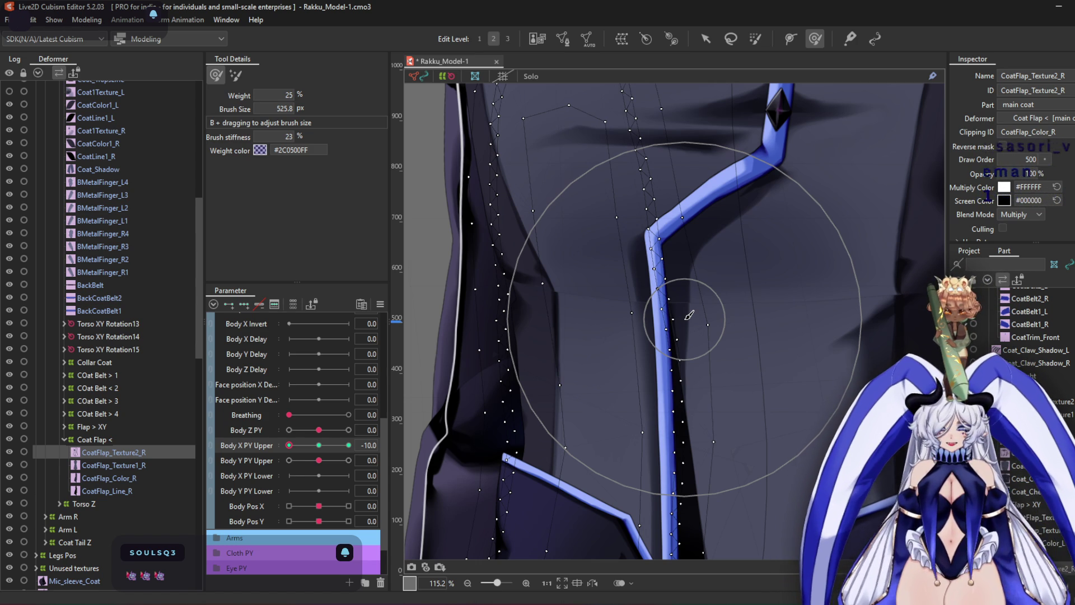
pyautogui.moveTo(617, 282); pyautogui.dragTo(602, 256)
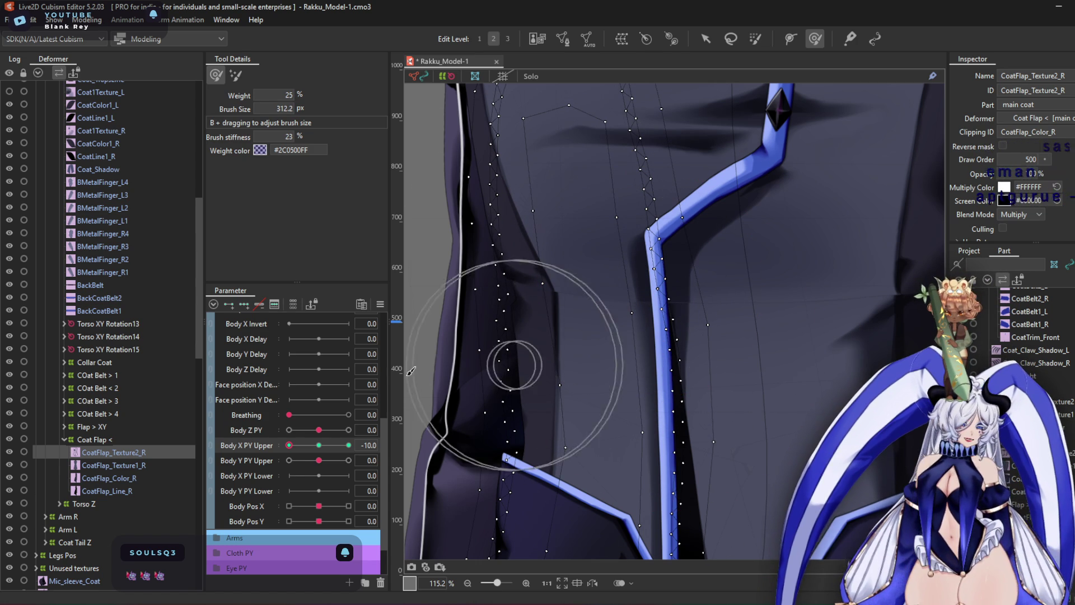
# Nudge the CoatFlap_Texture1_R flap vertices left at Body X Upper 10
pyautogui.click(150, 467)
pyautogui.scroll(2, 561, 265)
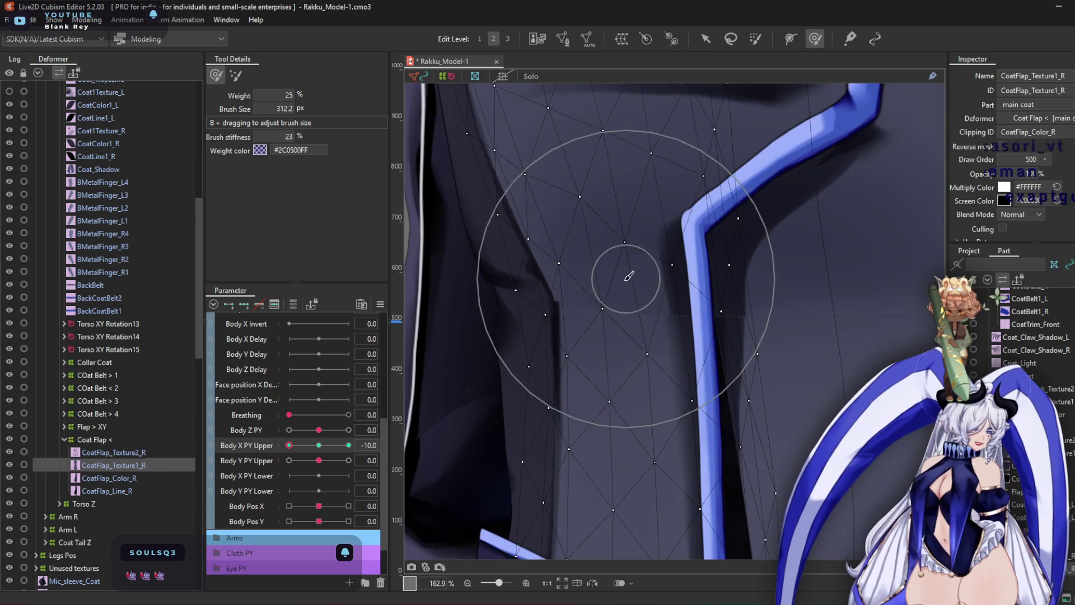
pyautogui.moveTo(289, 445); pyautogui.dragTo(348, 446)
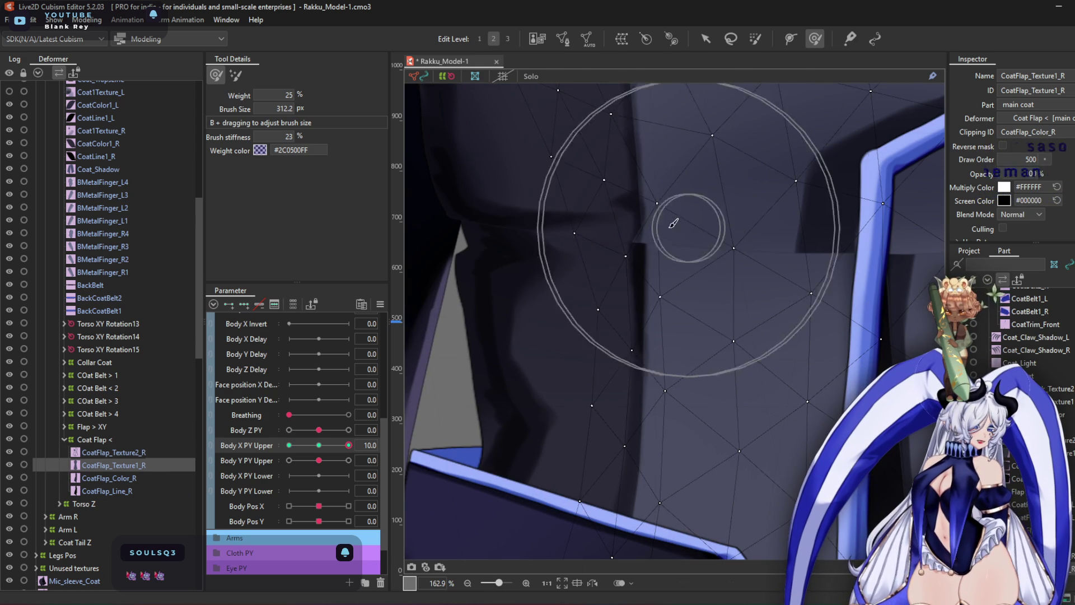
pyautogui.moveTo(680, 224); pyautogui.dragTo(650, 227)
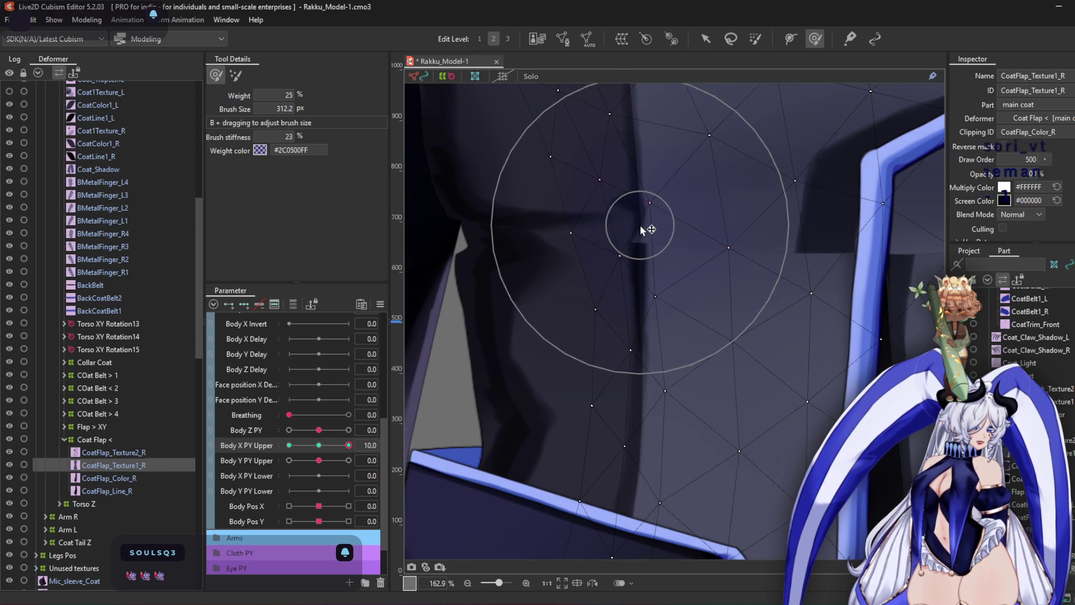
pyautogui.scroll(-5, 616, 236)
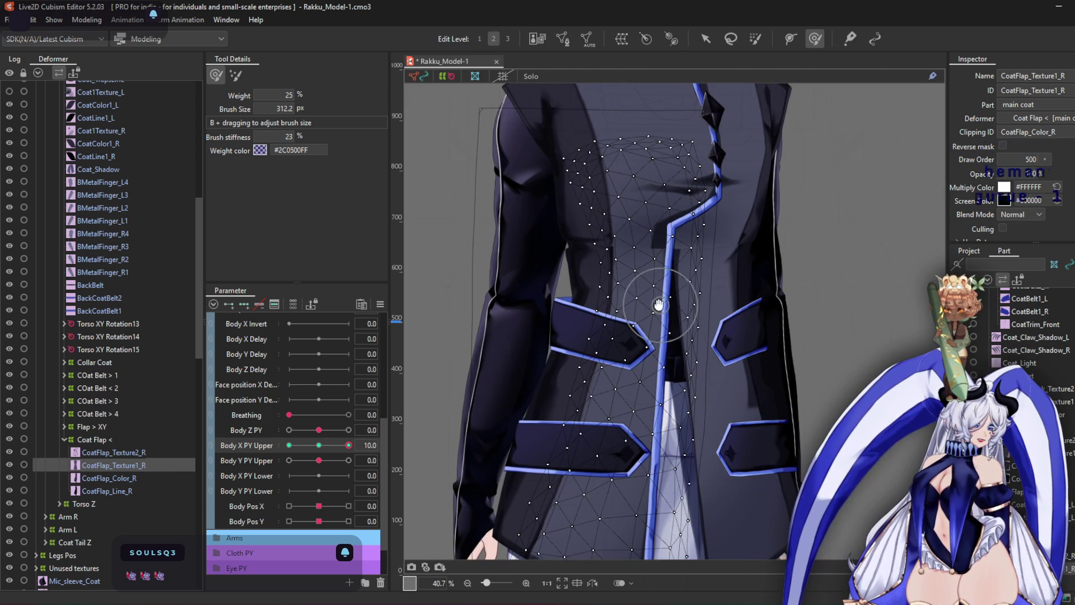
pyautogui.scroll(2, 658, 304)
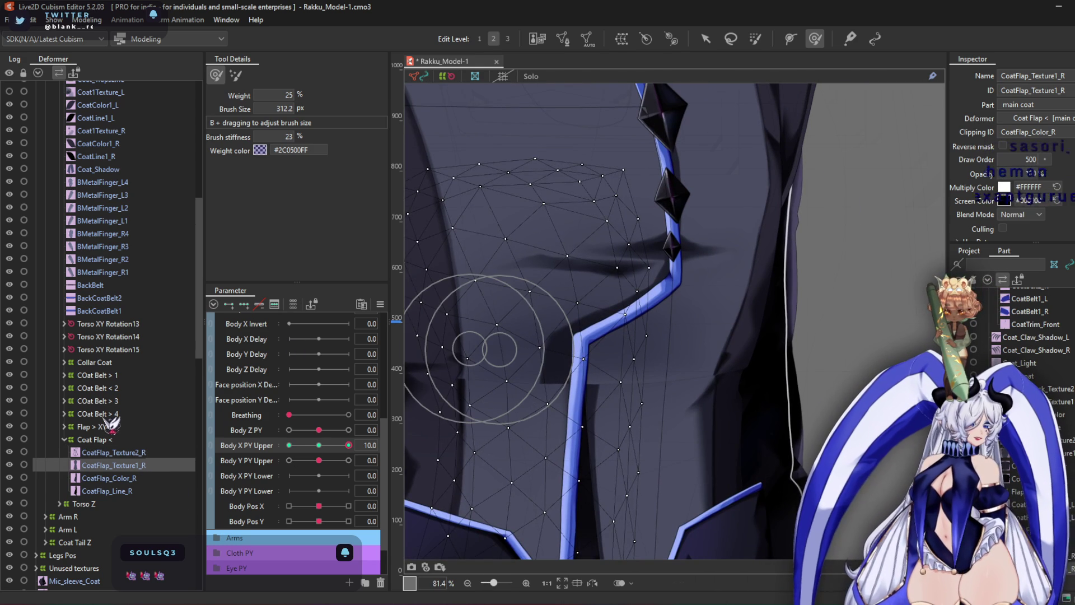
pyautogui.click(107, 440)
# On Coat_Chest_Texture2, shift the blue trim bend and push the dark chest region up-left at Body X PY Upper 10
pyautogui.scroll(5, 123, 330)
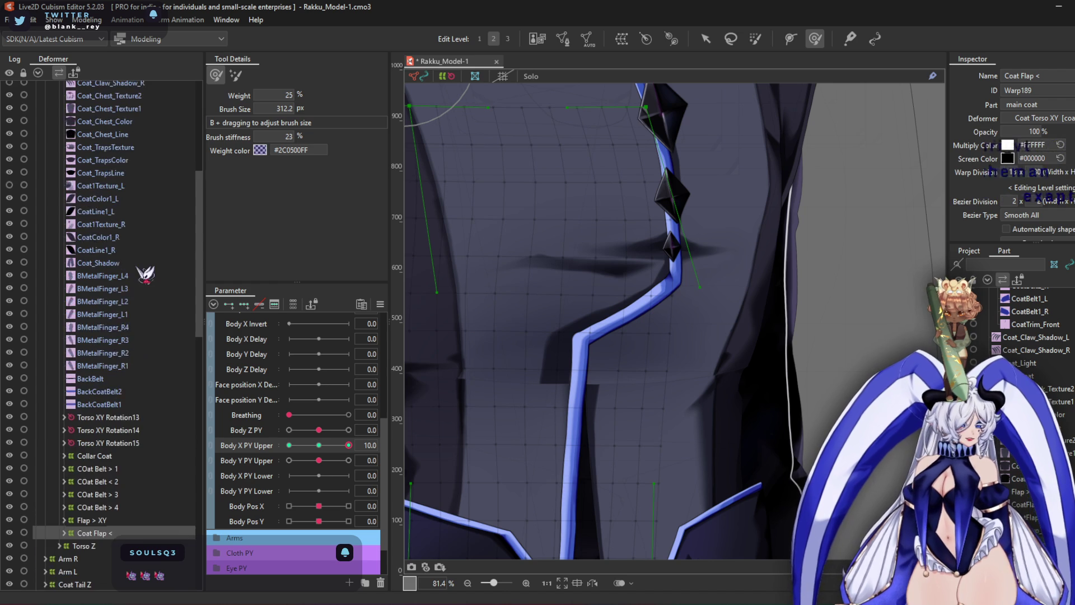
pyautogui.click(109, 189)
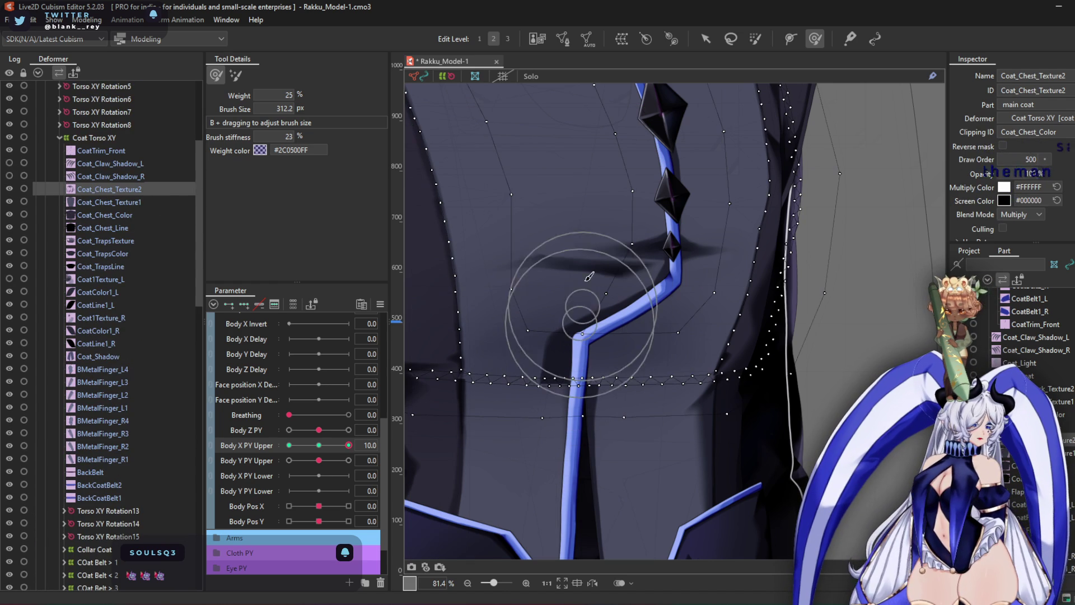
pyautogui.moveTo(605, 337)
pyautogui.mouseDown()
pyautogui.moveTo(571, 317)
pyautogui.moveTo(607, 353)
pyautogui.moveTo(585, 358)
pyautogui.moveTo(606, 374)
pyautogui.mouseUp()
pyautogui.scroll(5, 611, 353)
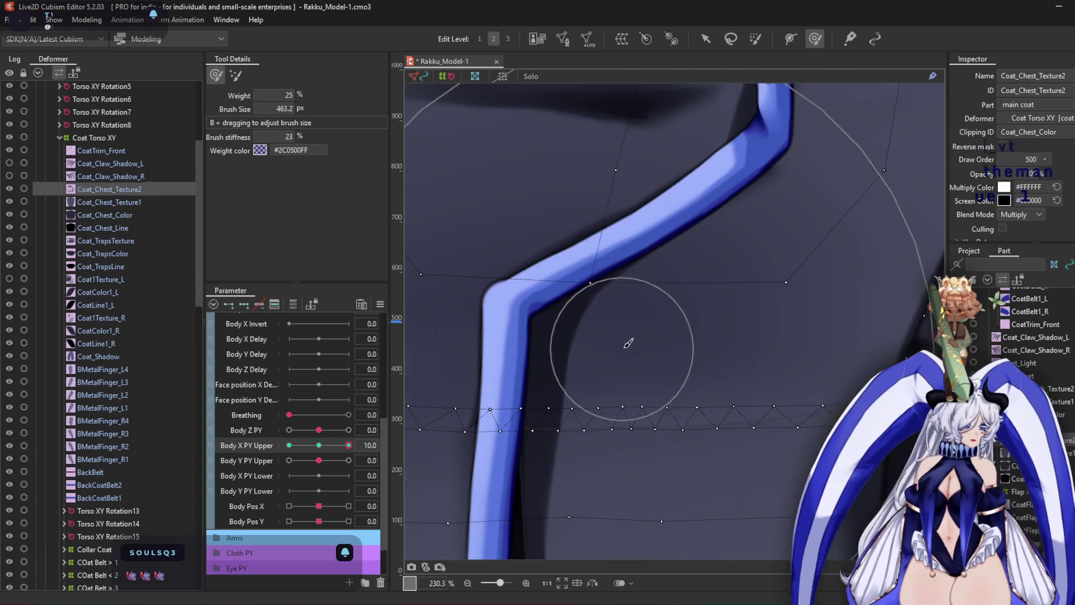
pyautogui.scroll(-4, 578, 299)
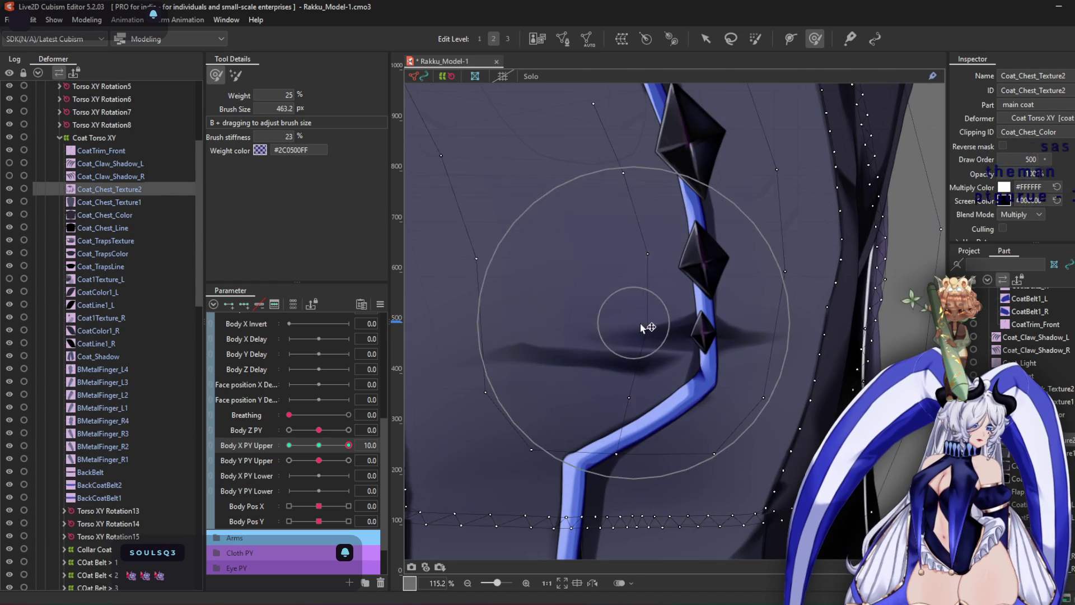
pyautogui.moveTo(704, 373)
pyautogui.mouseDown()
pyautogui.moveTo(700, 409)
pyautogui.moveTo(751, 396)
pyautogui.mouseUp()
pyautogui.moveTo(797, 432); pyautogui.dragTo(696, 312, button='middle')
pyautogui.moveTo(792, 312)
pyautogui.mouseDown()
pyautogui.moveTo(912, 300)
pyautogui.moveTo(890, 303)
pyautogui.mouseUp()
pyautogui.moveTo(746, 325)
pyautogui.mouseDown()
pyautogui.moveTo(720, 343)
pyautogui.moveTo(772, 209)
pyautogui.mouseUp()
pyautogui.scroll(3, 728, 380)
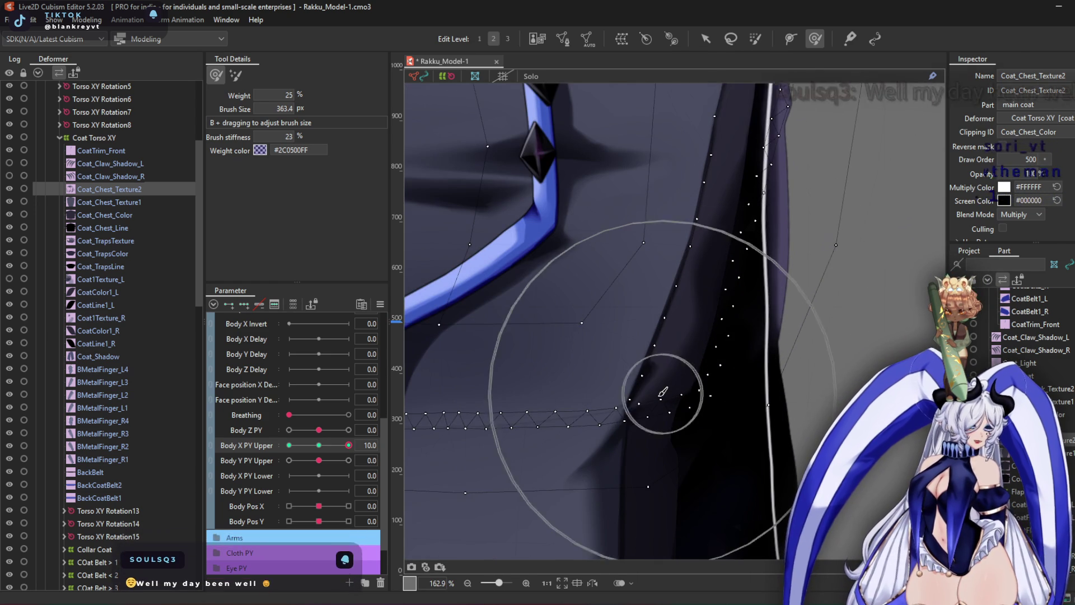
pyautogui.moveTo(560, 381); pyautogui.dragTo(818, 383, button='middle')
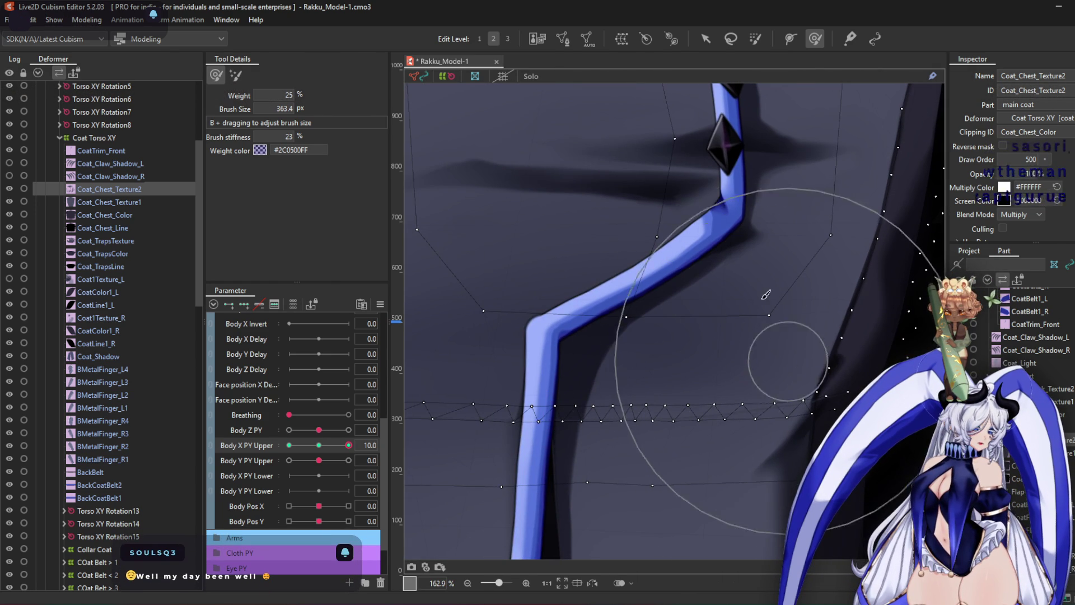
pyautogui.scroll(-3, 717, 270)
# At Body X PY Upper -10, smooth the chest shading around the diamond trim and preview the turn
pyautogui.click(289, 446)
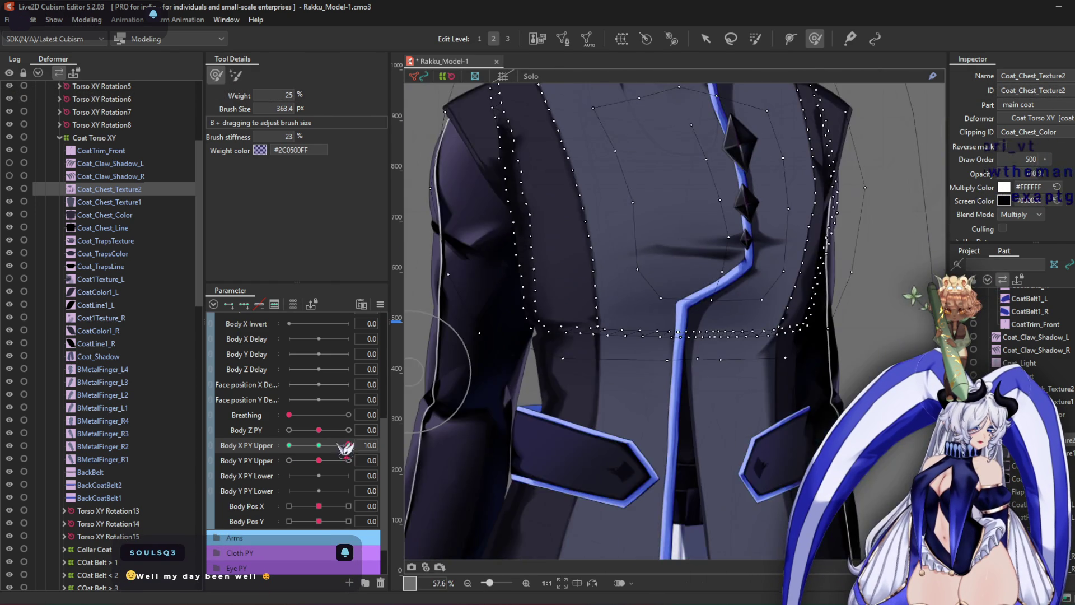
pyautogui.scroll(3, 577, 331)
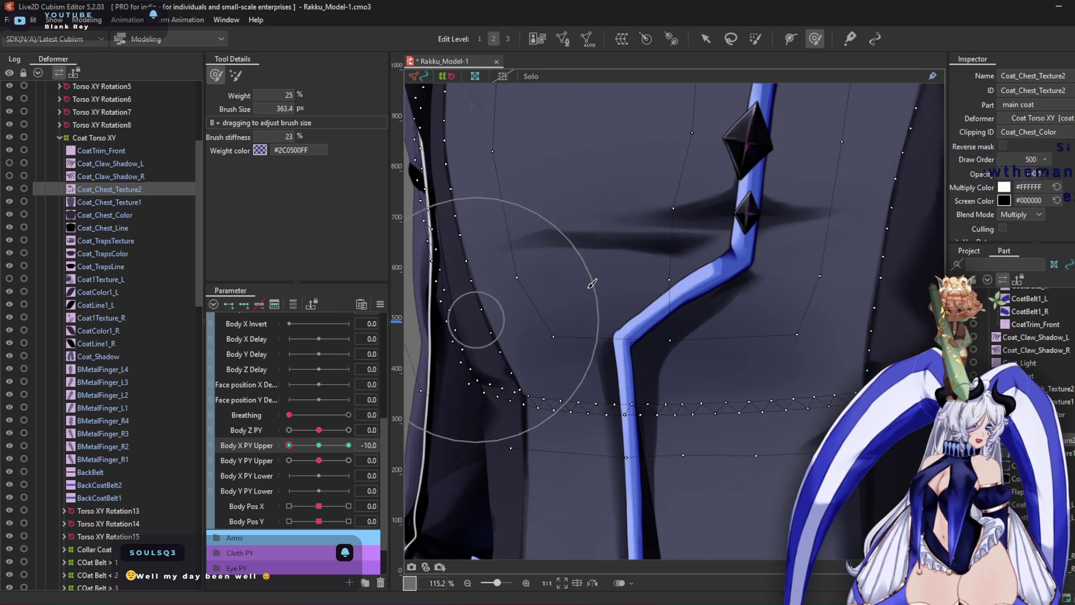
pyautogui.moveTo(662, 302); pyautogui.dragTo(684, 269)
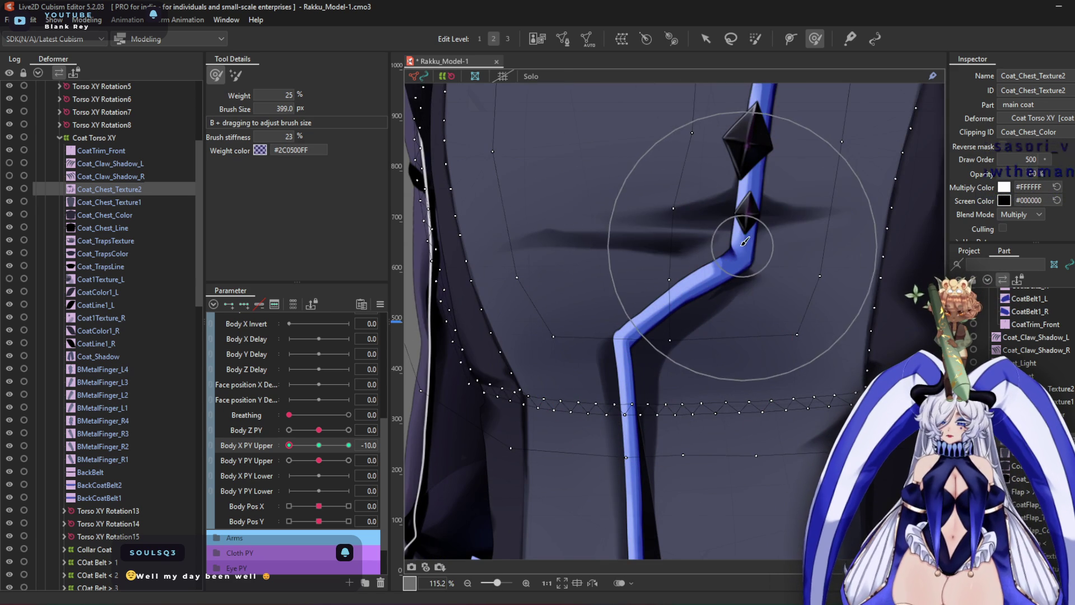
pyautogui.moveTo(769, 232)
pyautogui.mouseDown()
pyautogui.moveTo(804, 233)
pyautogui.moveTo(737, 239)
pyautogui.mouseUp()
pyautogui.scroll(3, 515, 268)
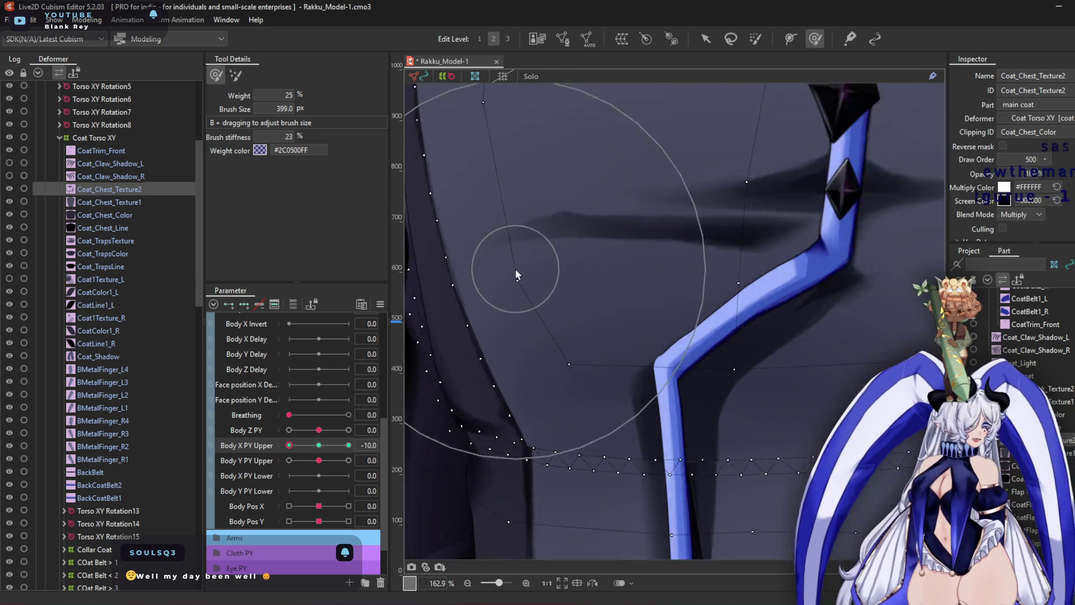
pyautogui.scroll(-3, 511, 278)
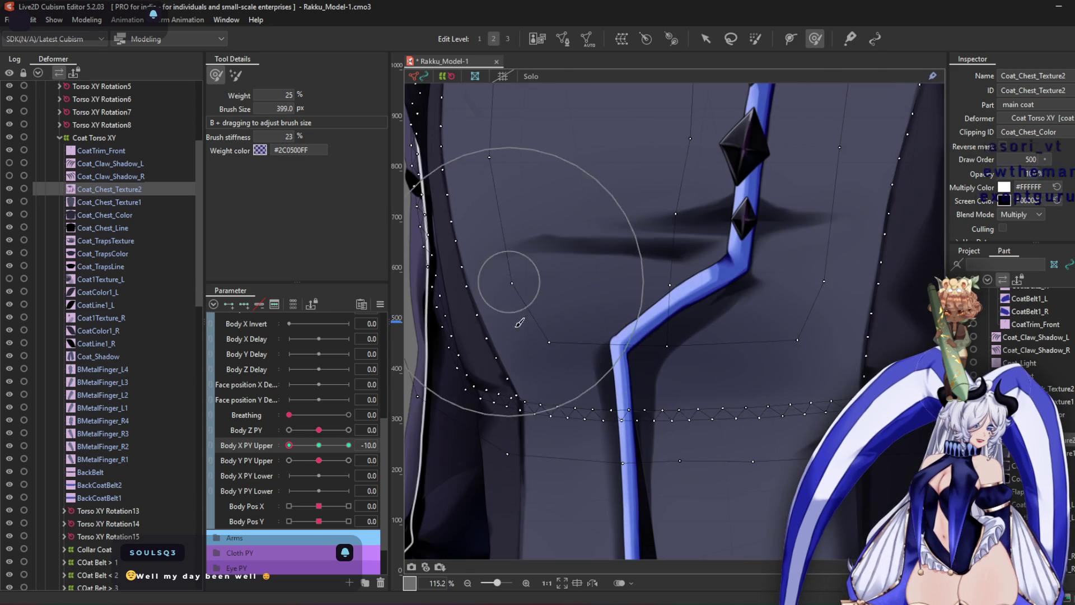
pyautogui.moveTo(655, 331); pyautogui.dragTo(497, 311, button='middle')
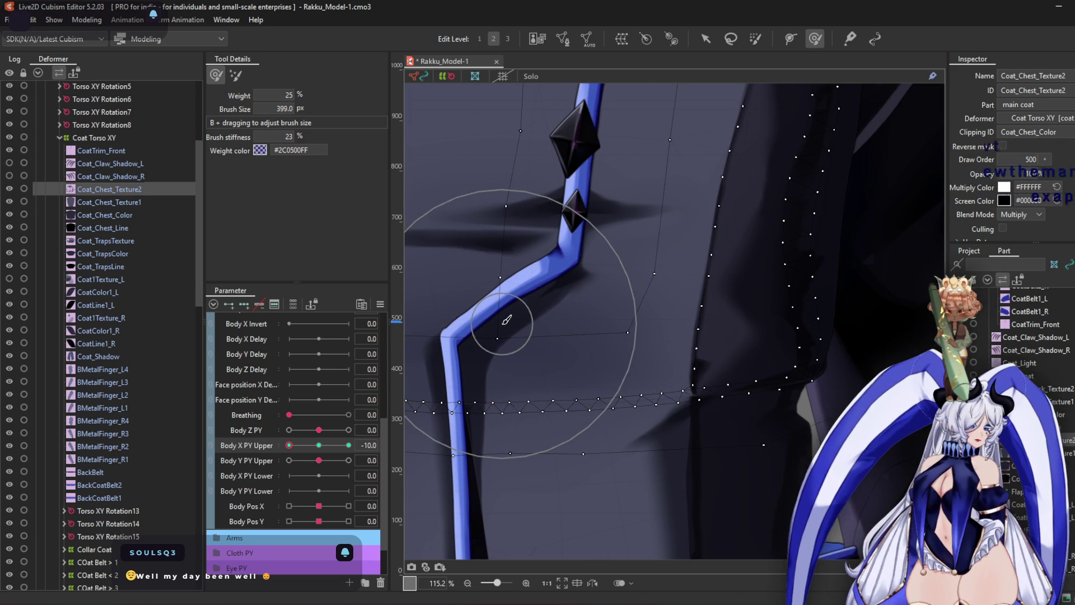
pyautogui.scroll(-3, 607, 340)
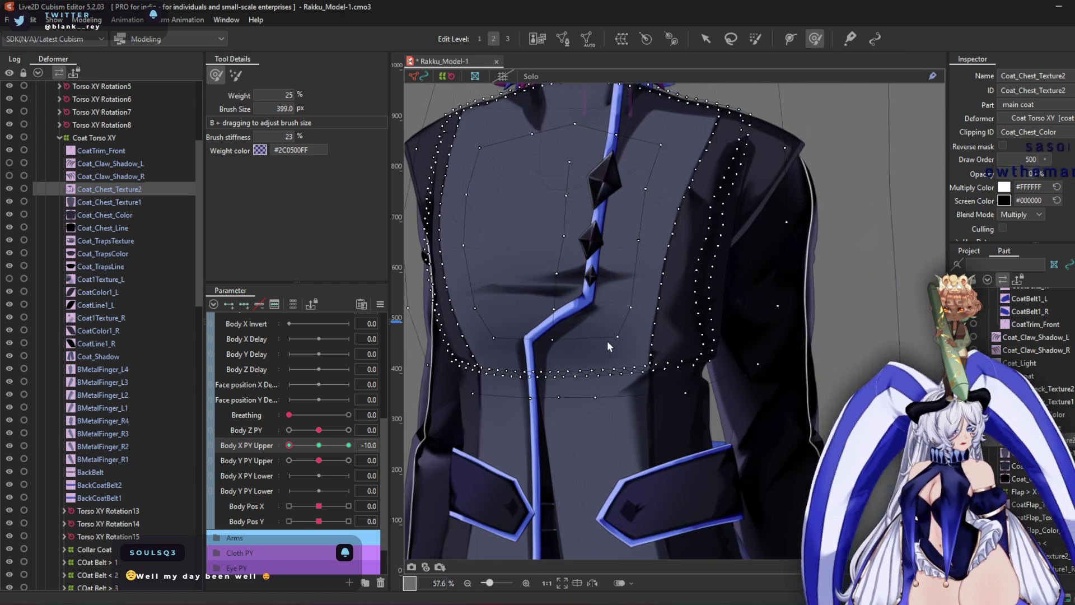
pyautogui.moveTo(607, 341); pyautogui.dragTo(621, 359, button='middle')
pyautogui.moveTo(305, 456)
pyautogui.mouseDown()
pyautogui.moveTo(319, 451)
pyautogui.moveTo(257, 451)
pyautogui.moveTo(374, 472)
pyautogui.mouseUp()
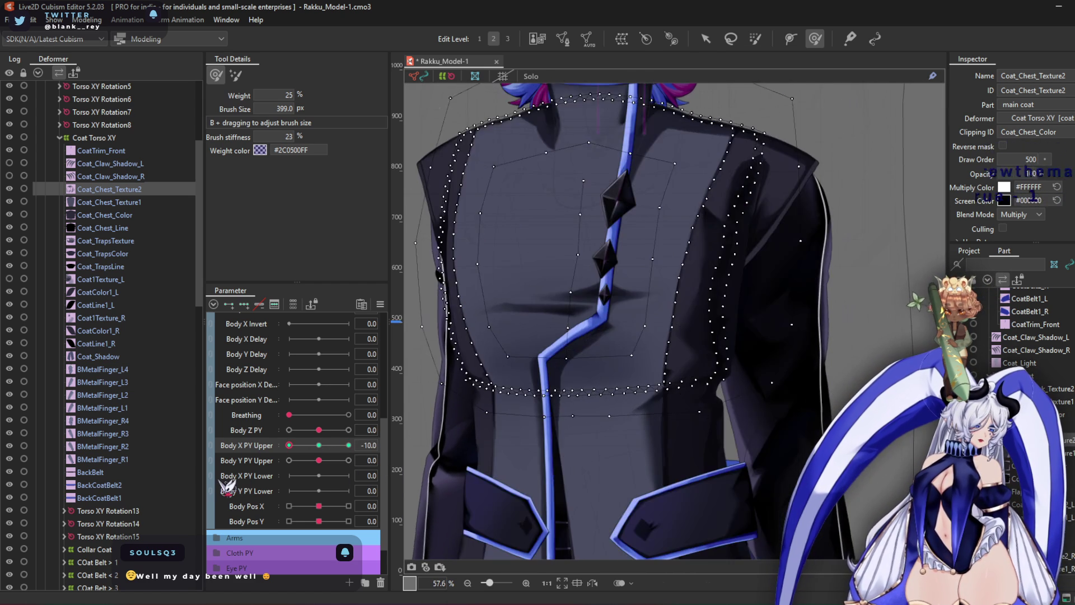
pyautogui.scroll(-5, 610, 314)
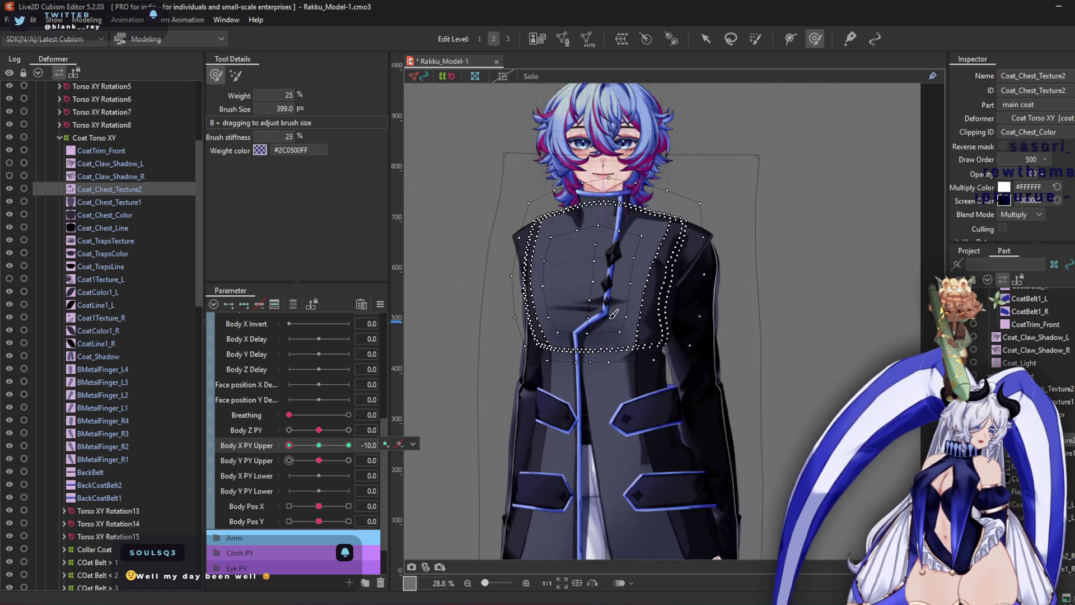
pyautogui.scroll(-4, 112, 336)
pyautogui.click(93, 422)
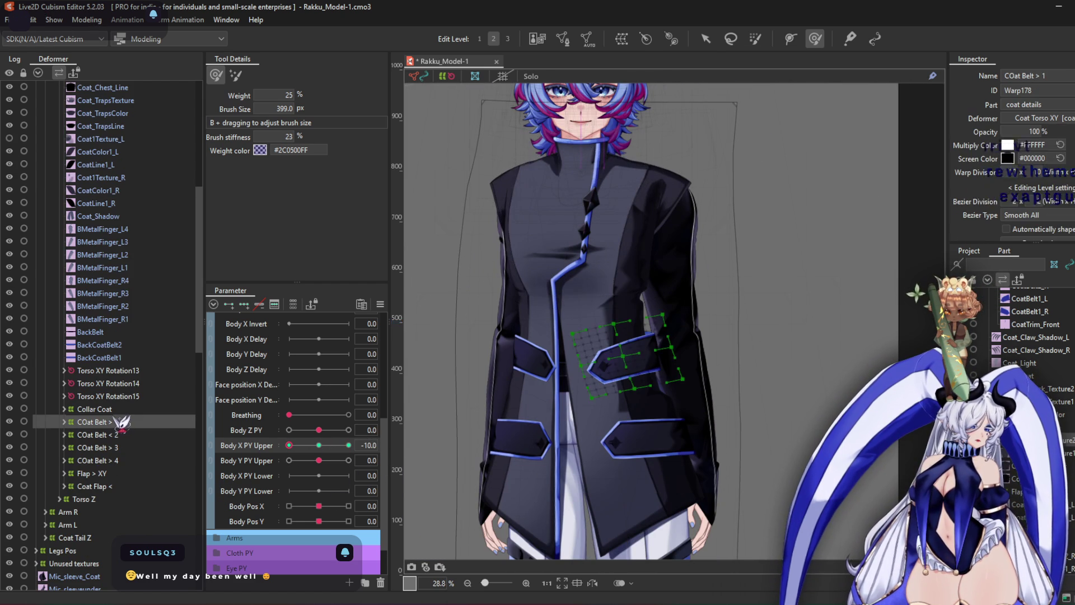
# Push the COat Belt > 1 artwork left and check the Body X Upper 10 pose
pyautogui.scroll(3, 592, 369)
pyautogui.moveTo(622, 399)
pyautogui.mouseDown()
pyautogui.moveTo(541, 431)
pyautogui.moveTo(557, 396)
pyautogui.moveTo(552, 360)
pyautogui.moveTo(526, 367)
pyautogui.mouseUp()
pyautogui.moveTo(302, 446)
pyautogui.mouseDown()
pyautogui.moveTo(348, 445)
pyautogui.moveTo(289, 446)
pyautogui.moveTo(368, 453)
pyautogui.moveTo(227, 458)
pyautogui.moveTo(312, 471)
pyautogui.mouseUp()
pyautogui.click(136, 435)
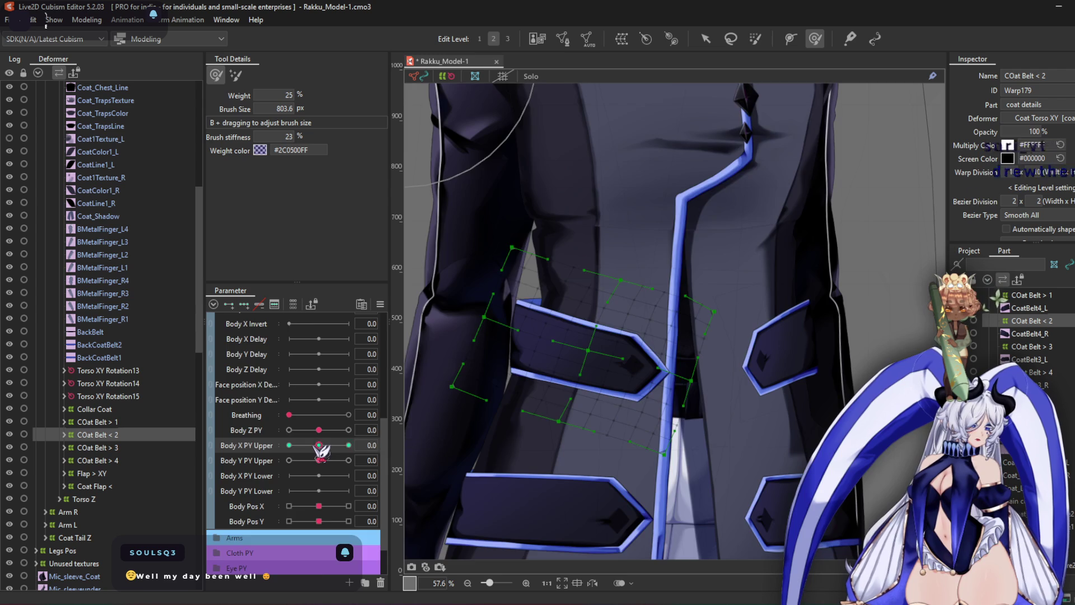
pyautogui.scroll(1, 319, 448)
# Nudge the COat Belt > 3 right belt piece with a larger brush, then check COat Belt > 4 at -10
pyautogui.click(104, 448)
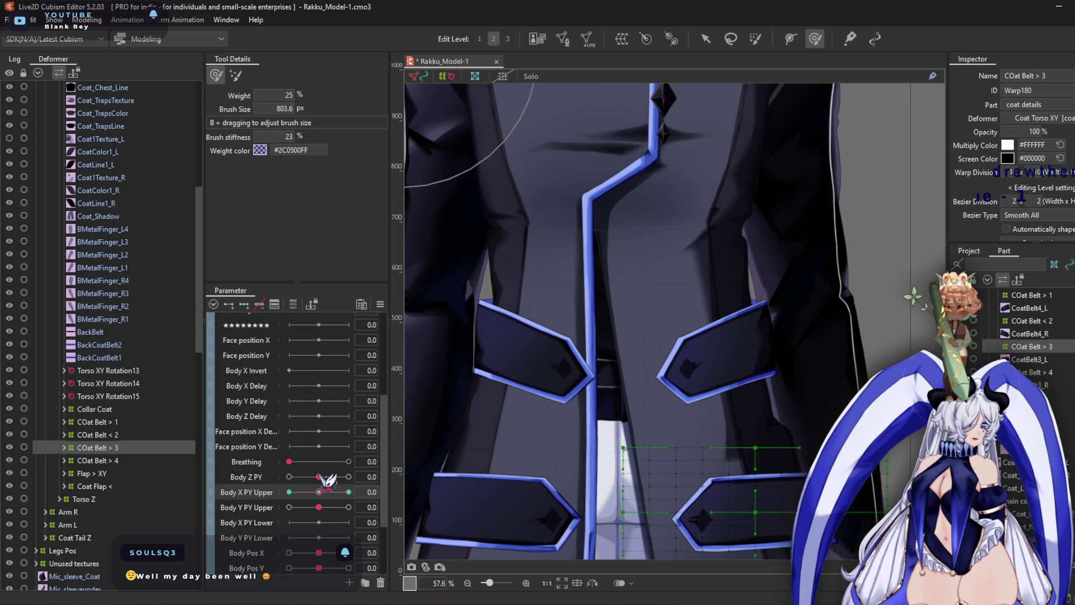
pyautogui.moveTo(318, 492); pyautogui.dragTo(289, 491)
pyautogui.moveTo(730, 254); pyautogui.dragTo(713, 81, button='middle')
pyautogui.moveTo(564, 325)
pyautogui.mouseDown()
pyautogui.moveTo(552, 336)
pyautogui.moveTo(653, 427)
pyautogui.moveTo(620, 492)
pyautogui.moveTo(454, 400)
pyautogui.mouseUp()
pyautogui.moveTo(312, 492); pyautogui.dragTo(348, 493)
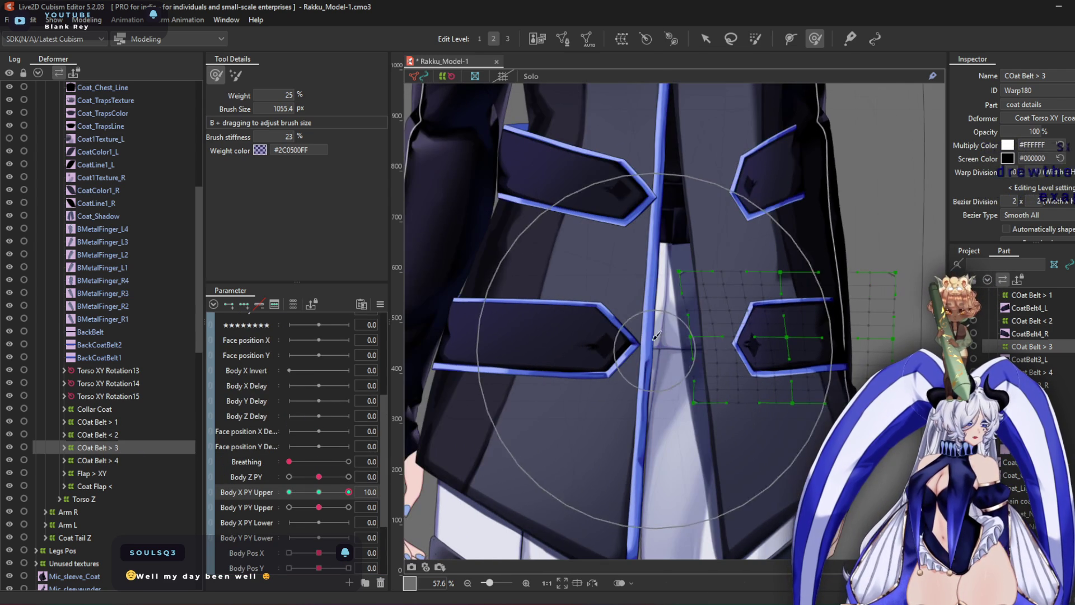
pyautogui.moveTo(677, 340); pyautogui.dragTo(651, 353)
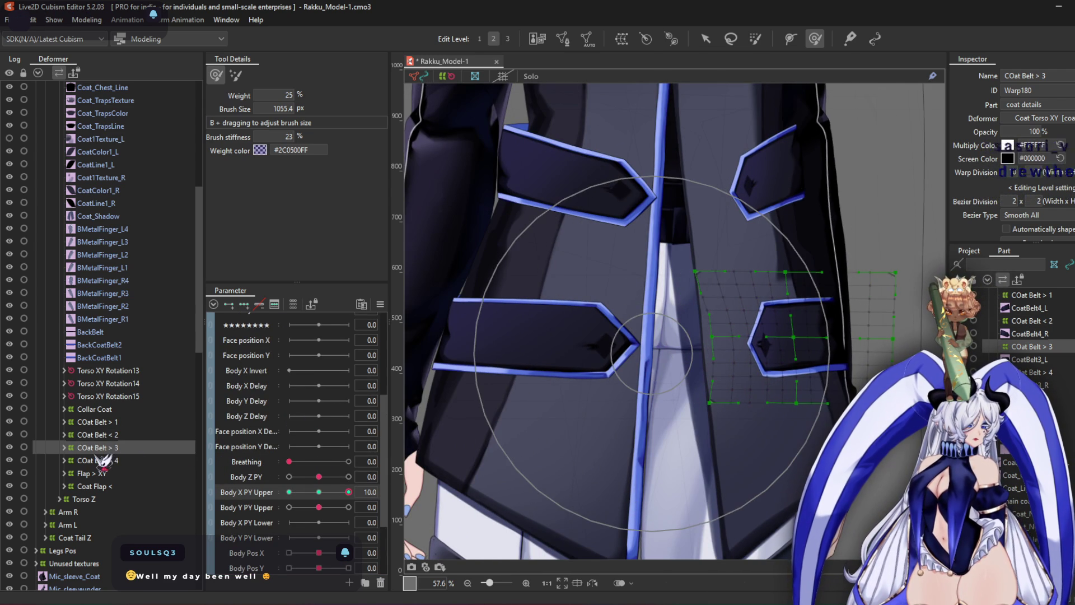
pyautogui.click(104, 461)
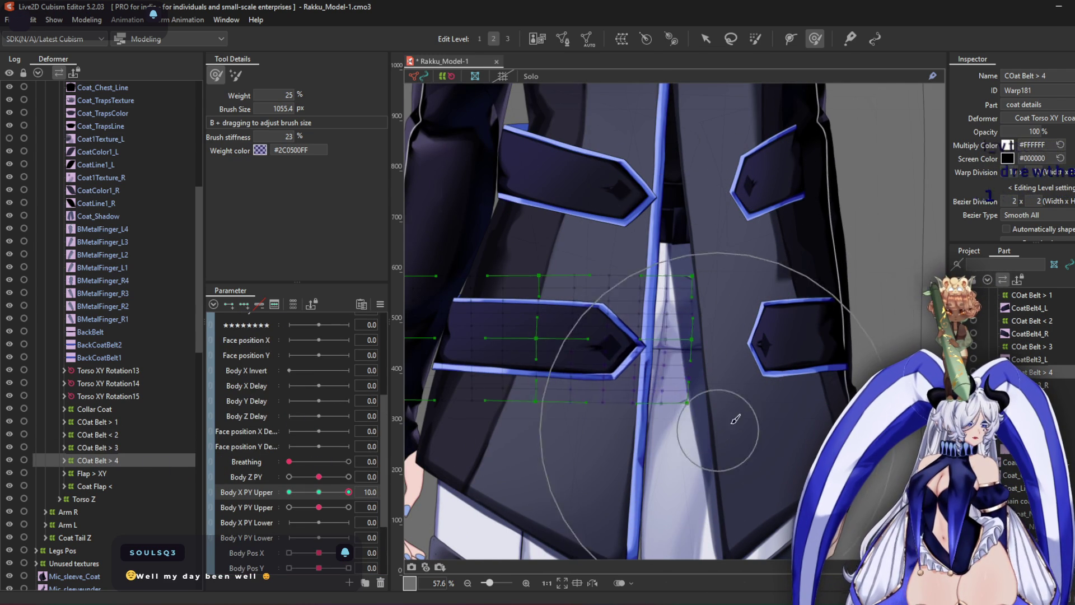
pyautogui.click(289, 492)
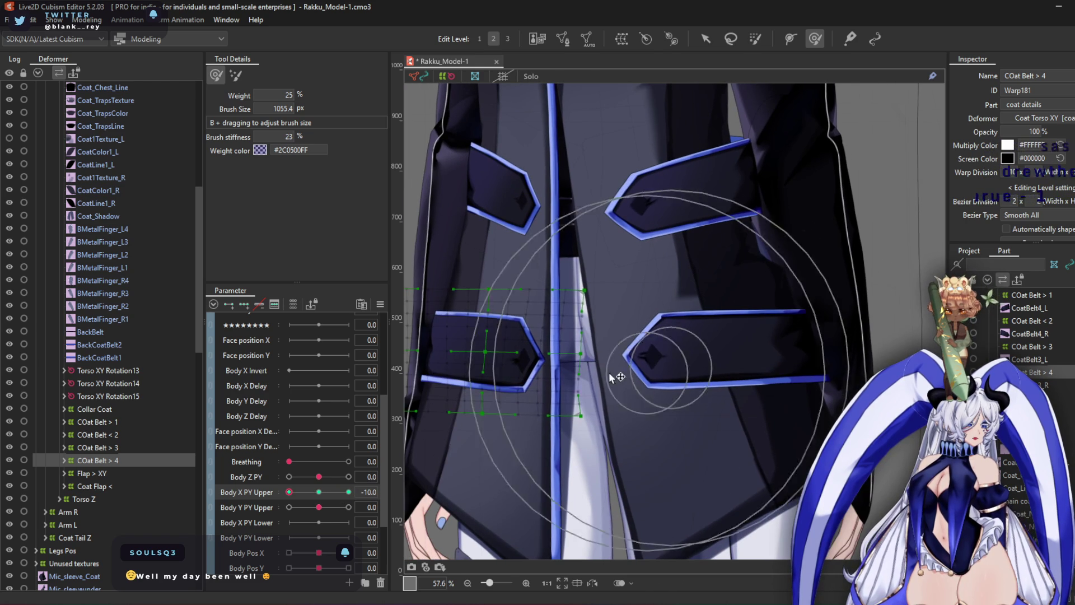
pyautogui.scroll(-3, 574, 446)
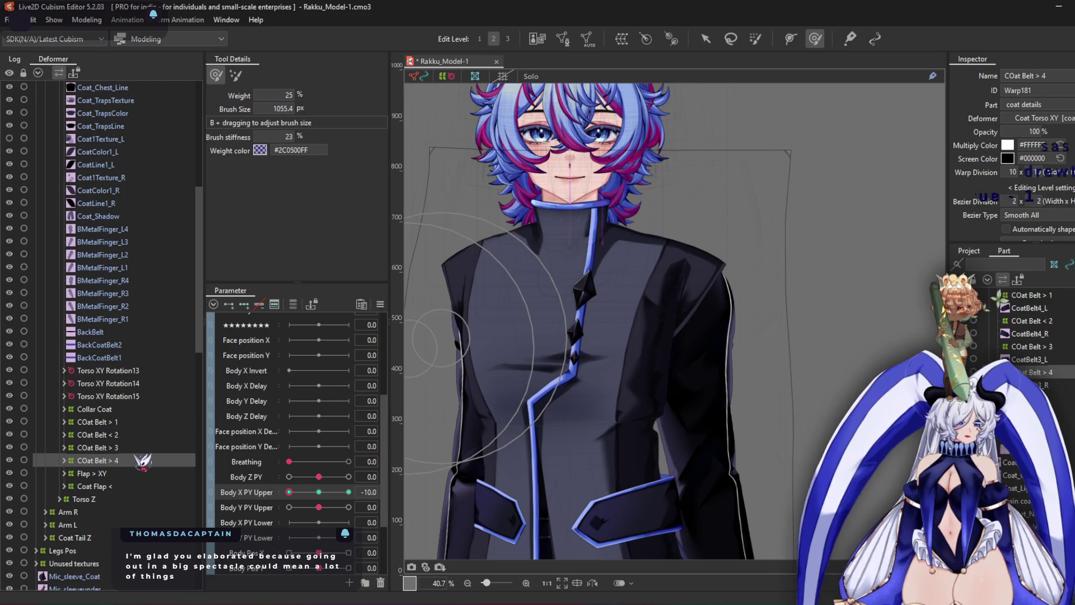
pyautogui.click(123, 410)
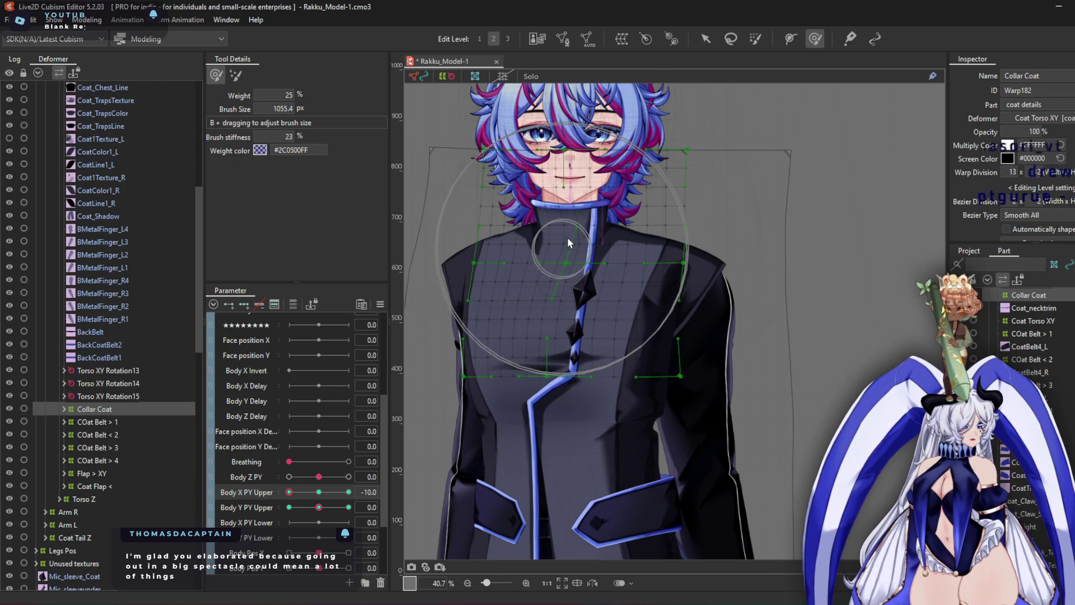
# Shift the Collar Coat's upper warp points right and reset Body X PY Upper to 0
pyautogui.scroll(4, 567, 237)
pyautogui.moveTo(536, 234); pyautogui.dragTo(575, 228)
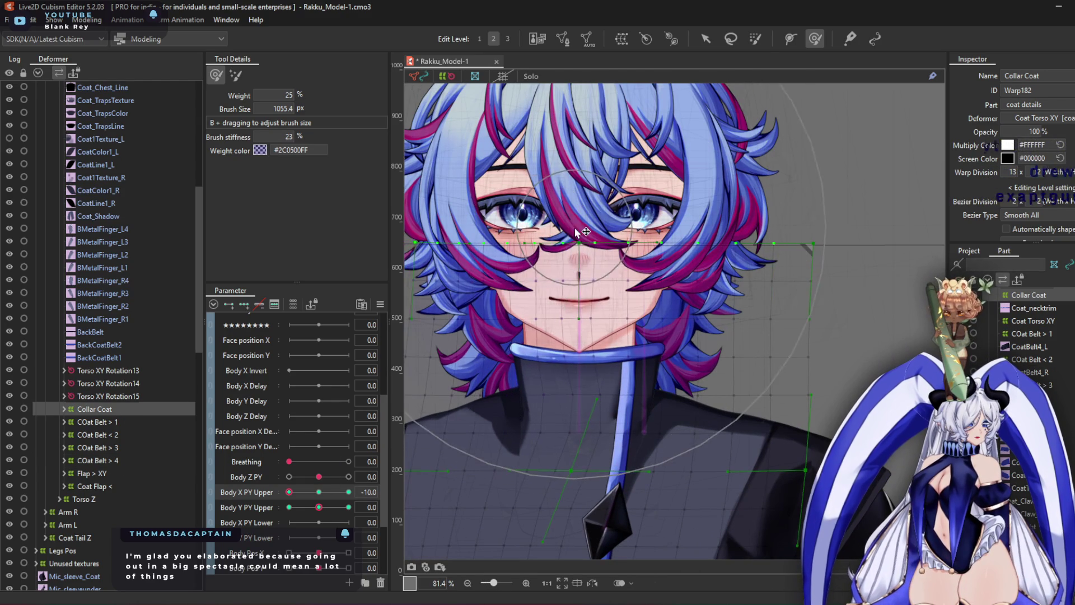
pyautogui.moveTo(662, 351); pyautogui.dragTo(674, 247, button='middle')
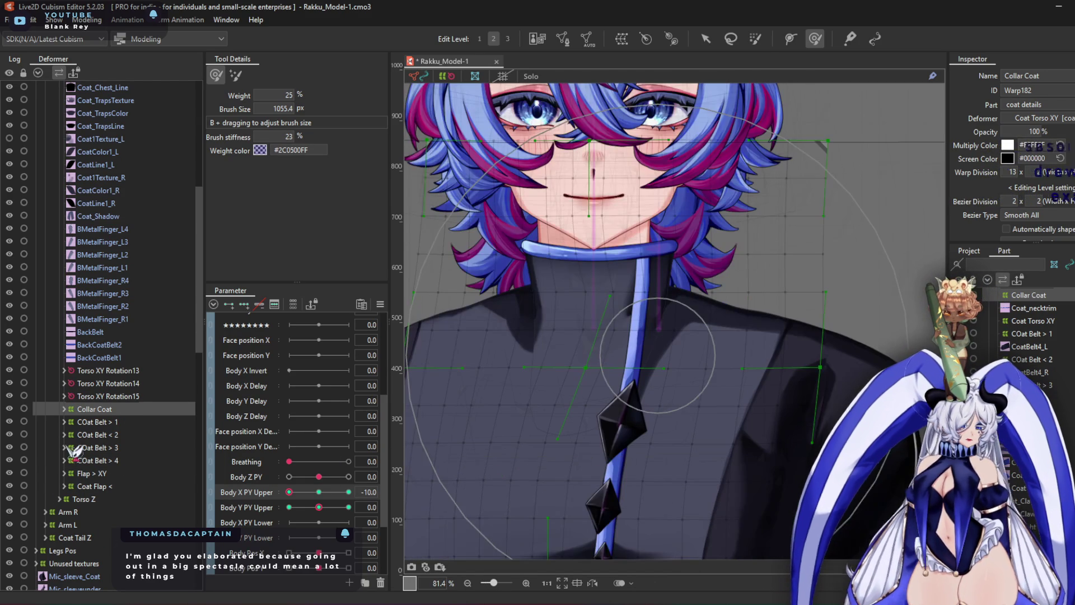
pyautogui.click(64, 408)
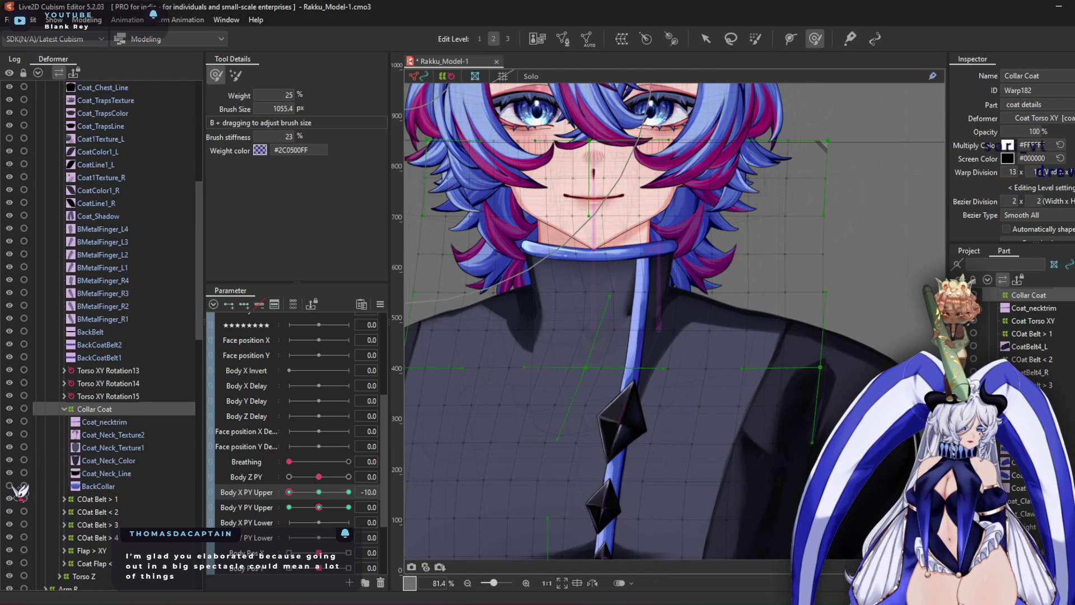
pyautogui.click(64, 409)
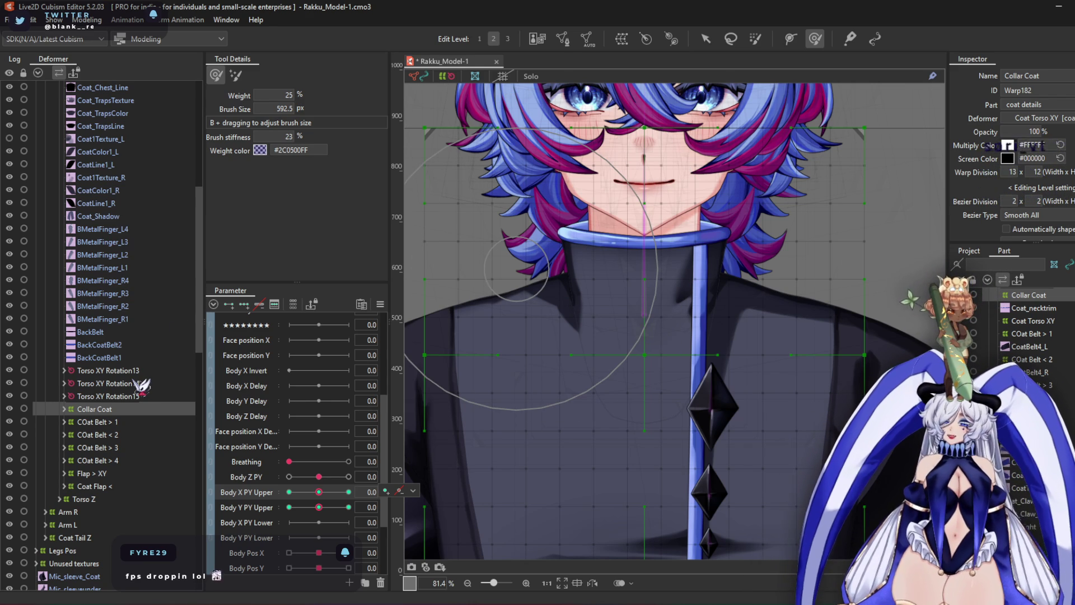
pyautogui.scroll(5, 165, 285)
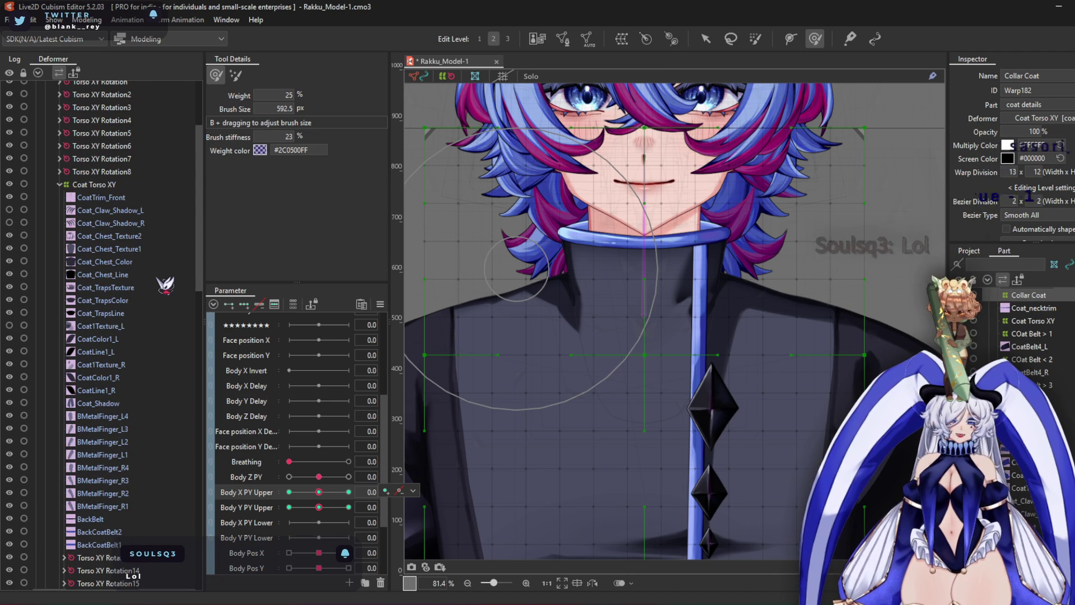
pyautogui.click(128, 187)
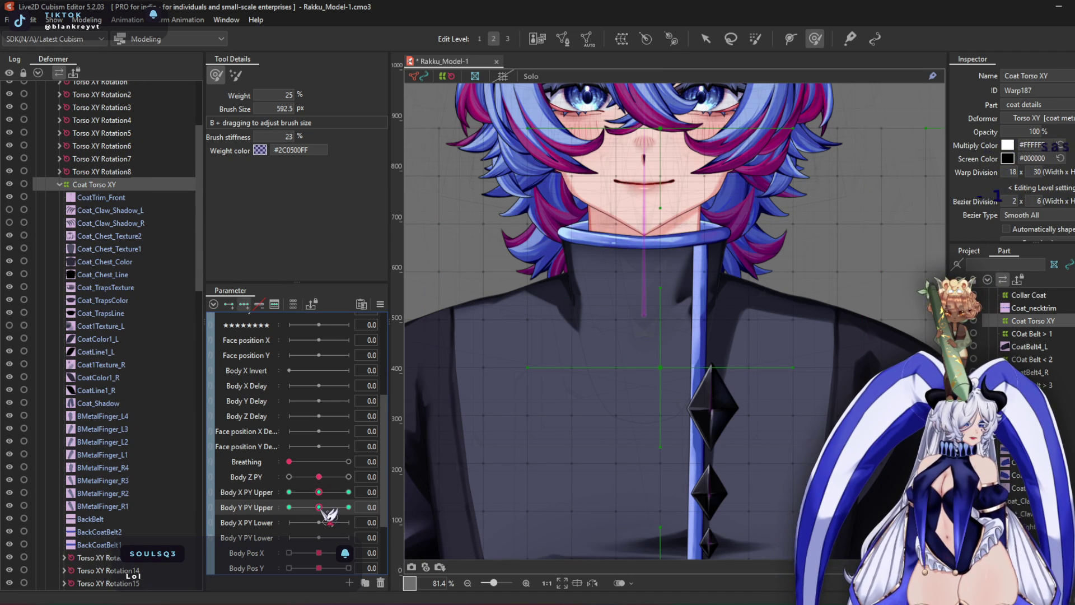
# At Body Y PY Upper 10, warp the Coat Torso XY coat and belts up toward the chest with a ~1330 px brush
pyautogui.click(348, 507)
pyautogui.scroll(-4, 703, 374)
pyautogui.scroll(2, 704, 374)
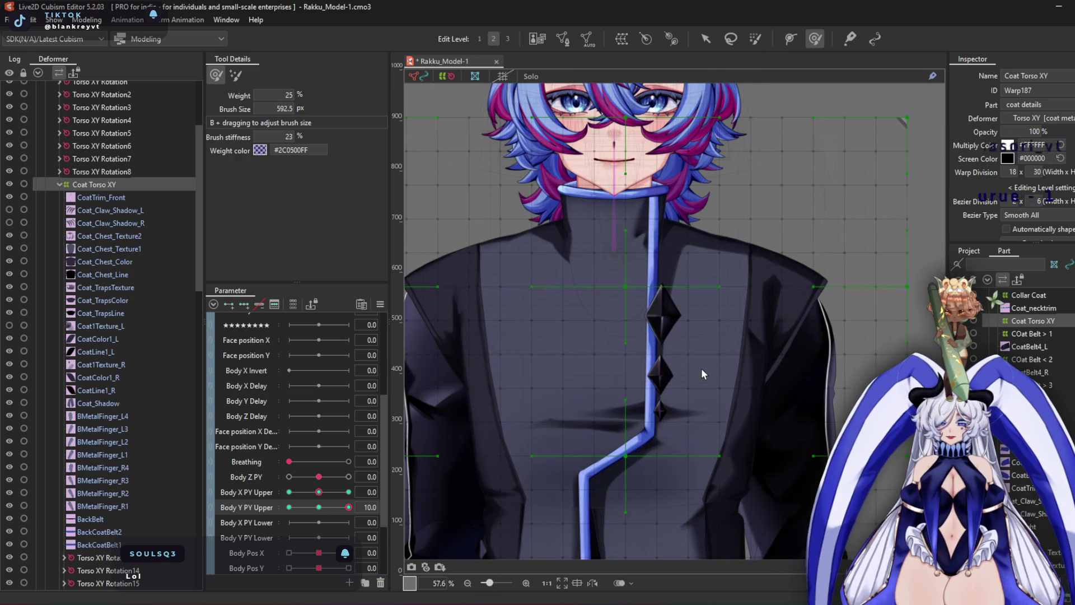
pyautogui.moveTo(635, 262)
pyautogui.mouseDown()
pyautogui.moveTo(628, 384)
pyautogui.moveTo(605, 271)
pyautogui.moveTo(567, 348)
pyautogui.moveTo(571, 315)
pyautogui.mouseUp()
pyautogui.moveTo(634, 185)
pyautogui.mouseDown()
pyautogui.moveTo(616, 168)
pyautogui.moveTo(597, 209)
pyautogui.moveTo(571, 227)
pyautogui.moveTo(608, 392)
pyautogui.moveTo(558, 389)
pyautogui.mouseUp()
pyautogui.moveTo(586, 431)
pyautogui.mouseDown()
pyautogui.moveTo(617, 367)
pyautogui.moveTo(571, 377)
pyautogui.moveTo(519, 302)
pyautogui.mouseUp()
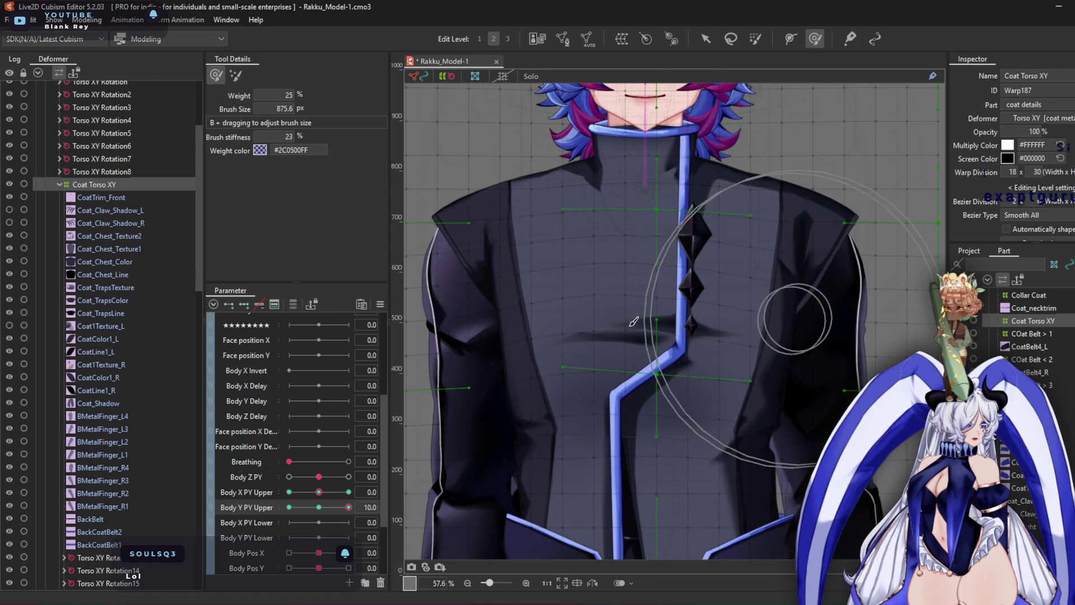
pyautogui.scroll(-2, 582, 319)
pyautogui.moveTo(579, 310); pyautogui.dragTo(560, 214)
pyautogui.moveTo(590, 384)
pyautogui.mouseDown()
pyautogui.moveTo(588, 403)
pyautogui.moveTo(569, 360)
pyautogui.moveTo(625, 361)
pyautogui.mouseUp()
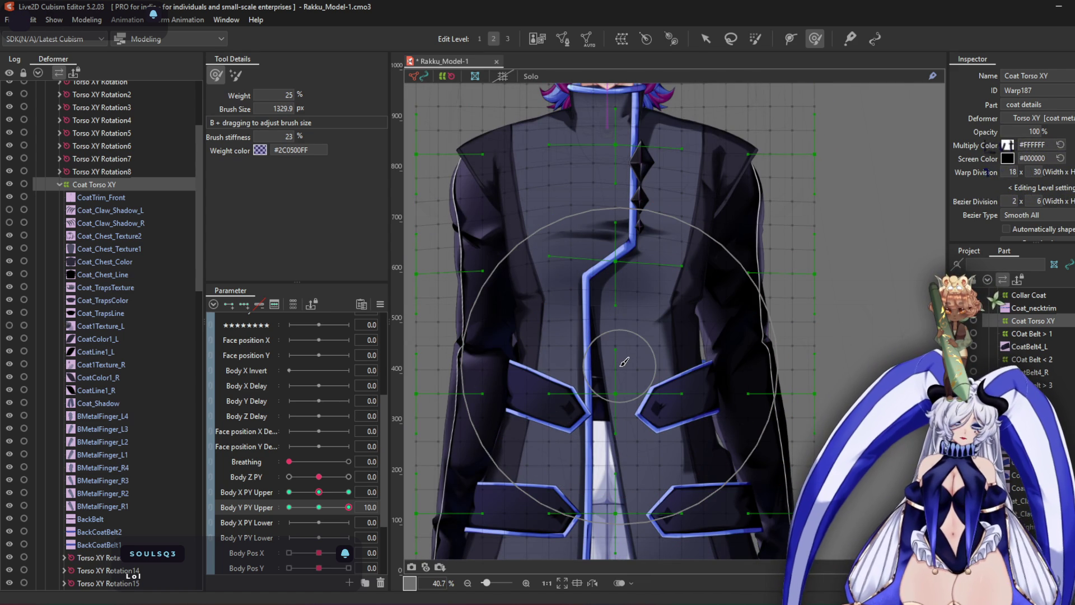
pyautogui.moveTo(642, 411)
pyautogui.mouseDown()
pyautogui.moveTo(560, 364)
pyautogui.moveTo(605, 355)
pyautogui.moveTo(628, 311)
pyautogui.moveTo(591, 268)
pyautogui.moveTo(639, 241)
pyautogui.moveTo(684, 240)
pyautogui.moveTo(577, 263)
pyautogui.moveTo(588, 271)
pyautogui.moveTo(586, 263)
pyautogui.mouseUp()
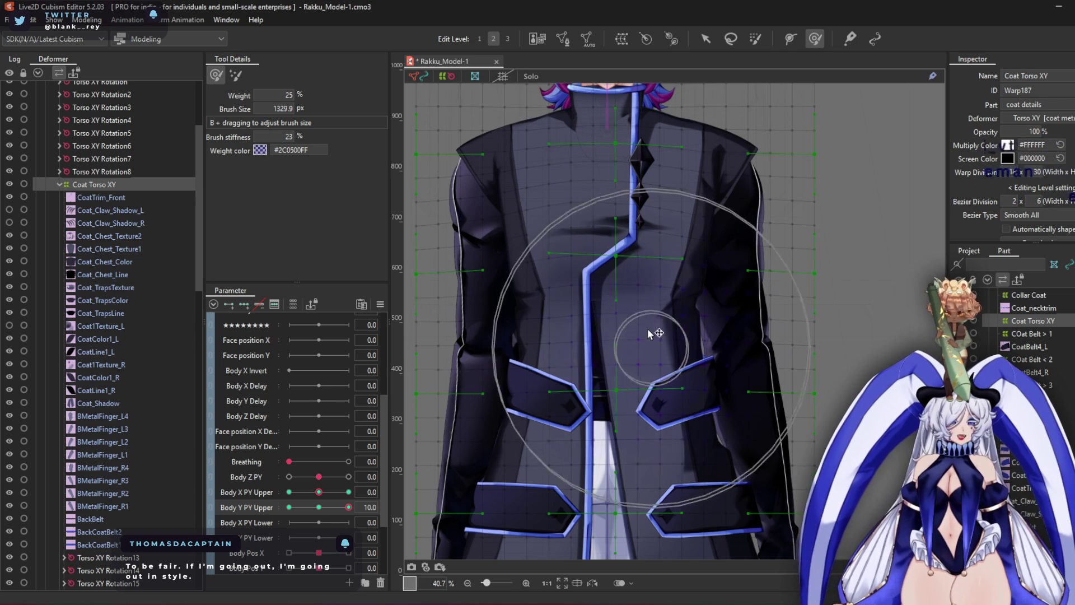
pyautogui.moveTo(684, 313); pyautogui.dragTo(696, 252)
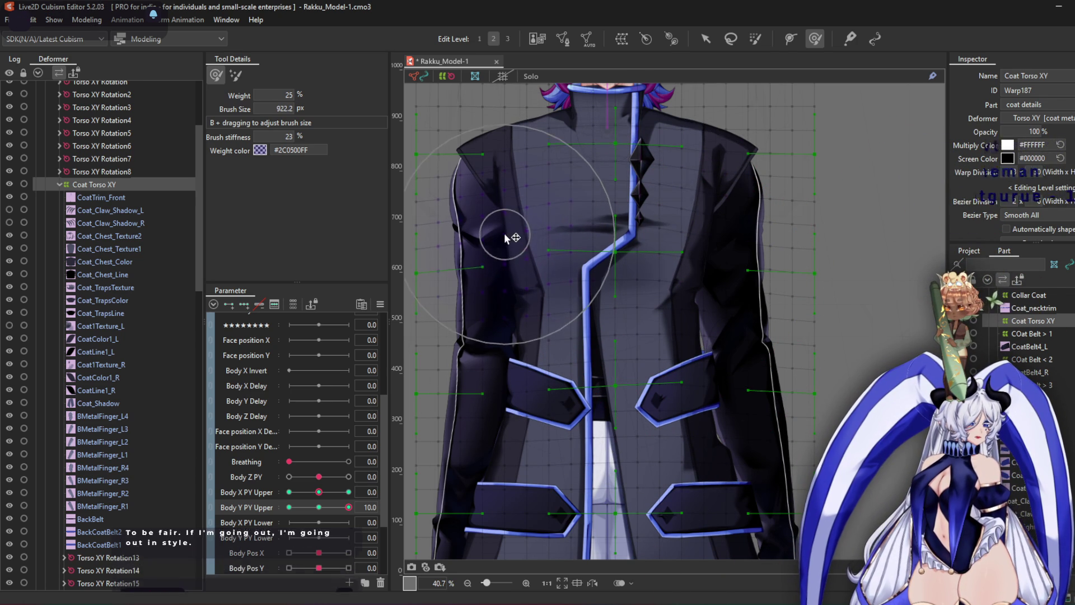
pyautogui.moveTo(589, 267); pyautogui.dragTo(597, 164, button='middle')
pyautogui.moveTo(620, 358)
pyautogui.mouseDown()
pyautogui.moveTo(620, 313)
pyautogui.moveTo(620, 336)
pyautogui.moveTo(621, 323)
pyautogui.moveTo(406, 400)
pyautogui.mouseUp()
# At Body Y PY Upper -10, reshape the coat's chest, left lapel and pocket flaps with a ~1784 px brush
pyautogui.moveTo(349, 506); pyautogui.dragTo(289, 507)
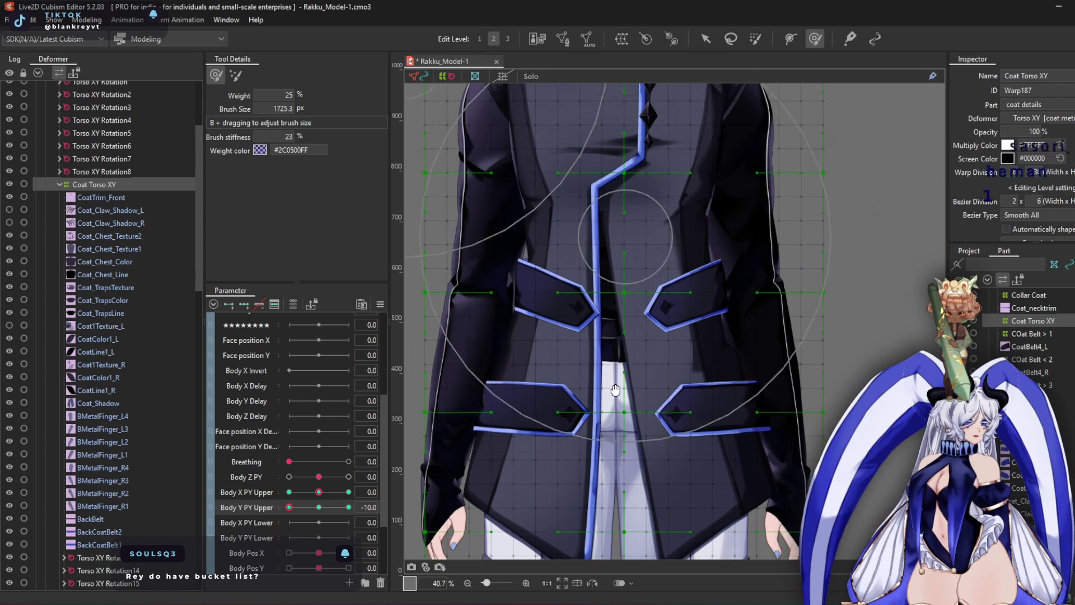
pyautogui.moveTo(622, 336); pyautogui.dragTo(649, 313)
pyautogui.moveTo(612, 250)
pyautogui.mouseDown()
pyautogui.moveTo(612, 348)
pyautogui.moveTo(617, 300)
pyautogui.moveTo(649, 280)
pyautogui.moveTo(612, 336)
pyautogui.moveTo(619, 348)
pyautogui.moveTo(633, 336)
pyautogui.mouseUp()
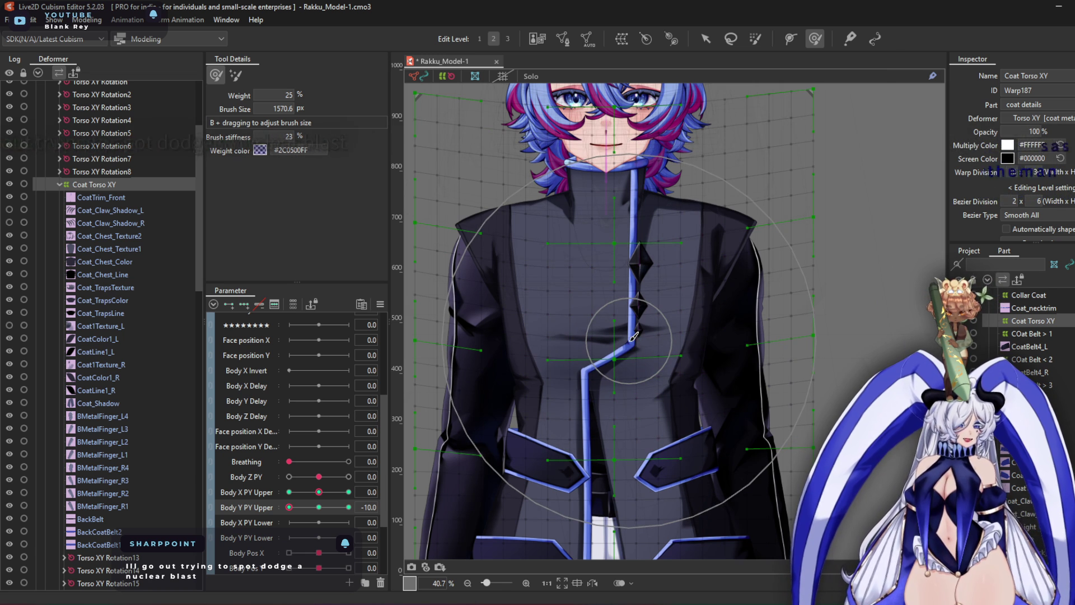
pyautogui.moveTo(633, 336)
pyautogui.mouseDown()
pyautogui.moveTo(560, 313)
pyautogui.moveTo(504, 324)
pyautogui.moveTo(530, 341)
pyautogui.moveTo(481, 308)
pyautogui.moveTo(605, 364)
pyautogui.mouseUp()
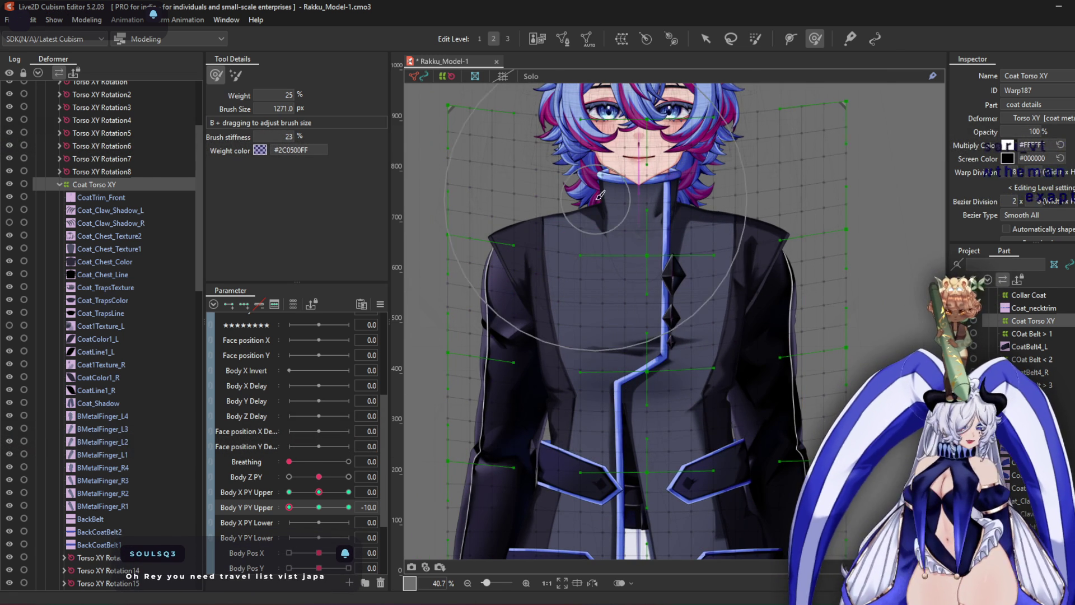
pyautogui.moveTo(617, 373); pyautogui.dragTo(586, 208)
pyautogui.press('b')
pyautogui.moveTo(608, 314); pyautogui.dragTo(612, 445)
pyautogui.moveTo(564, 401)
pyautogui.mouseDown()
pyautogui.moveTo(612, 451)
pyautogui.moveTo(577, 431)
pyautogui.moveTo(614, 419)
pyautogui.mouseUp()
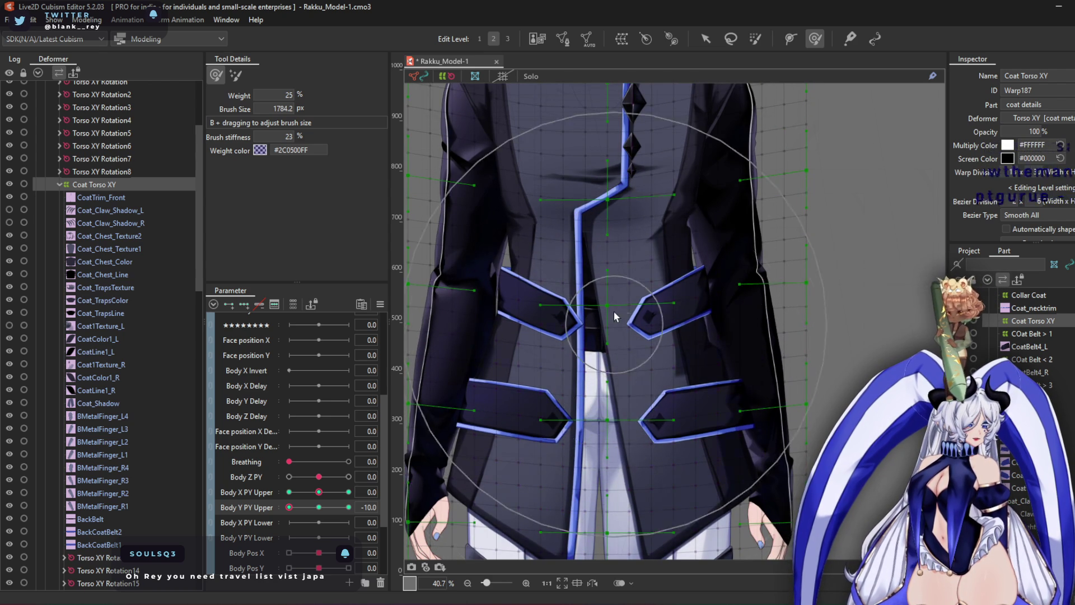
pyautogui.scroll(-2, 616, 313)
# Lift the belts and pocket flaps and reshape the hem at 10, then refine the centre seam and lapels at -10
pyautogui.moveTo(323, 510); pyautogui.dragTo(571, 465)
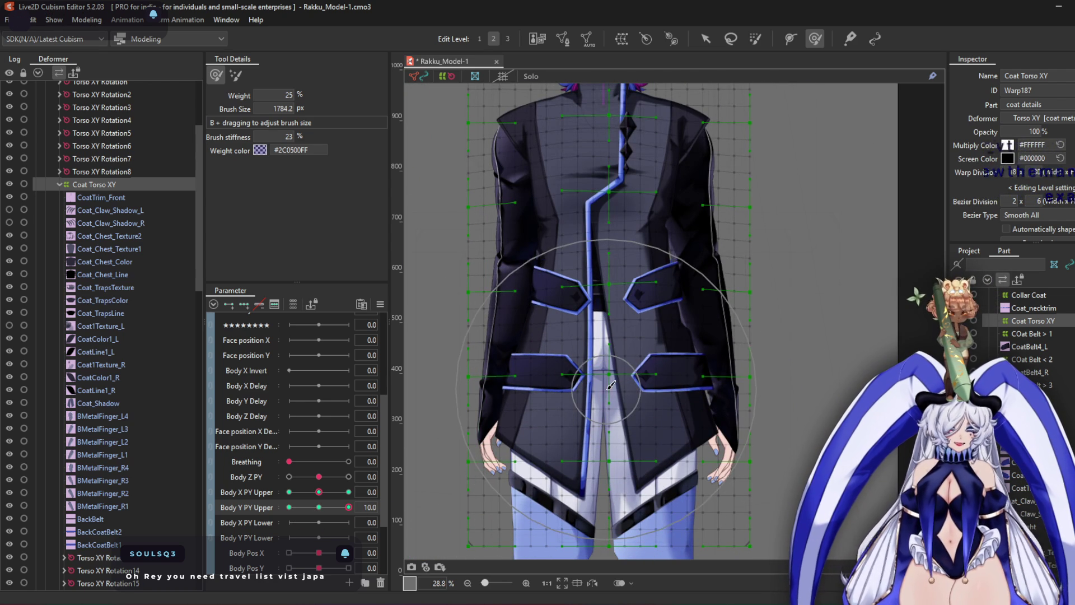
pyautogui.moveTo(608, 395); pyautogui.dragTo(611, 331)
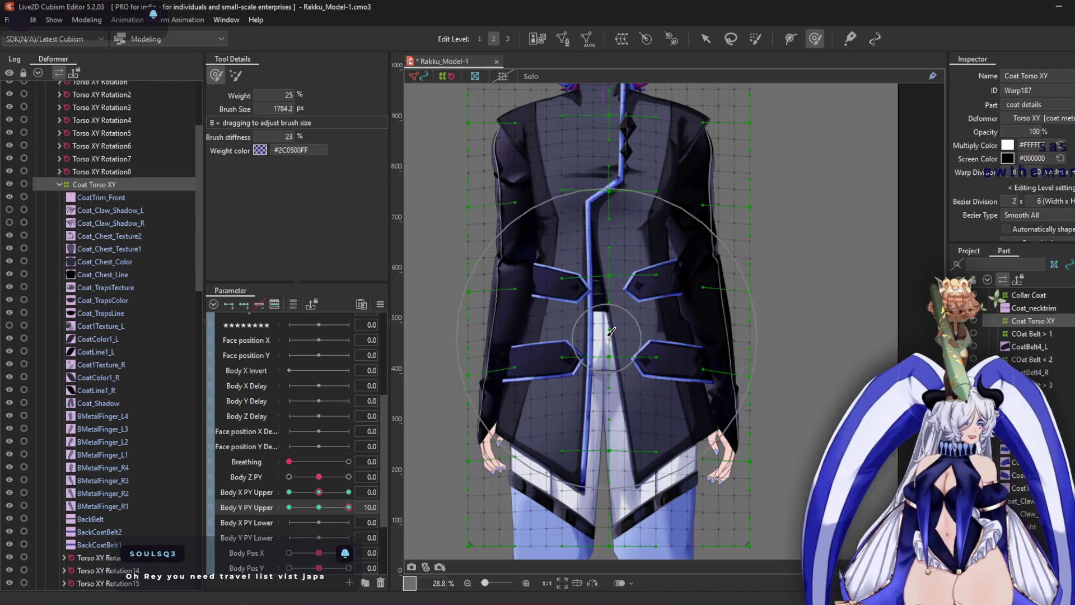
pyautogui.moveTo(598, 425); pyautogui.dragTo(595, 425)
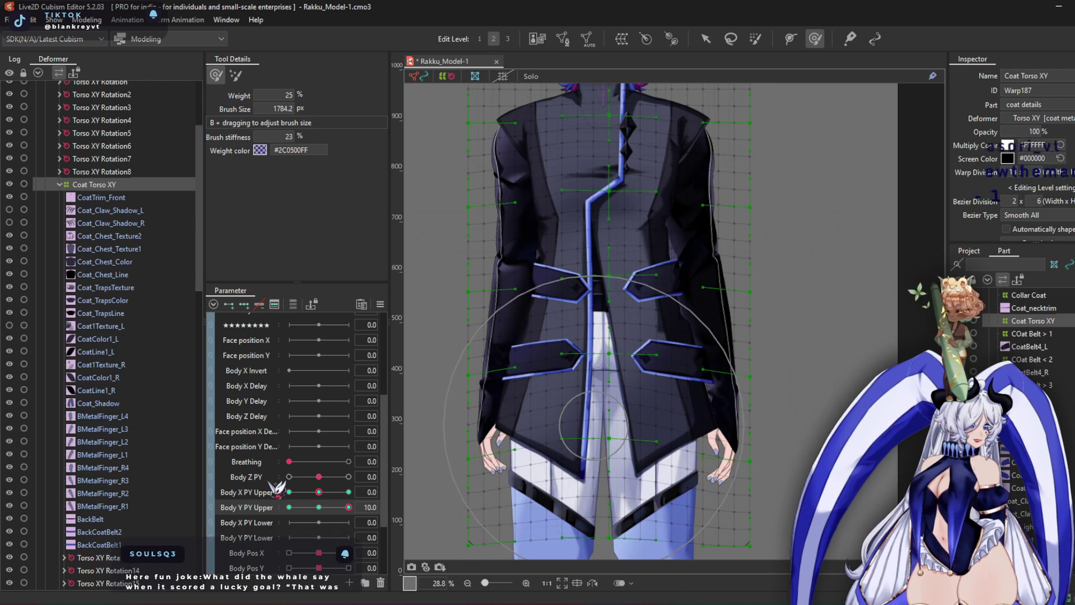
pyautogui.moveTo(348, 507); pyautogui.dragTo(289, 508)
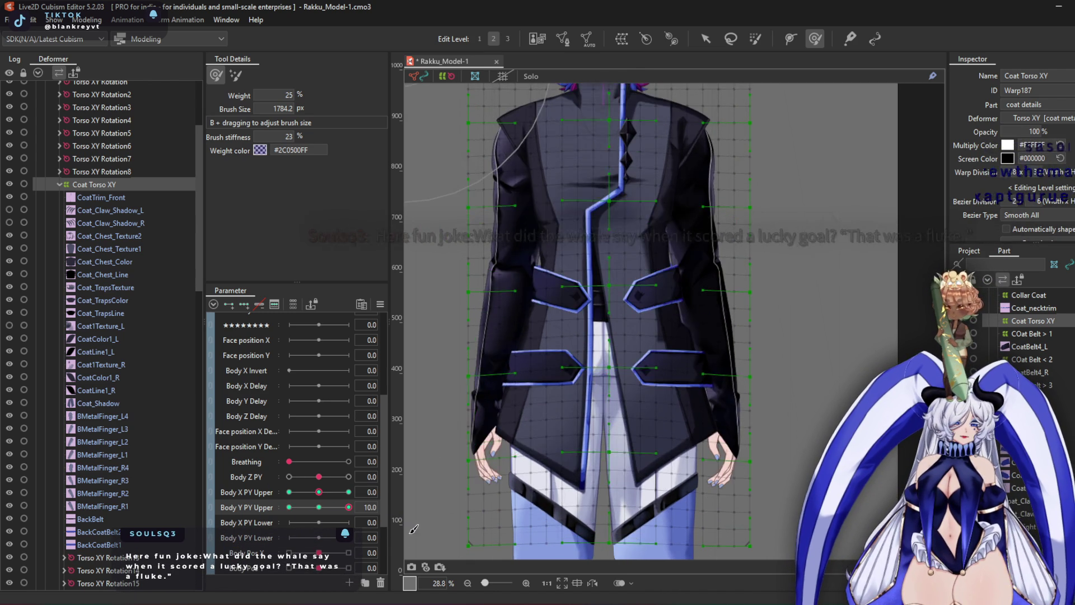
pyautogui.moveTo(612, 241)
pyautogui.mouseDown()
pyautogui.moveTo(588, 230)
pyautogui.moveTo(612, 300)
pyautogui.moveTo(633, 205)
pyautogui.mouseUp()
pyautogui.scroll(2, 633, 206)
pyautogui.moveTo(490, 213); pyautogui.dragTo(494, 378, button='middle')
pyautogui.scroll(-7, 127, 353)
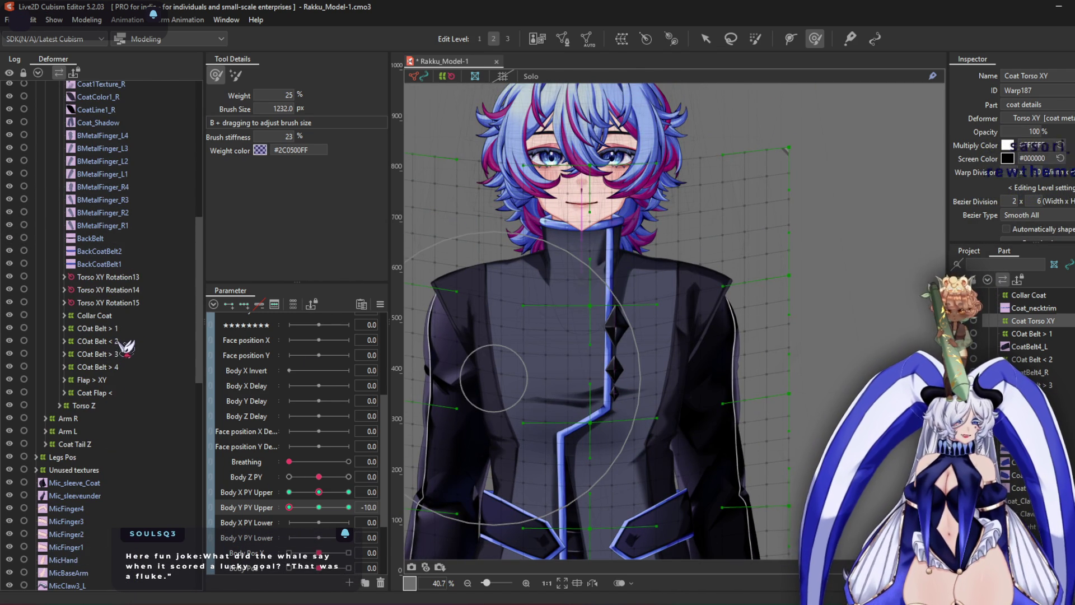
# Shift the Collar Coat warp grid down and smooth it leftward with a ~943 px brush
pyautogui.click(94, 316)
pyautogui.scroll(3, 591, 185)
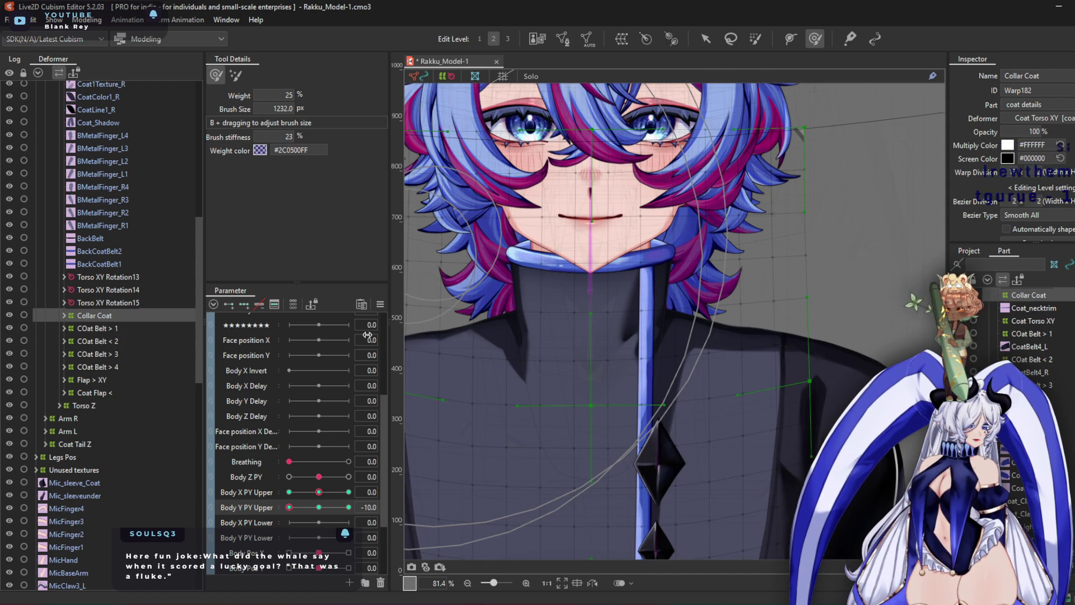
pyautogui.moveTo(589, 164); pyautogui.dragTo(589, 230)
pyautogui.moveTo(693, 361); pyautogui.dragTo(715, 356)
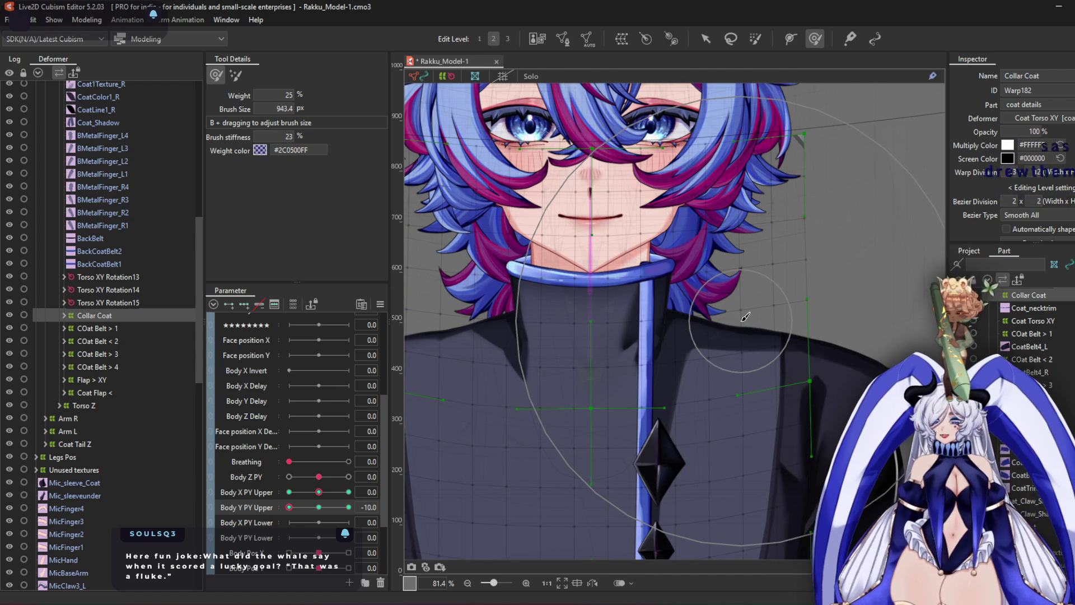
pyautogui.moveTo(746, 317); pyautogui.dragTo(746, 351)
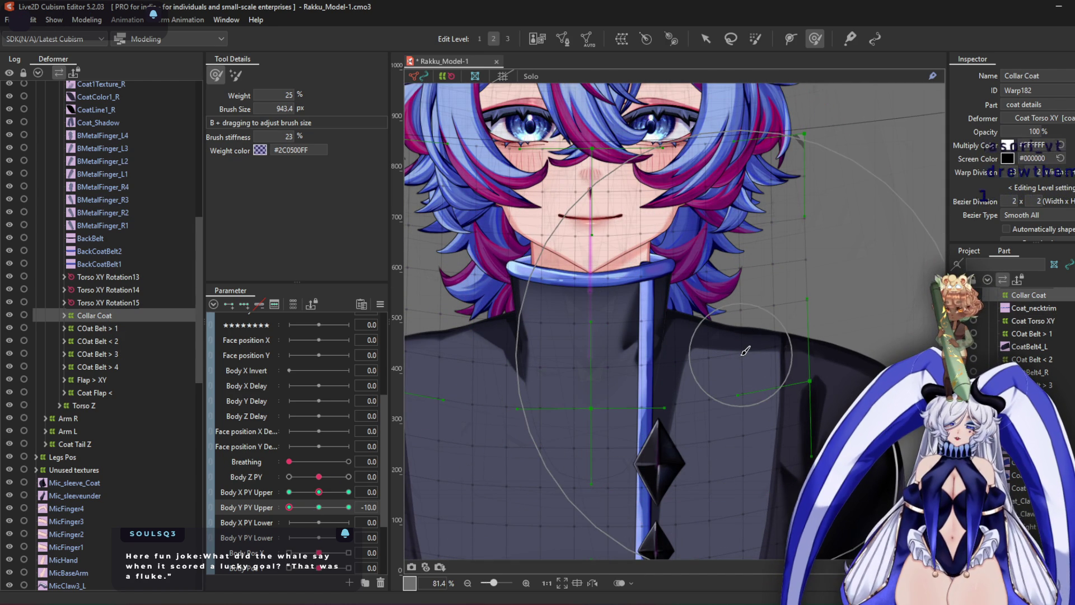
pyautogui.moveTo(750, 314)
pyautogui.mouseDown()
pyautogui.moveTo(686, 273)
pyautogui.moveTo(560, 280)
pyautogui.moveTo(566, 230)
pyautogui.moveTo(605, 253)
pyautogui.moveTo(725, 248)
pyautogui.mouseUp()
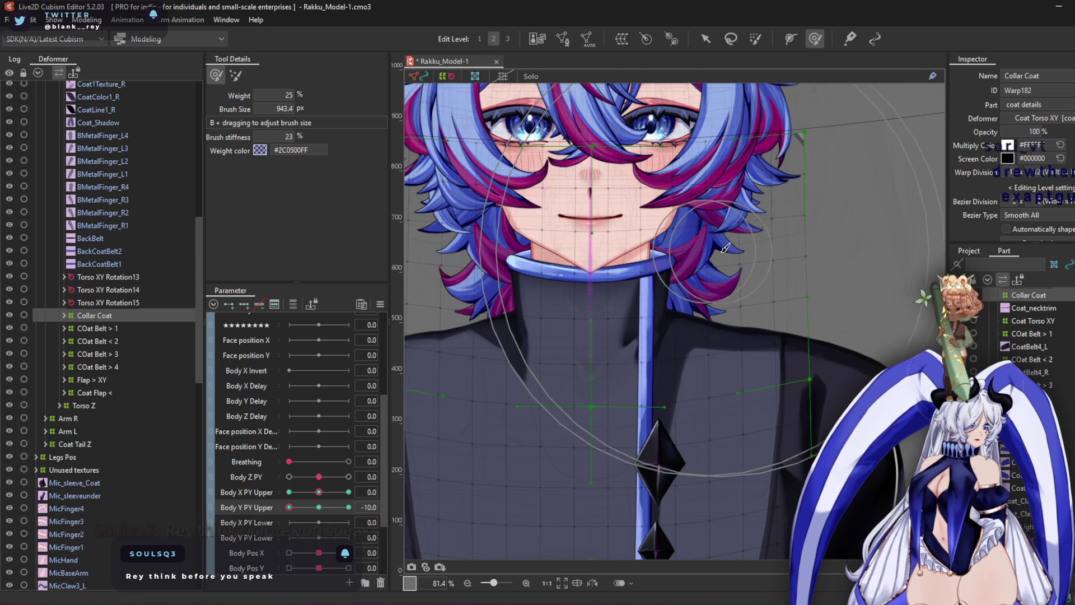
pyautogui.moveTo(626, 260); pyautogui.dragTo(371, 462)
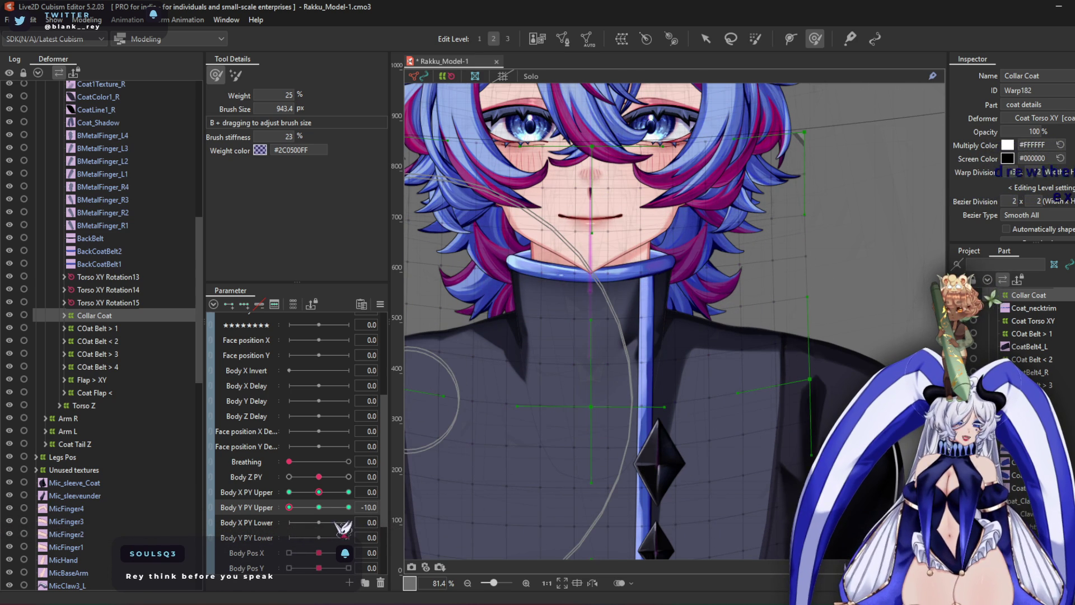
# Lift the collar around the chin at Body Y PY Upper 10, then check -10 and return to 0
pyautogui.click(348, 506)
pyautogui.moveTo(637, 261)
pyautogui.mouseDown()
pyautogui.moveTo(571, 375)
pyautogui.moveTo(593, 330)
pyautogui.moveTo(568, 283)
pyautogui.moveTo(588, 224)
pyautogui.moveTo(787, 183)
pyautogui.moveTo(621, 129)
pyautogui.moveTo(484, 188)
pyautogui.moveTo(566, 231)
pyautogui.mouseUp()
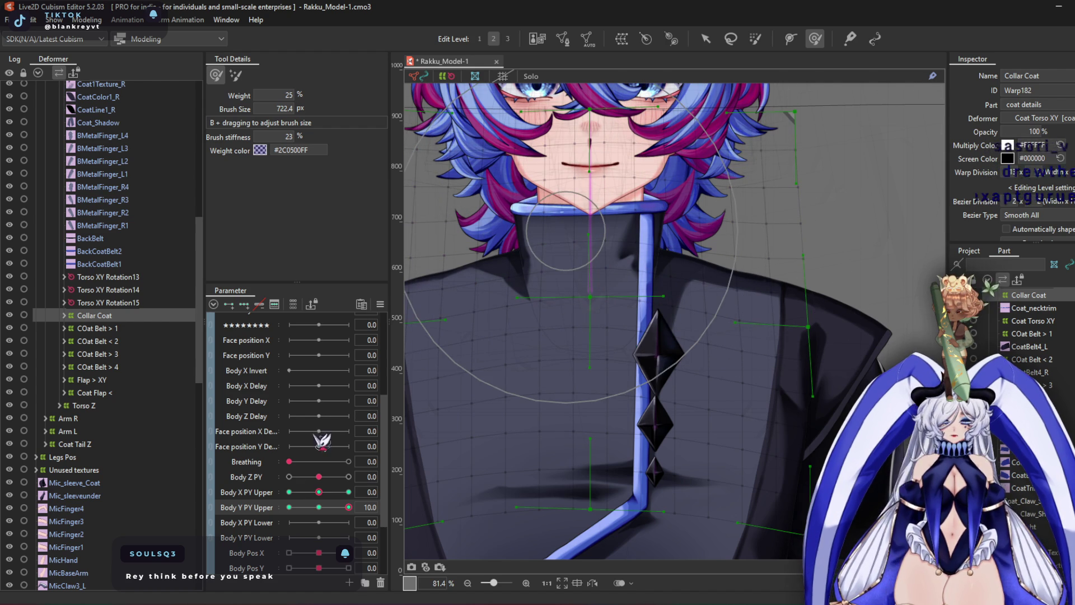
pyautogui.moveTo(349, 508); pyautogui.dragTo(165, 516)
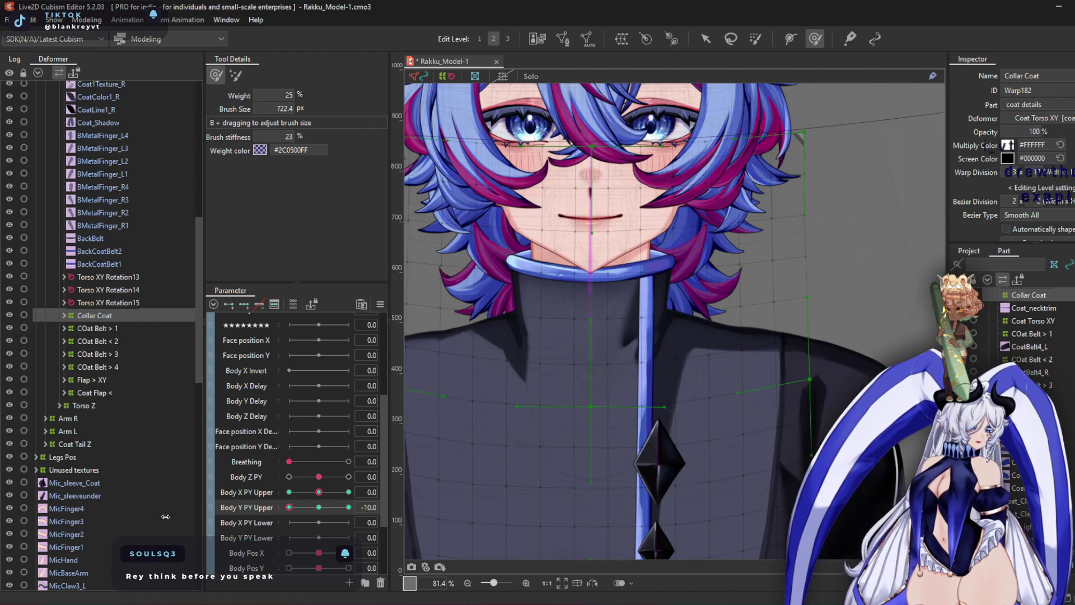
pyautogui.click(319, 507)
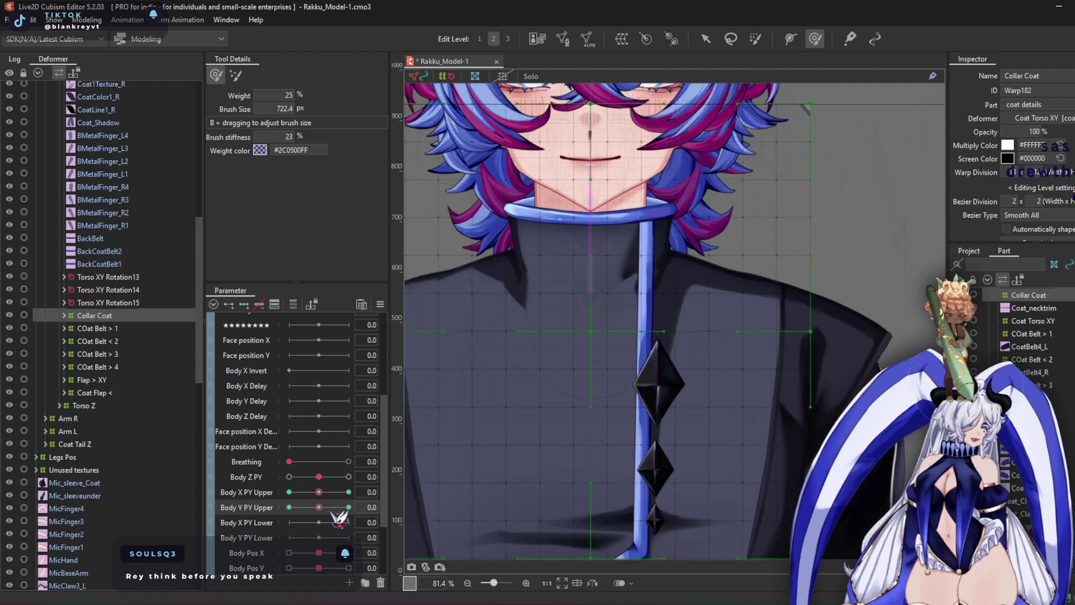
pyautogui.scroll(-5, 644, 213)
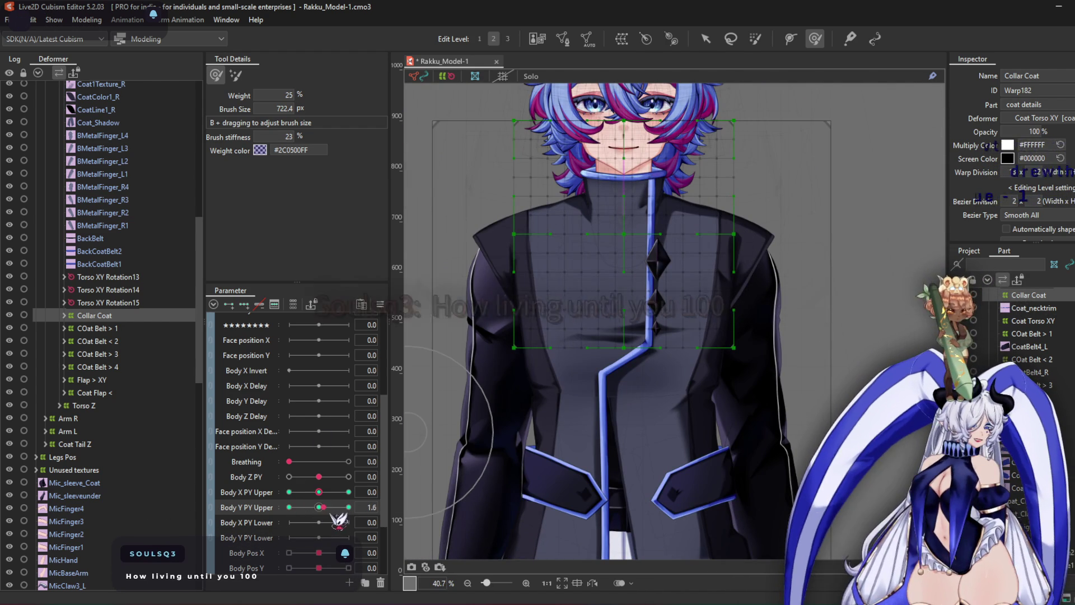
pyautogui.click(348, 507)
pyautogui.scroll(5, 641, 211)
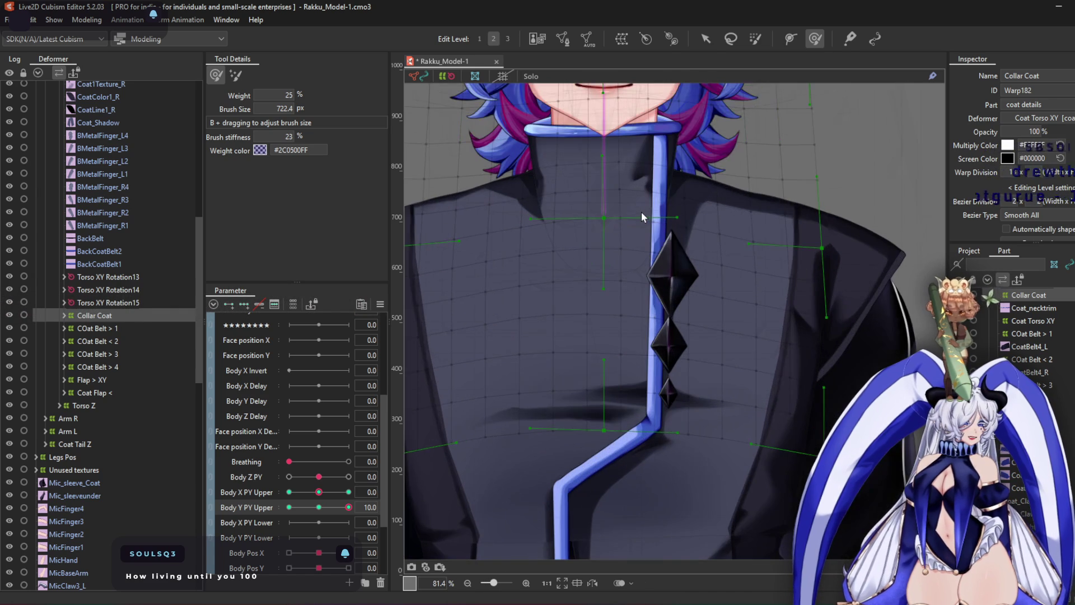
pyautogui.moveTo(624, 220); pyautogui.dragTo(588, 347, button='middle')
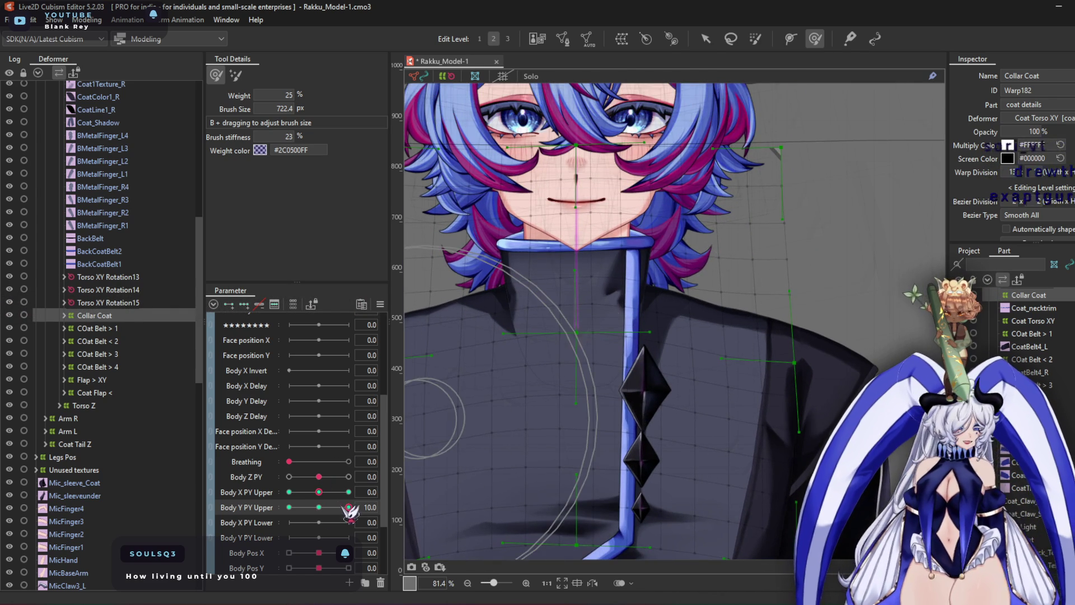
pyautogui.click(289, 507)
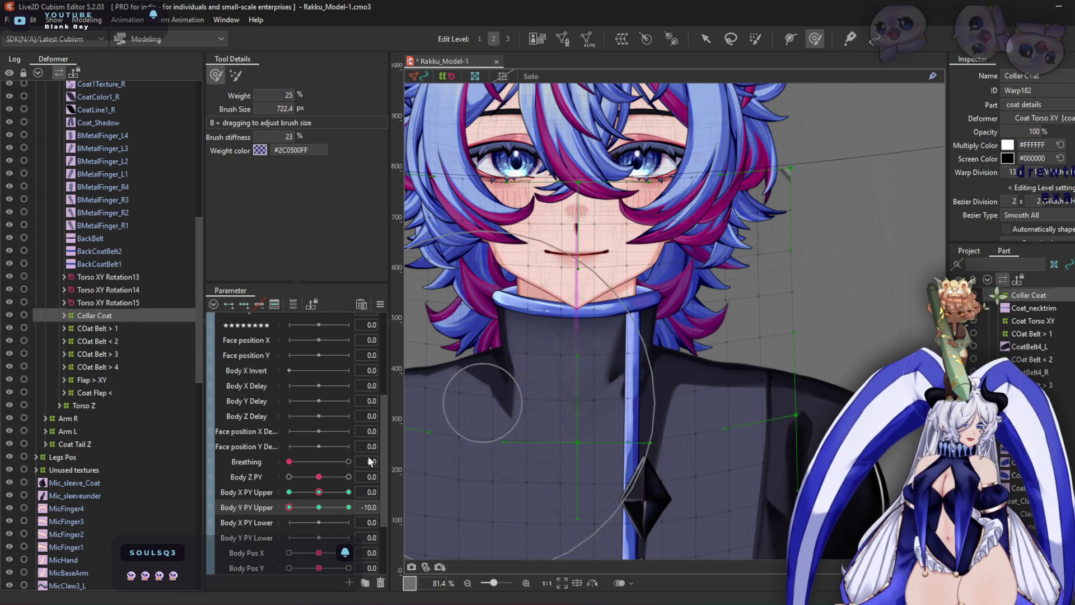
pyautogui.click(319, 508)
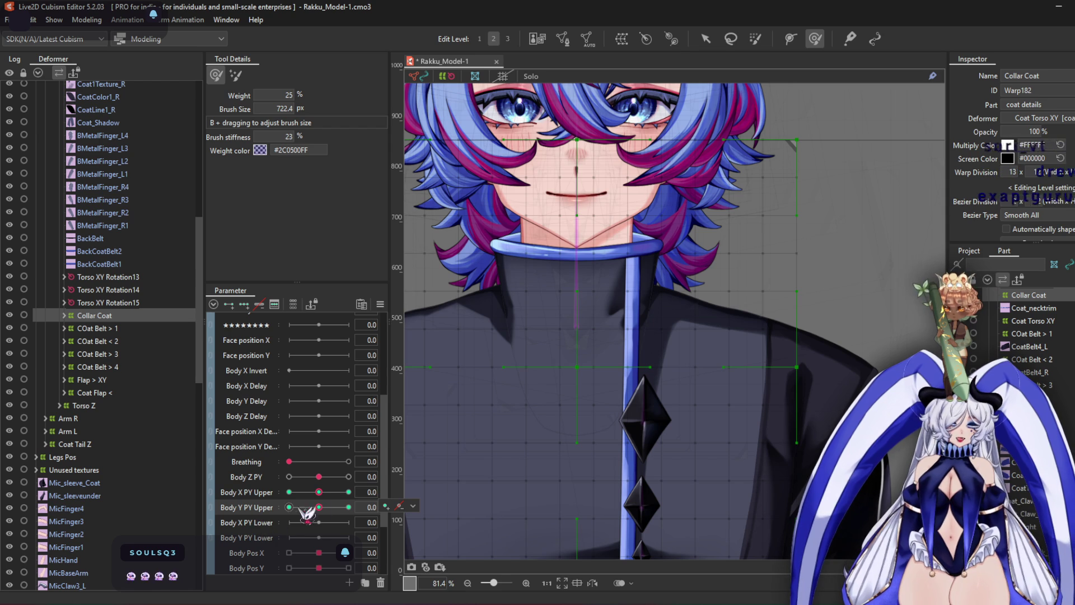
# Check Body Y PY Upper at 10, then push the collar mesh up toward the face at -10
pyautogui.moveTo(388, 518); pyautogui.dragTo(392, 510)
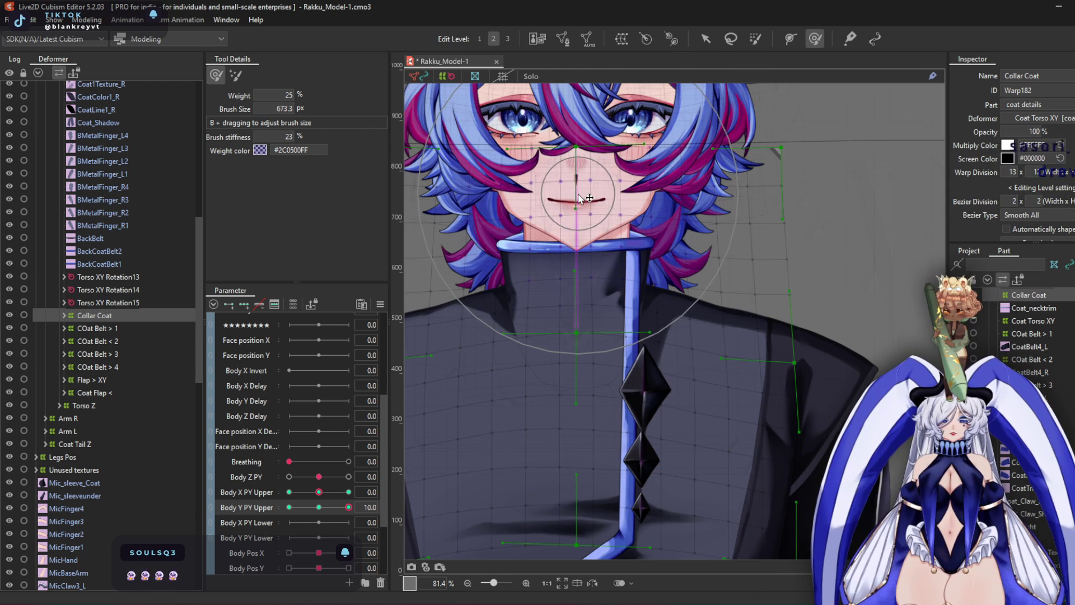
pyautogui.moveTo(348, 507); pyautogui.dragTo(289, 506)
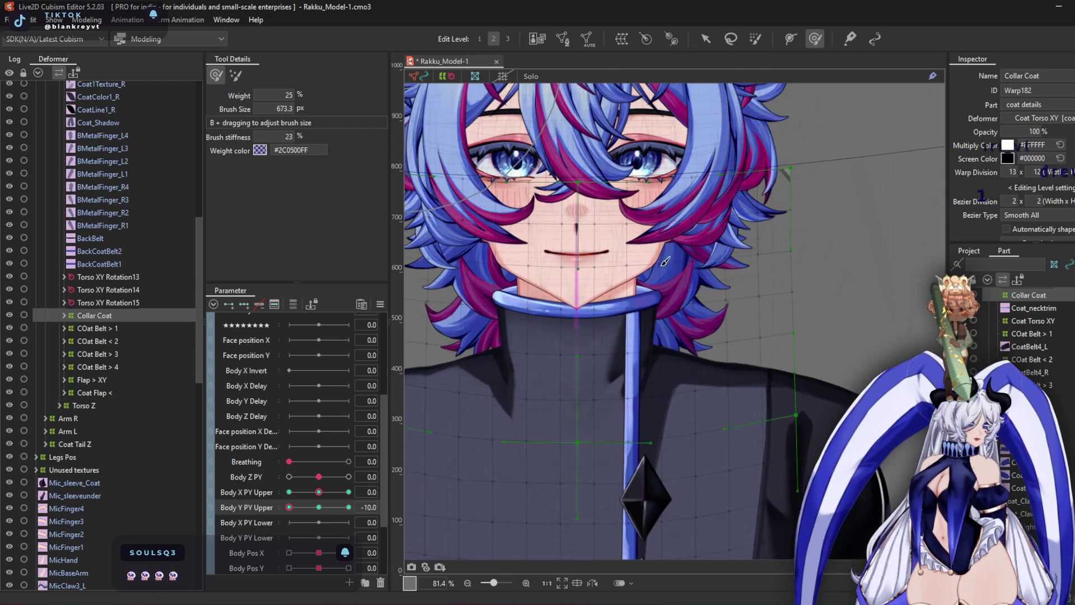
pyautogui.moveTo(579, 387); pyautogui.dragTo(586, 145)
pyautogui.scroll(-3, 589, 312)
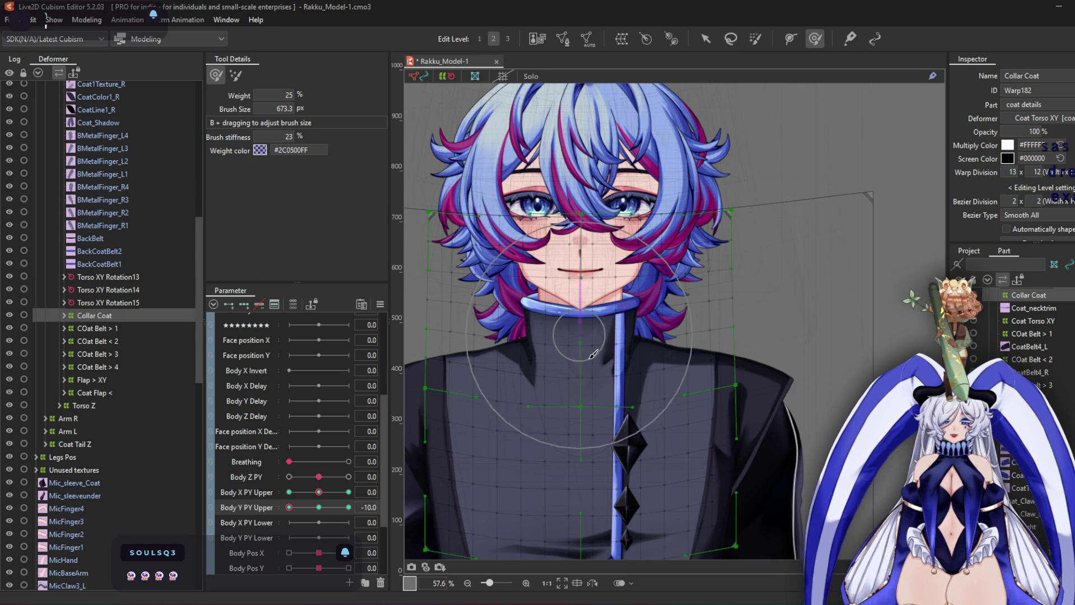
pyautogui.moveTo(318, 476)
pyautogui.mouseDown()
pyautogui.moveTo(342, 477)
pyautogui.moveTo(319, 477)
pyautogui.mouseUp()
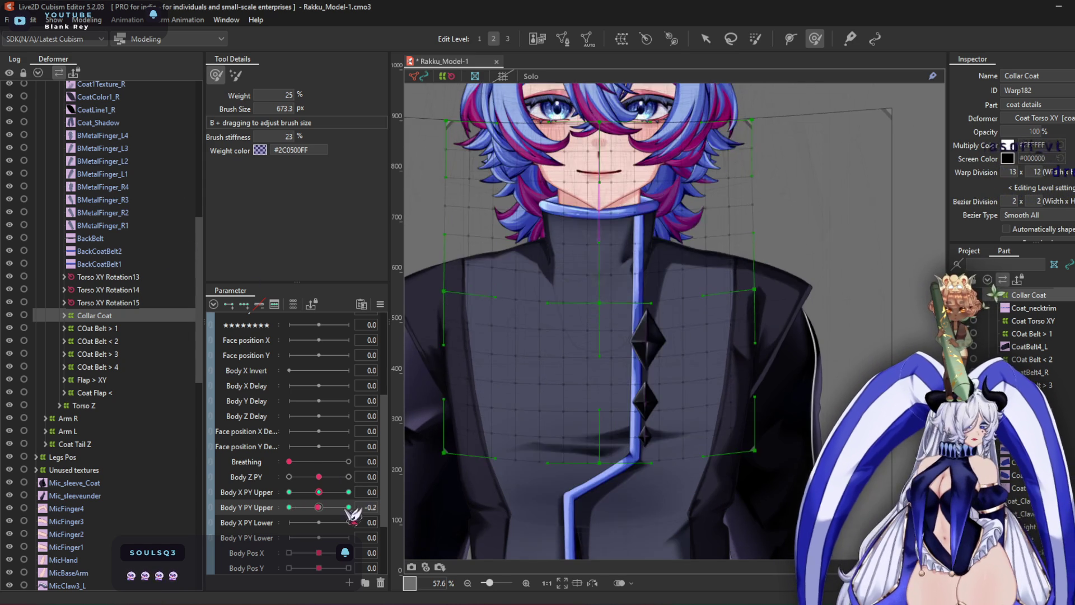
# Return Body Y PY Upper to 0 and join it with Body X PY Upper as one 2D parameter
pyautogui.moveTo(339, 512); pyautogui.dragTo(319, 507)
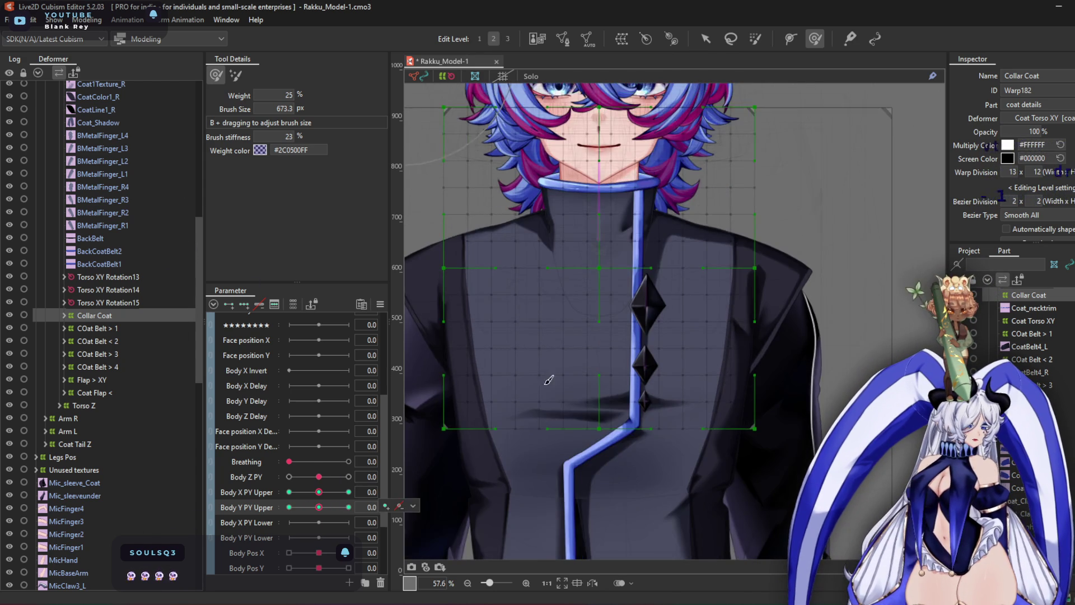
pyautogui.scroll(-2, 513, 388)
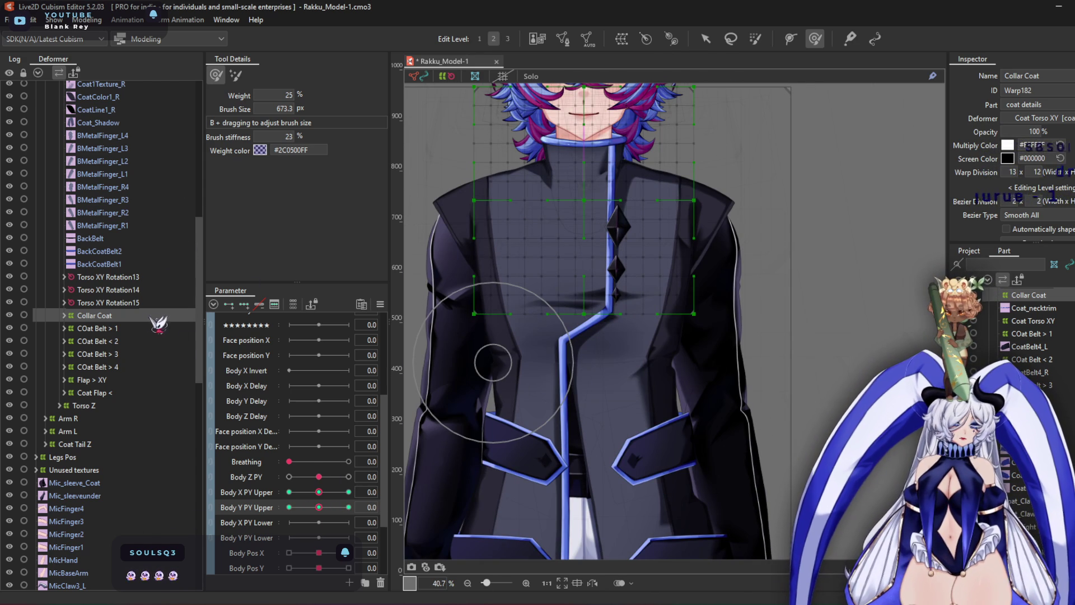
pyautogui.scroll(4, 134, 240)
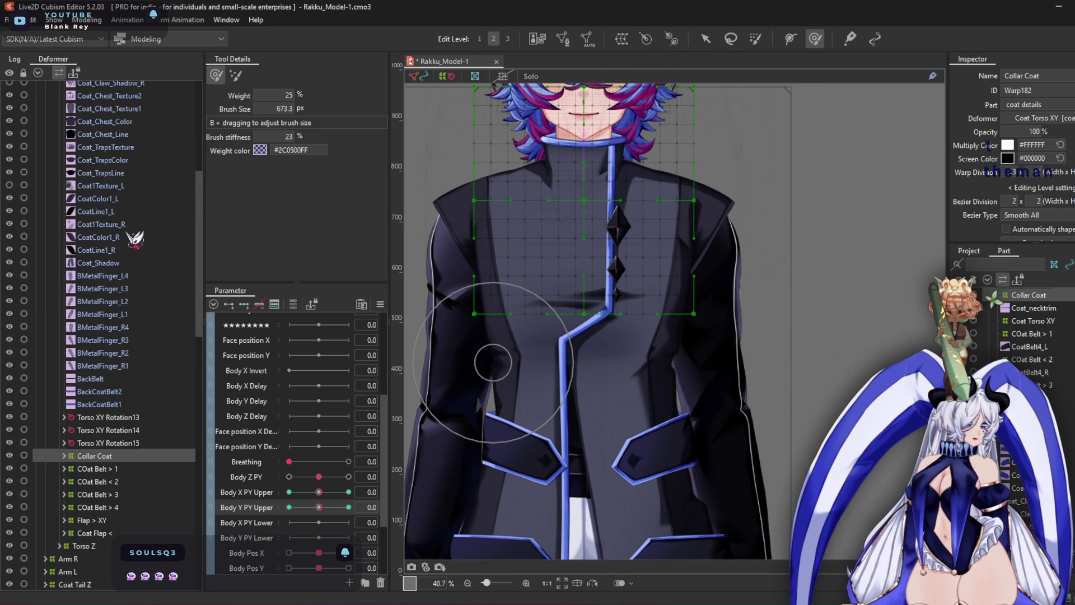
pyautogui.rightClick(223, 503)
pyautogui.click(258, 505)
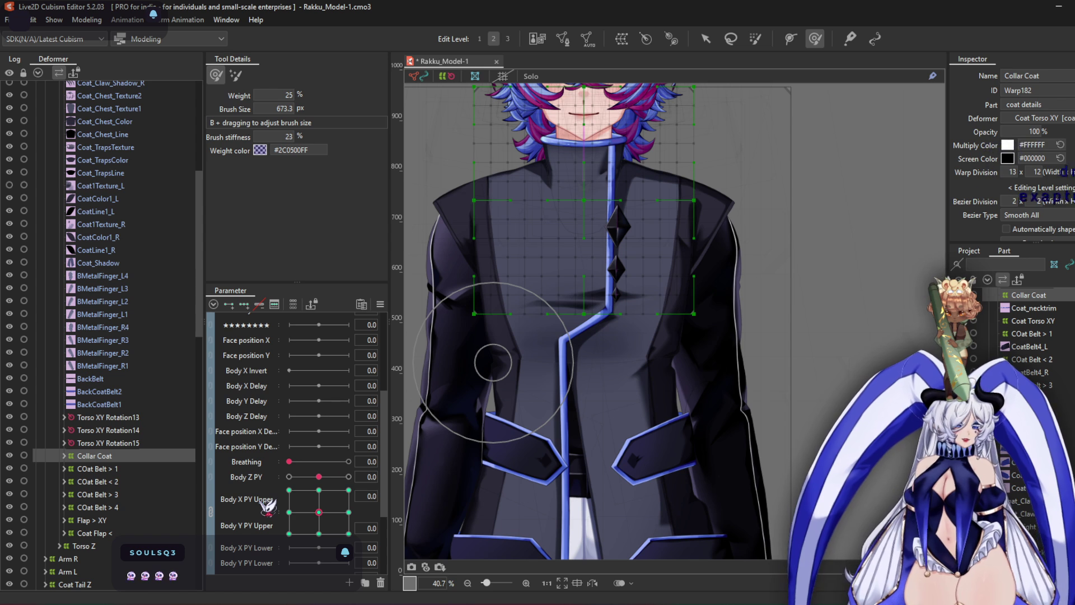
# Pose the body at the bottom-left corner and add corner keys to the Coat Torso XY warp
pyautogui.moveTo(336, 533); pyautogui.dragTo(274, 554)
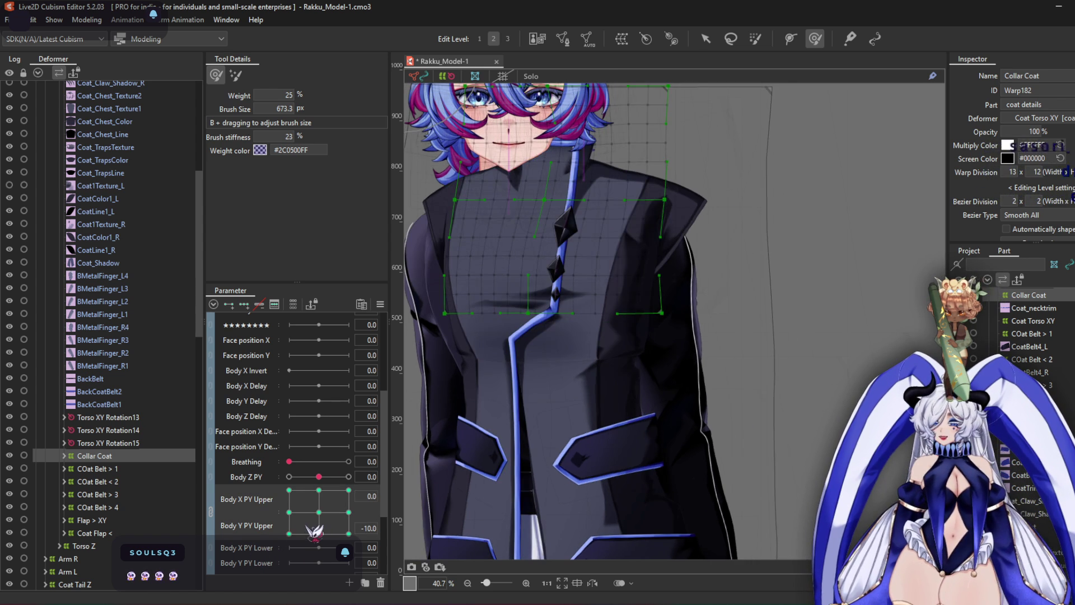
pyautogui.scroll(3, 140, 408)
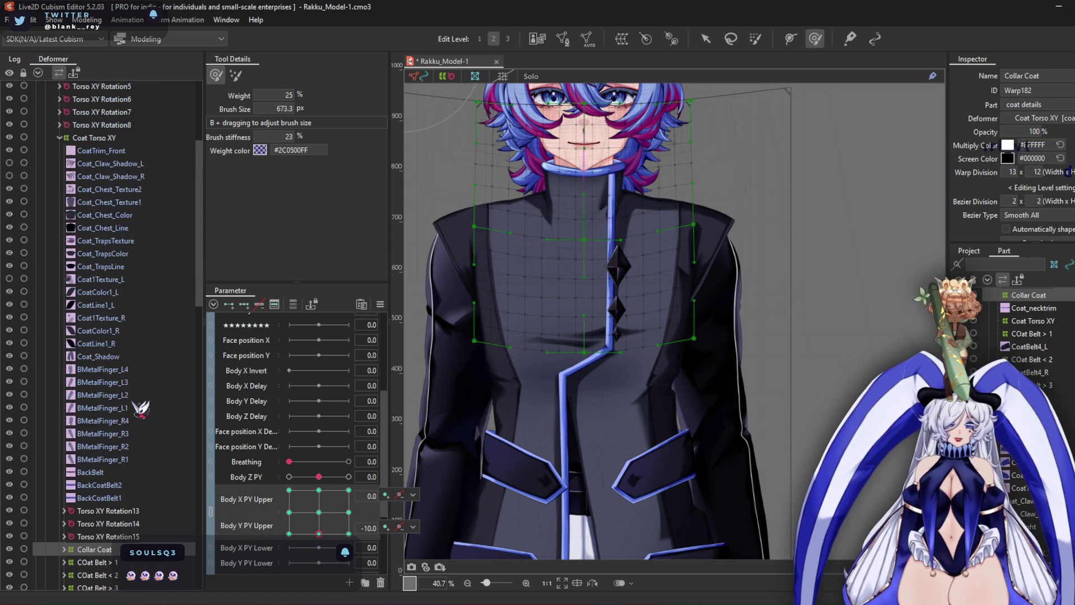
pyautogui.scroll(3, 140, 409)
pyautogui.click(121, 232)
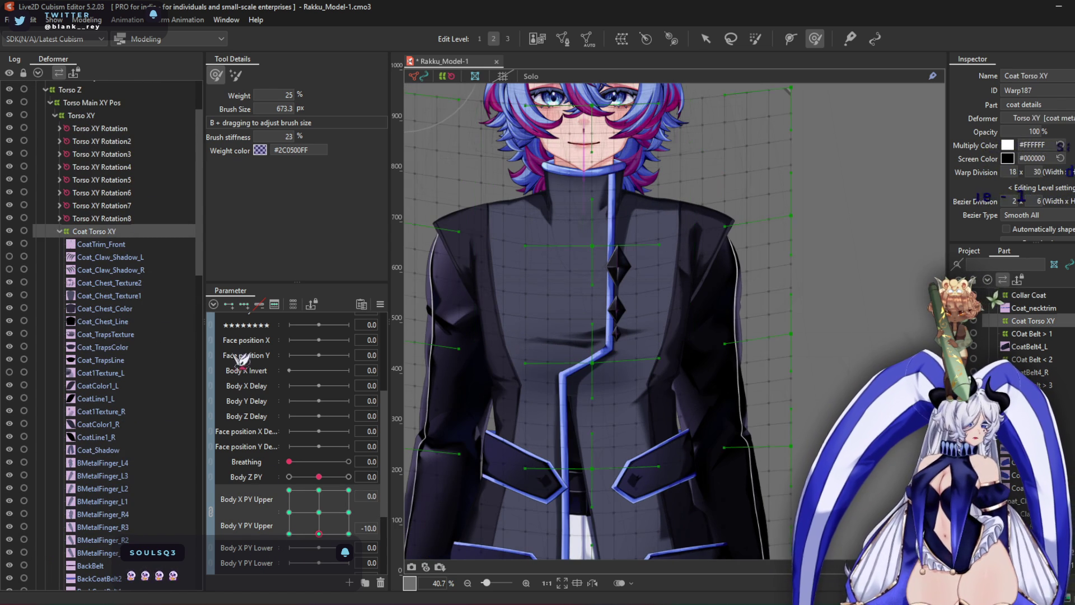
pyautogui.click(380, 304)
pyautogui.click(451, 379)
pyautogui.click(540, 415)
pyautogui.click(319, 511)
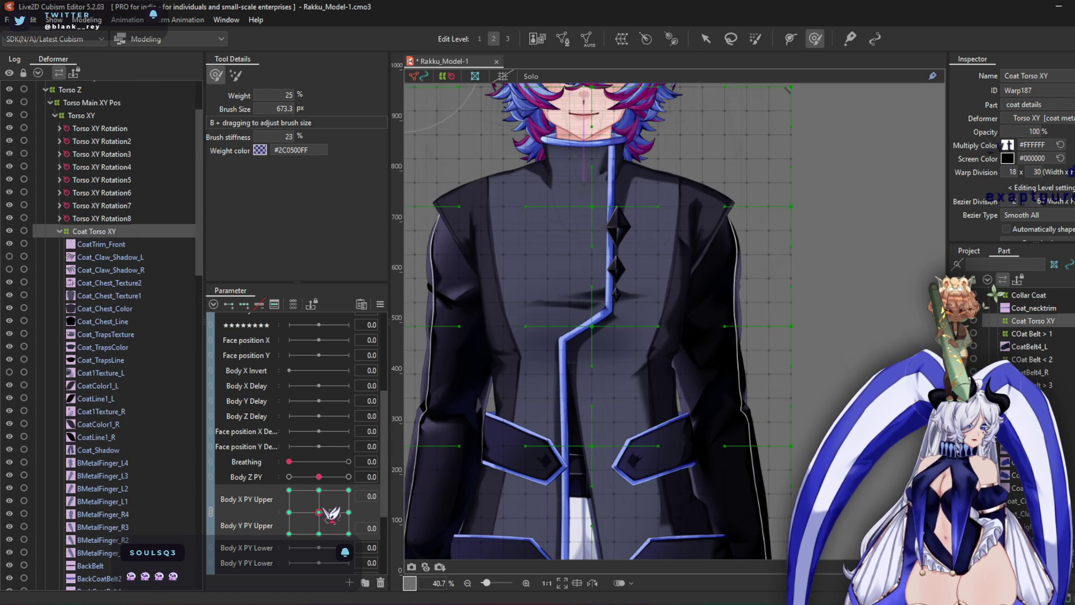
# At Body Y PY Upper -10, pull the Coat Torso XY chest mesh slightly downward
pyautogui.click(319, 533)
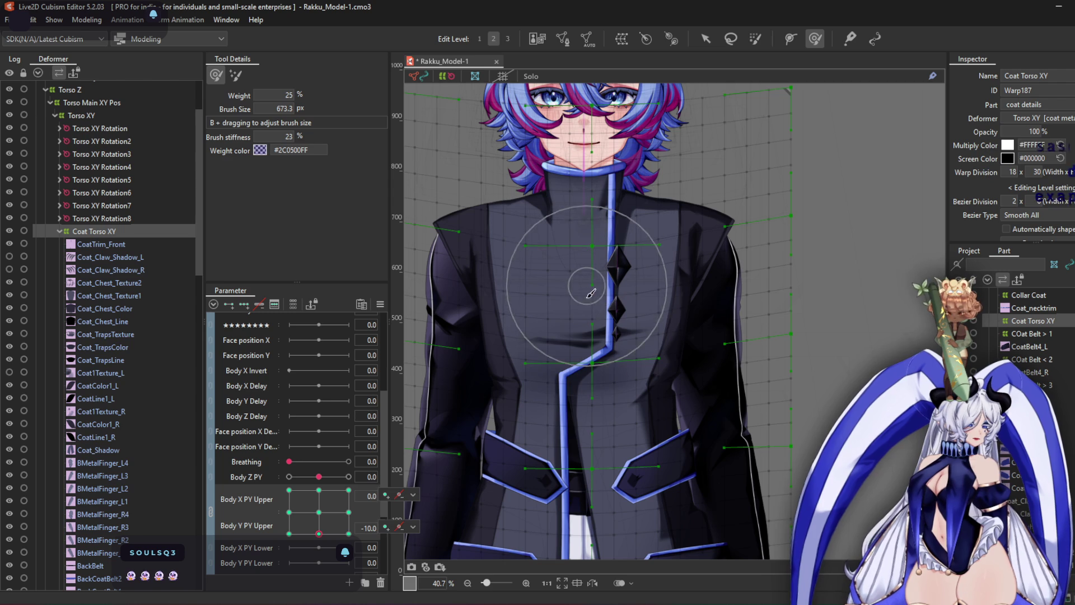
pyautogui.scroll(2, 589, 310)
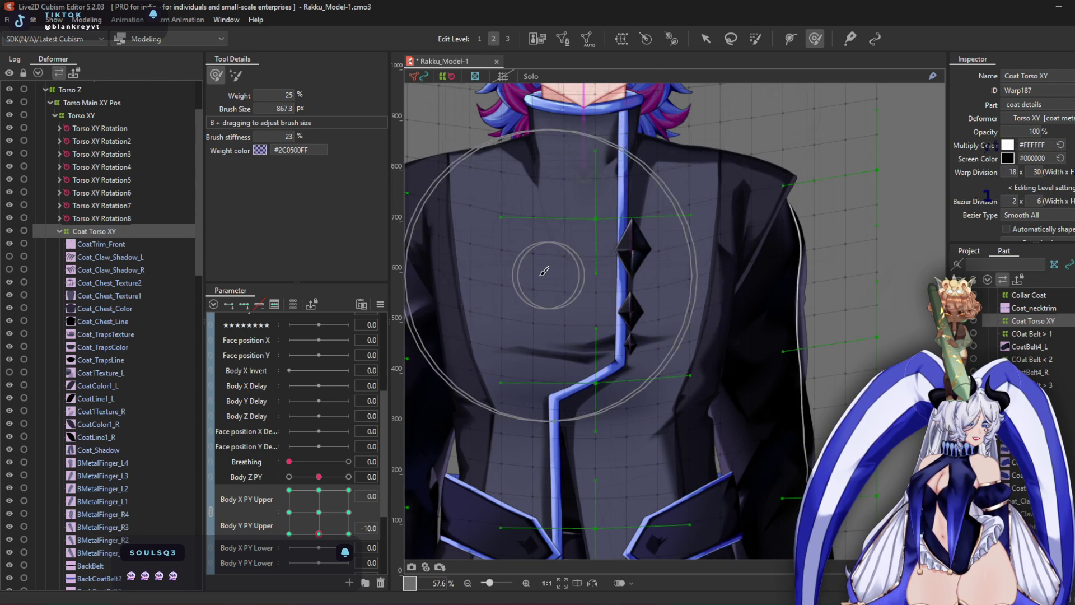
pyautogui.moveTo(620, 308); pyautogui.dragTo(566, 363)
pyautogui.click(319, 490)
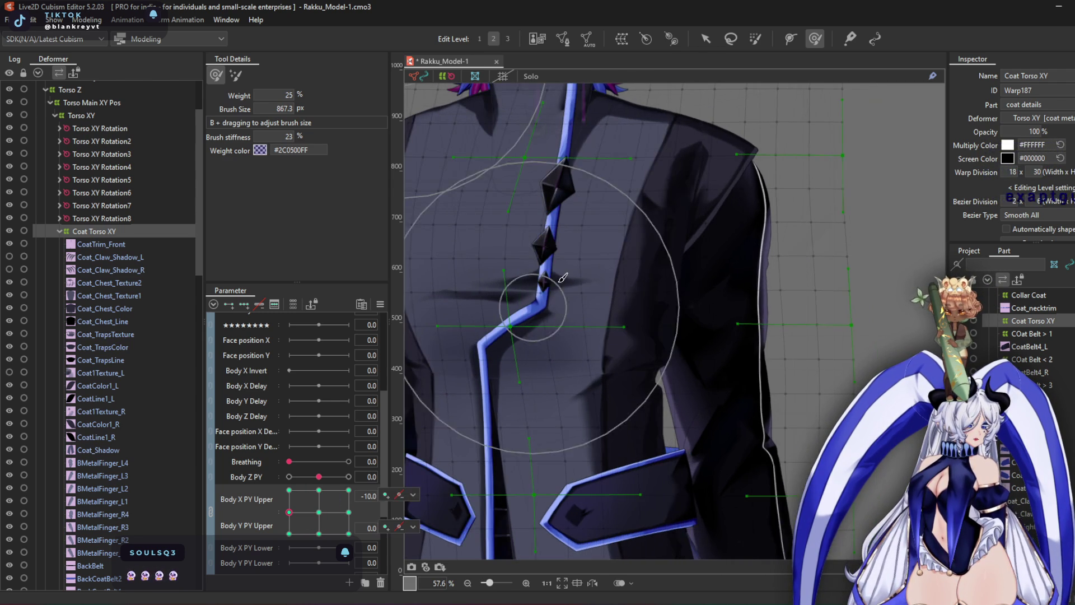
# Nudge the coat and trim left at X -10, then reshape the right lapel and right side at X 10
pyautogui.click(289, 512)
pyautogui.moveTo(572, 271); pyautogui.dragTo(548, 276)
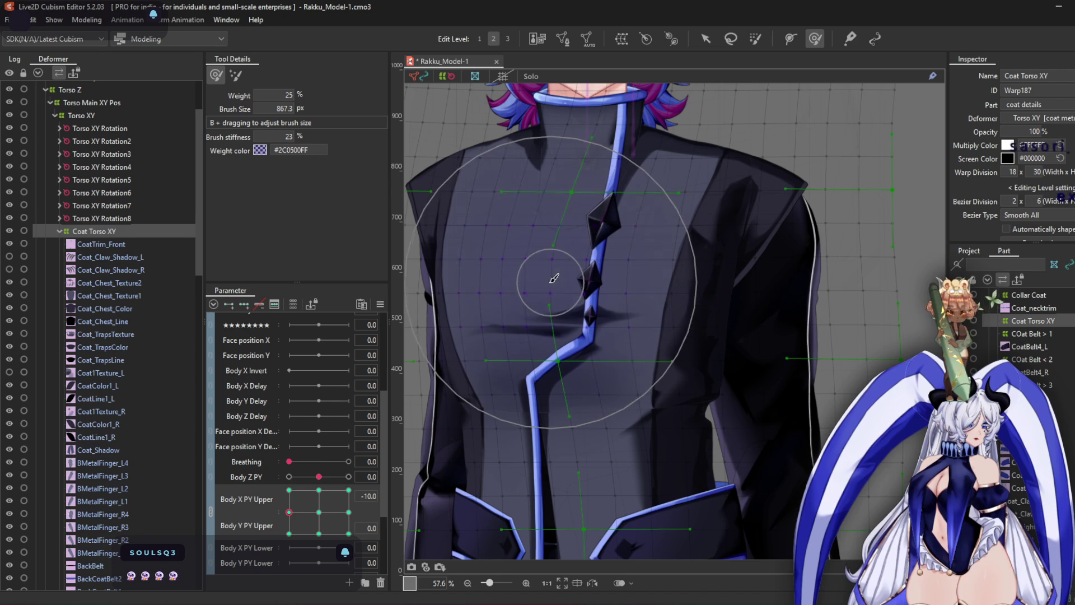
pyautogui.click(348, 512)
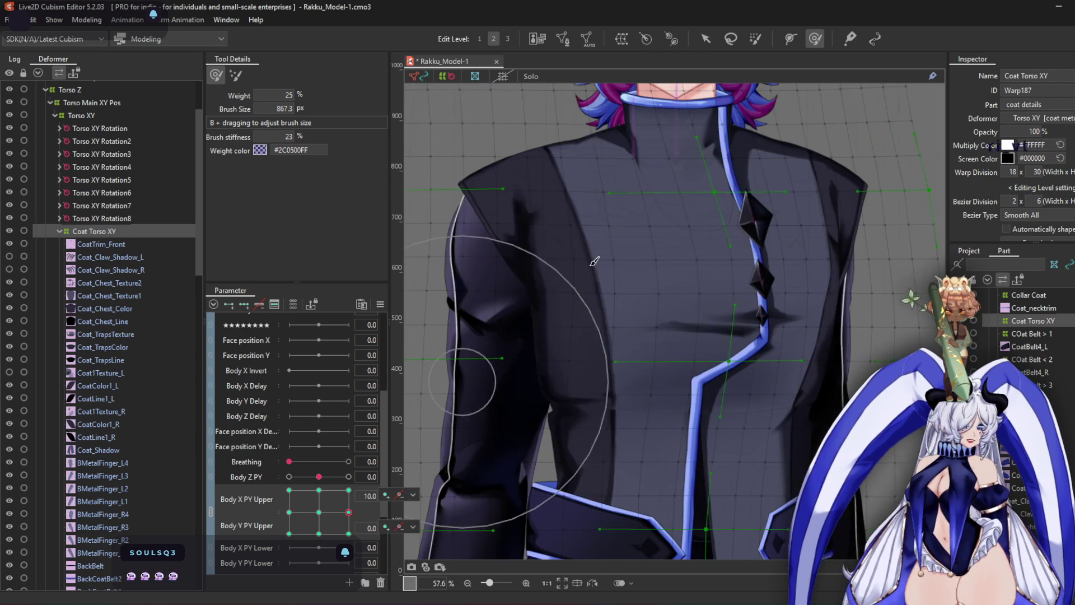
pyautogui.moveTo(695, 291); pyautogui.dragTo(841, 330)
pyautogui.moveTo(761, 250); pyautogui.dragTo(621, 318)
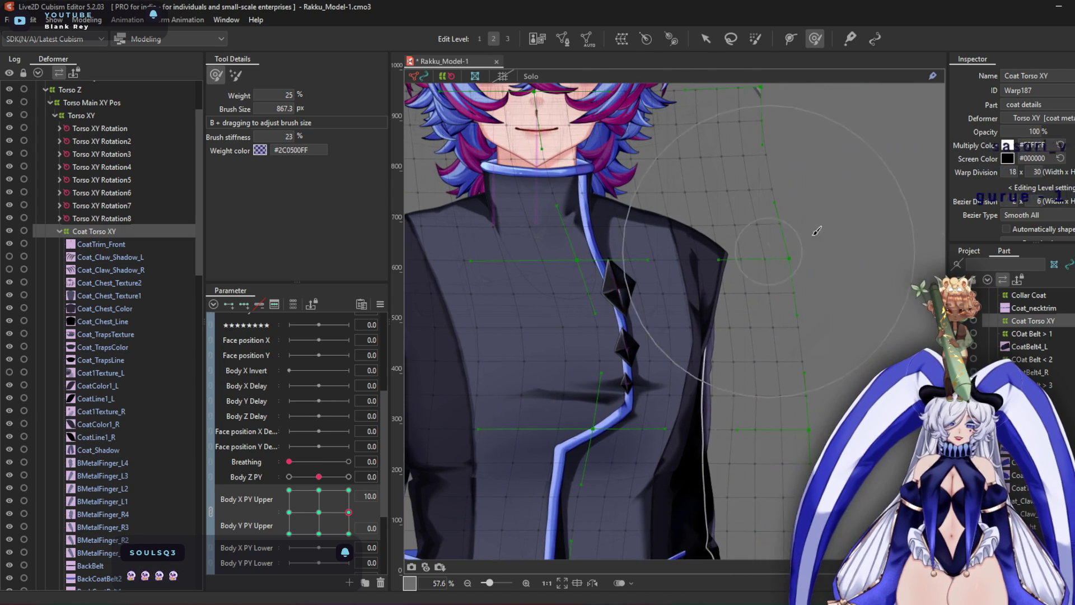
pyautogui.moveTo(809, 223); pyautogui.dragTo(607, 274)
# At the upper-left X -10, Y 10 corner, shift the coat mesh right with a resized deform brush
pyautogui.moveTo(349, 512)
pyautogui.mouseDown()
pyautogui.moveTo(330, 504)
pyautogui.moveTo(314, 518)
pyautogui.moveTo(342, 489)
pyautogui.moveTo(289, 490)
pyautogui.mouseUp()
pyautogui.moveTo(568, 277); pyautogui.dragTo(694, 287)
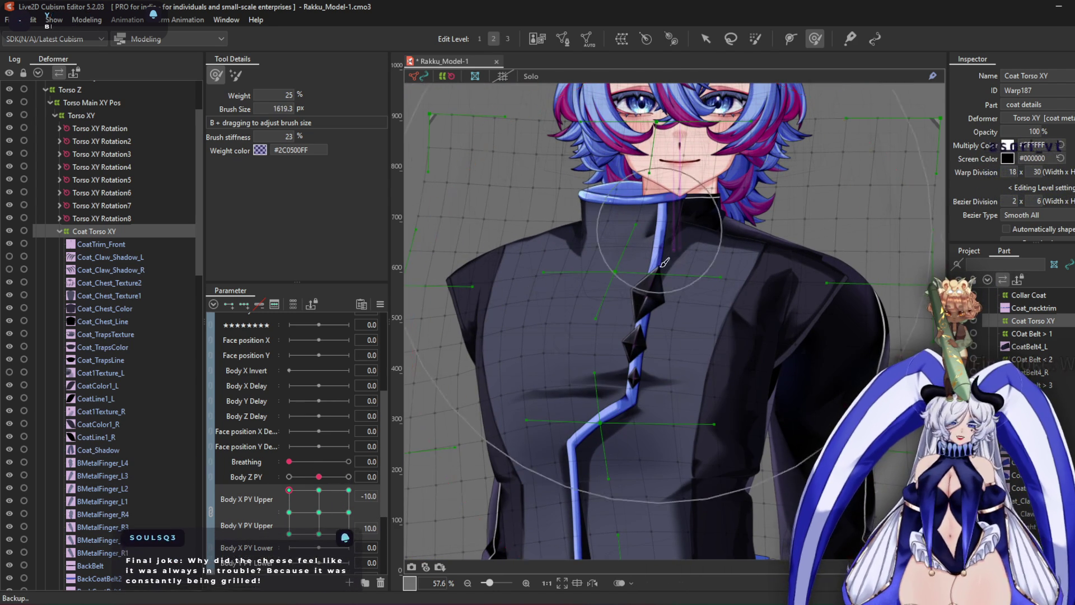
pyautogui.moveTo(613, 261)
pyautogui.mouseDown()
pyautogui.moveTo(633, 261)
pyautogui.moveTo(695, 135)
pyautogui.moveTo(650, 146)
pyautogui.moveTo(728, 168)
pyautogui.moveTo(599, 196)
pyautogui.moveTo(509, 233)
pyautogui.moveTo(564, 240)
pyautogui.moveTo(473, 252)
pyautogui.moveTo(532, 252)
pyautogui.mouseUp()
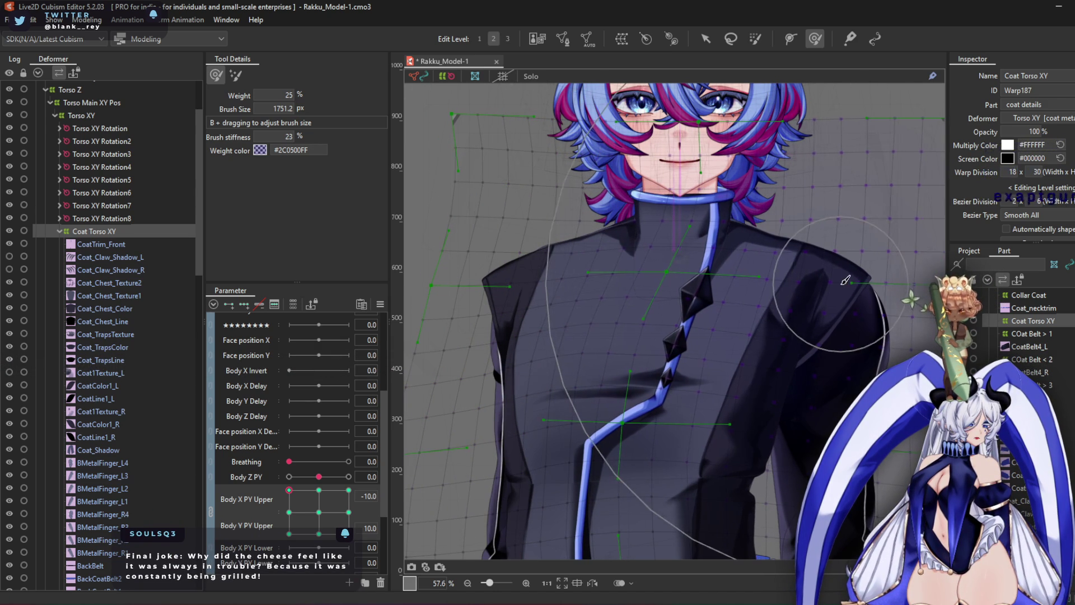
pyautogui.moveTo(700, 269)
pyautogui.mouseDown()
pyautogui.moveTo(696, 240)
pyautogui.moveTo(715, 269)
pyautogui.moveTo(700, 258)
pyautogui.mouseUp()
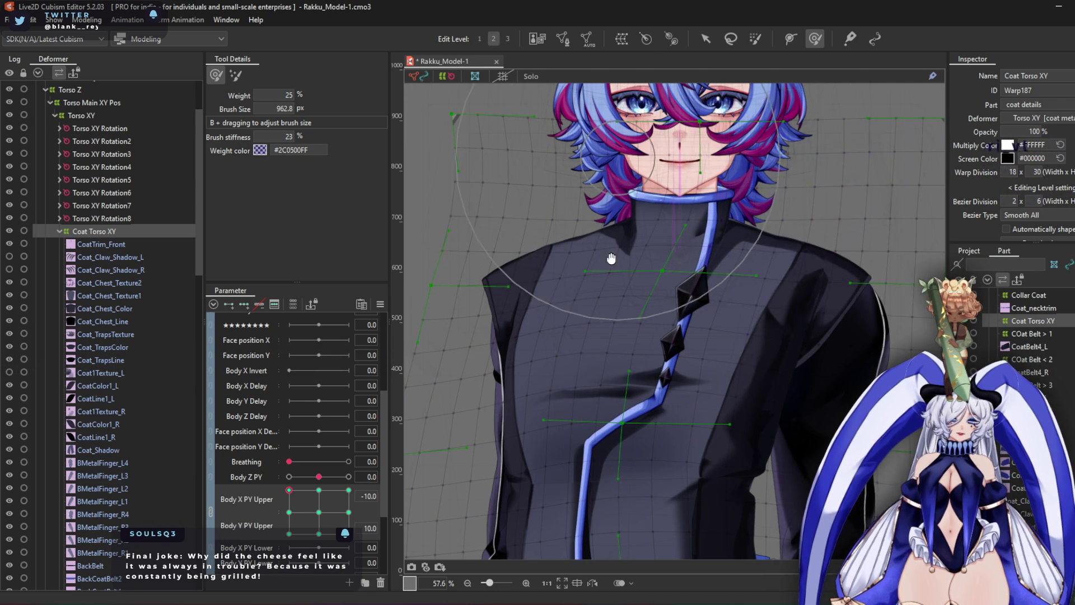
pyautogui.moveTo(611, 259); pyautogui.dragTo(606, 356)
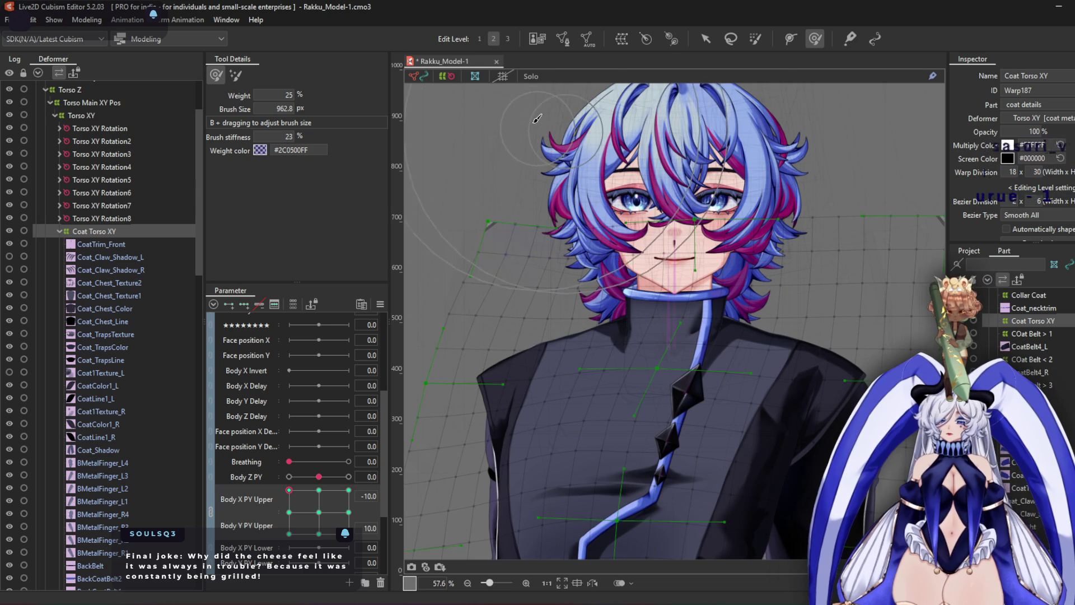
pyautogui.moveTo(650, 132); pyautogui.dragTo(566, 132)
pyautogui.moveTo(762, 180); pyautogui.dragTo(742, 151)
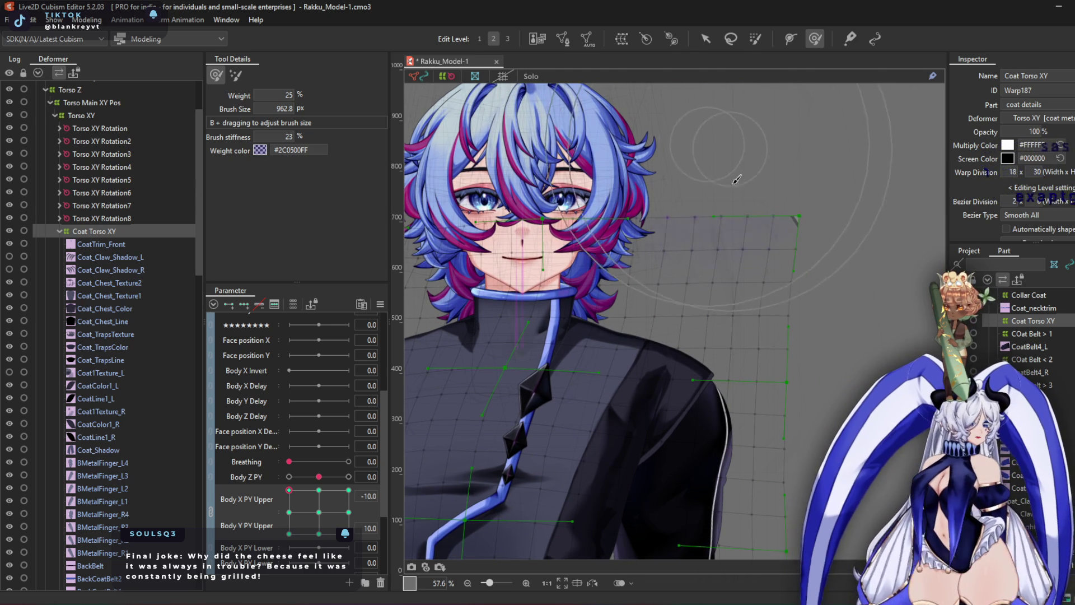
pyautogui.moveTo(518, 427); pyautogui.dragTo(636, 291)
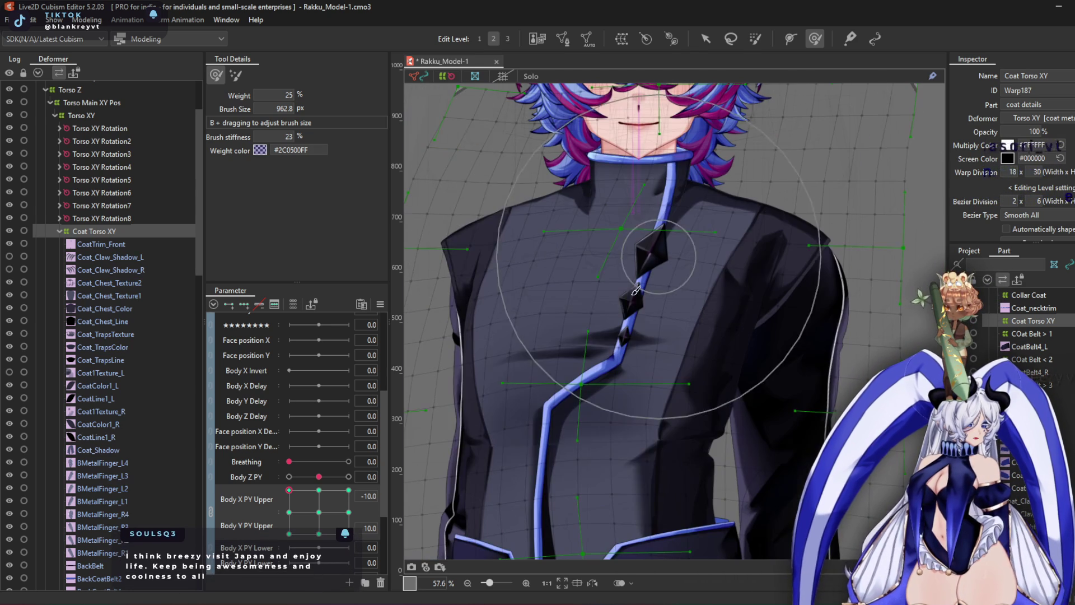